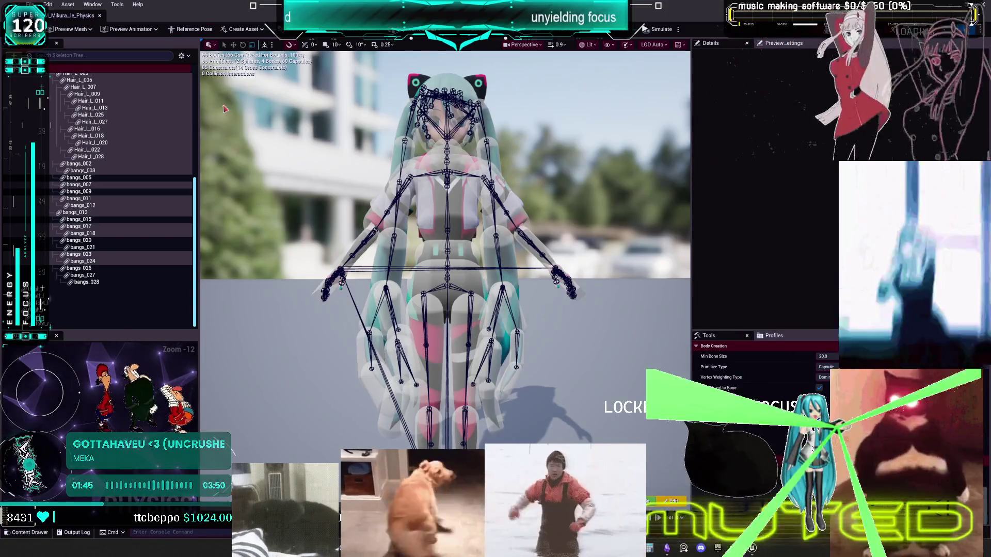
Step: Select the right and left foot bodies and disable collision between them
left_click_drag(463, 225, 463, 224)
left_click(415, 362)
left_click_drag(427, 356, 446, 349)
left_click(385, 390, "ctrl")
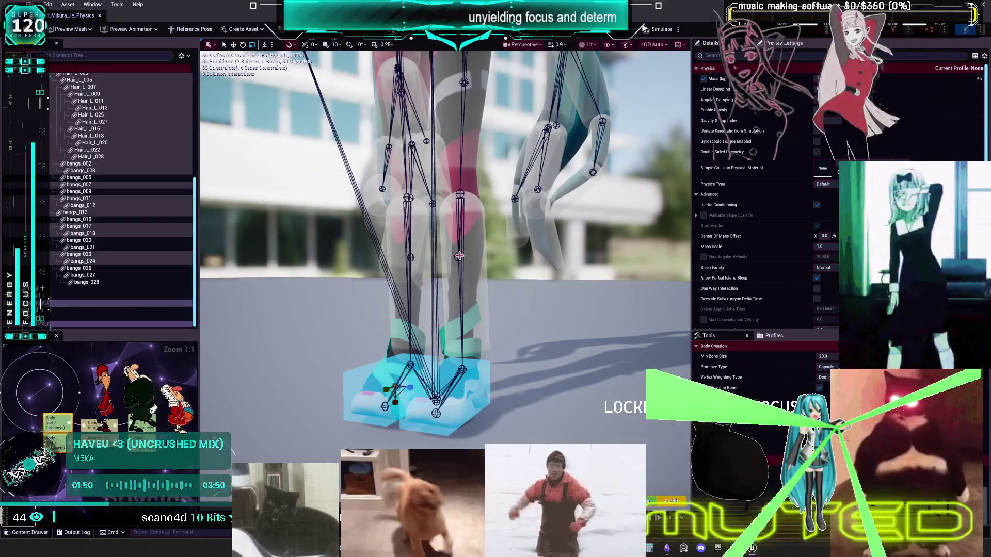
right_click(381, 351)
mouse_move(384, 347)
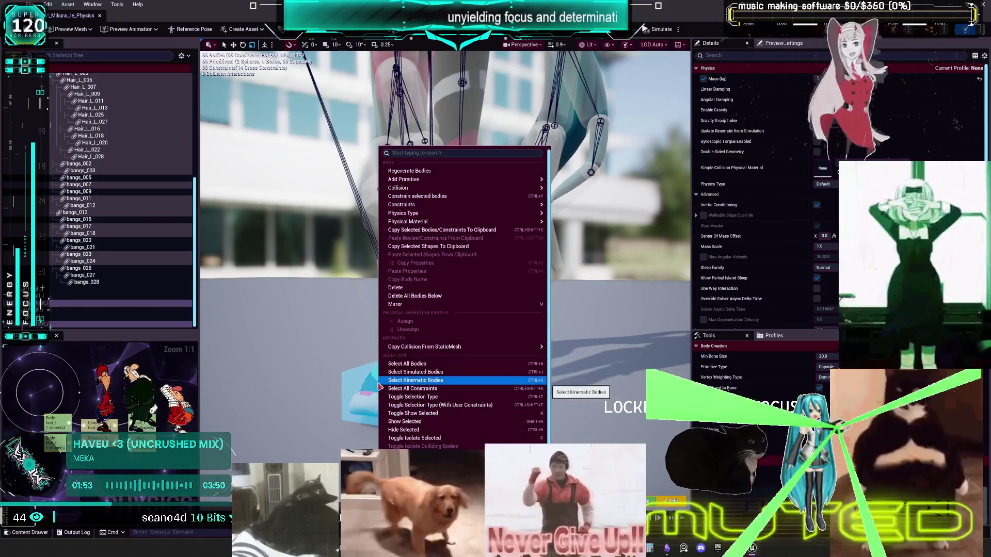
mouse_move(455, 188)
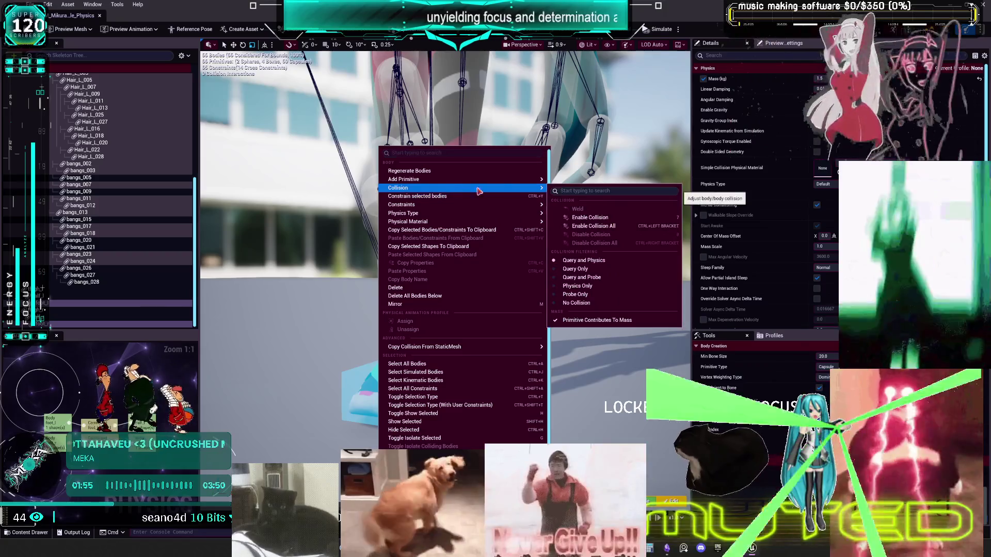
left_click(628, 217)
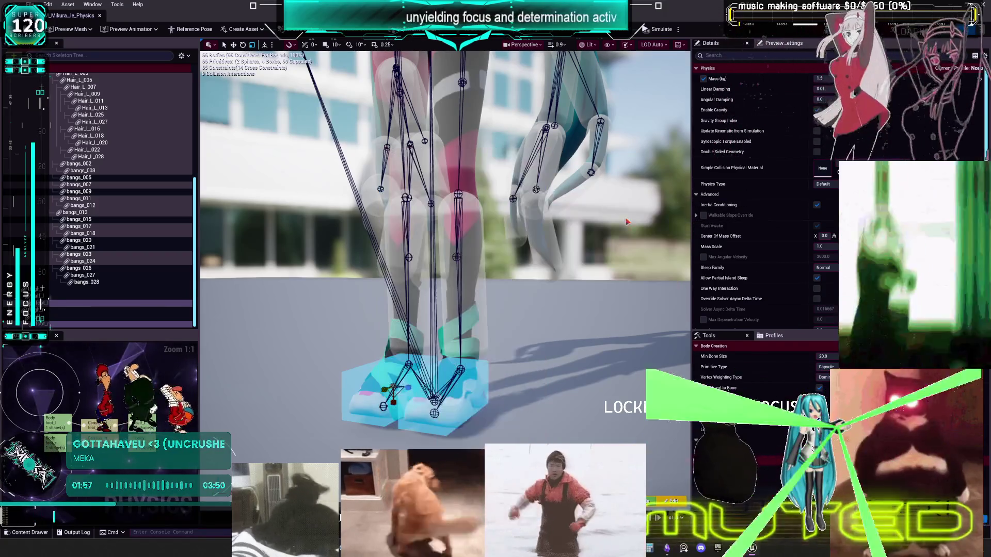
left_click(471, 400)
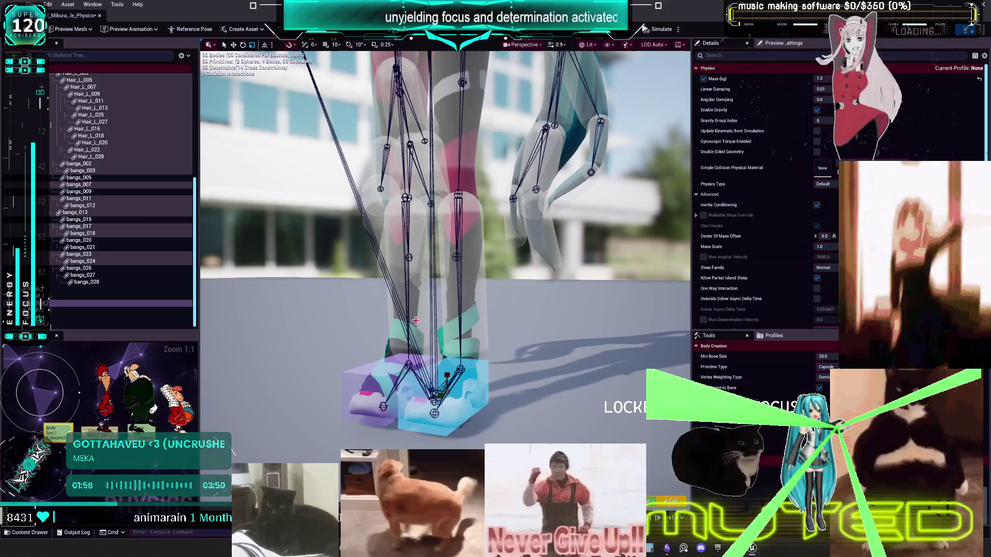
left_click(395, 333, "ctrl")
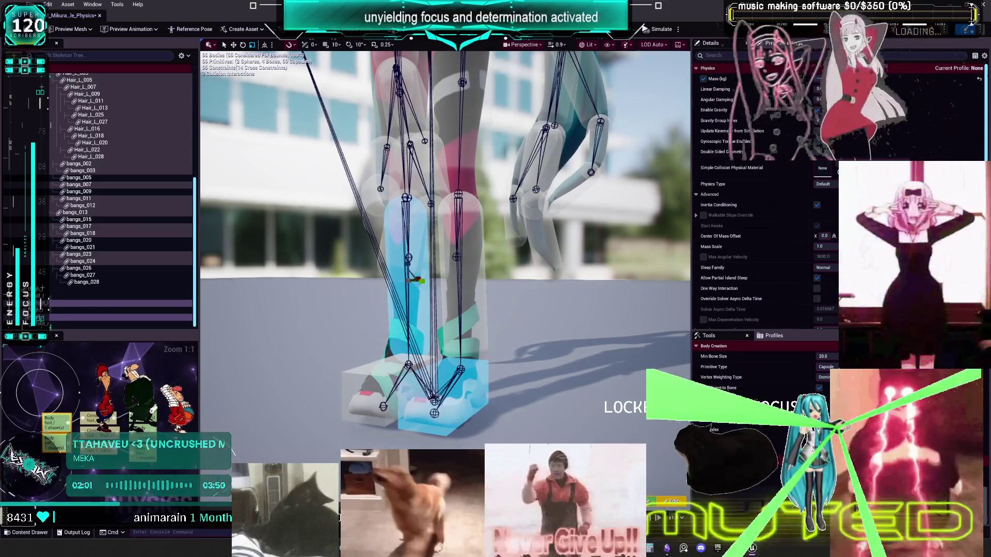
left_click(413, 280, "ctrl")
left_click_drag(468, 234, 430, 331)
scroll(496, 232, "down", 4)
left_click(423, 355)
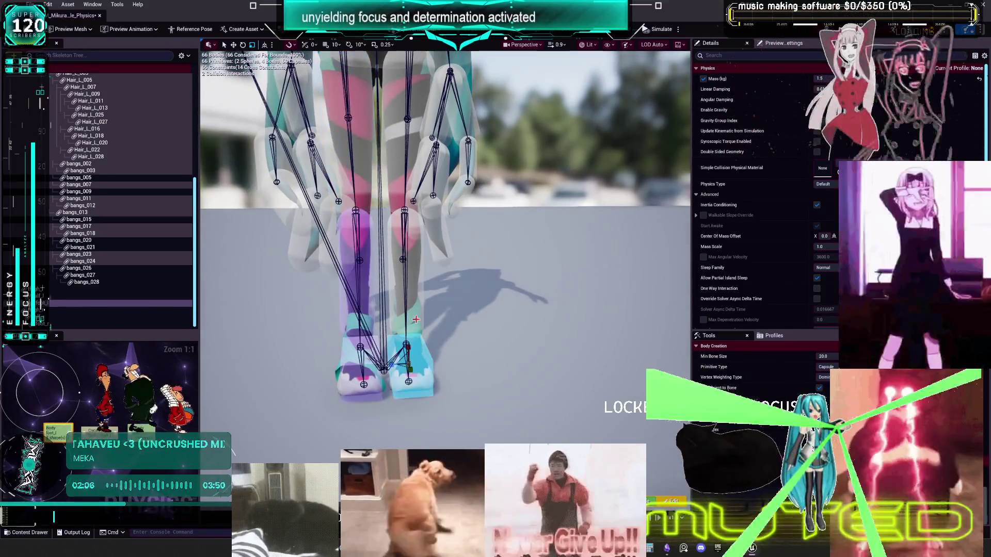
left_click(370, 178)
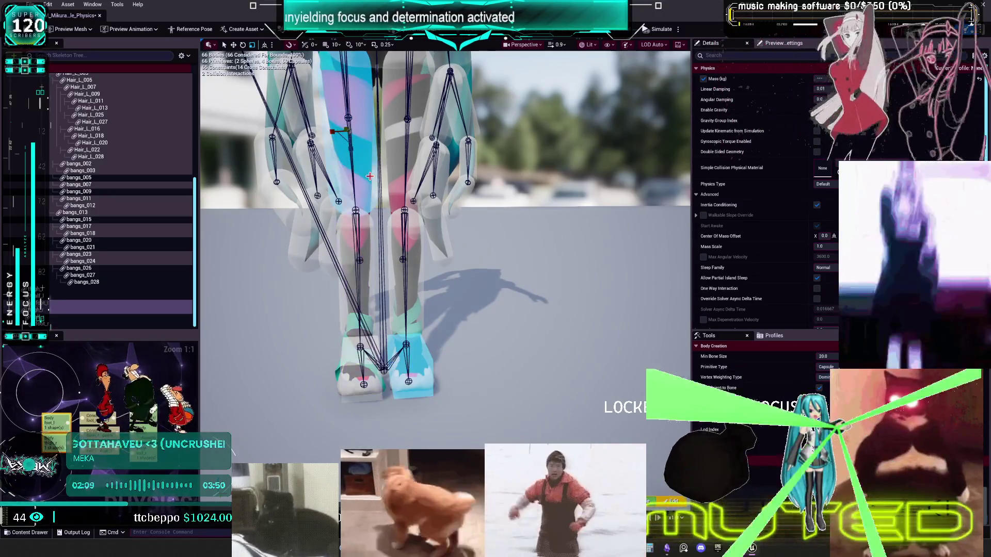
scroll(467, 275, "up", 2)
left_click(386, 194)
left_click_drag(449, 302, 448, 377)
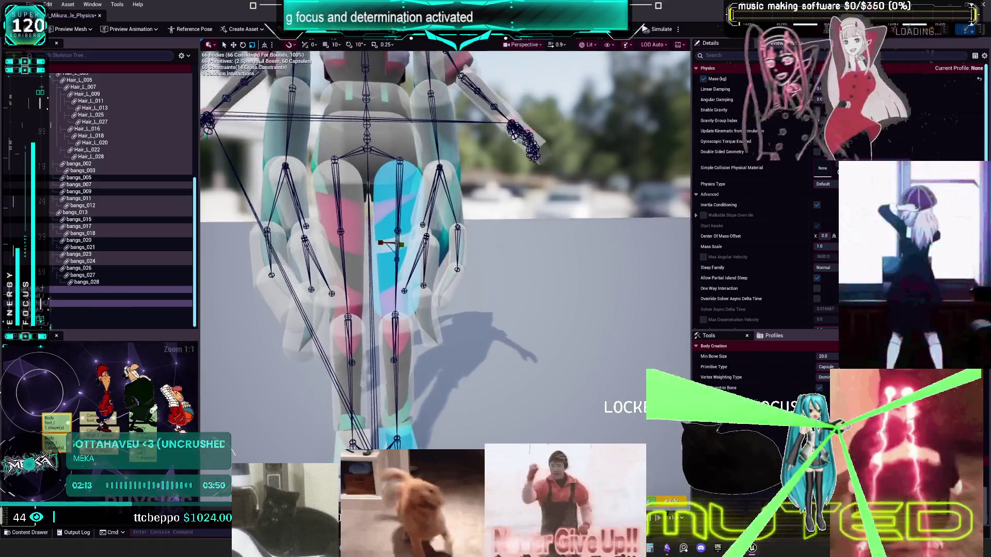
left_click(433, 329)
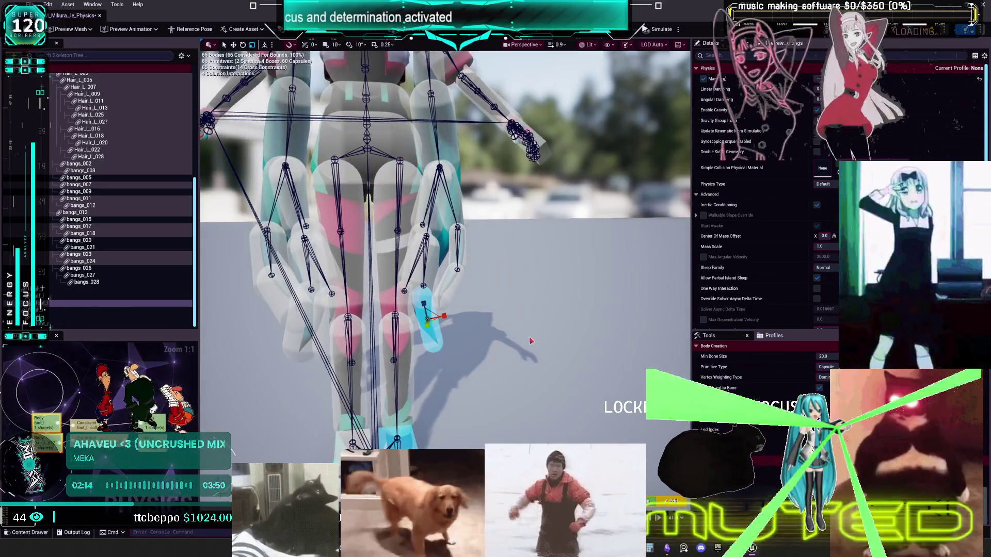
left_click_drag(484, 342, 471, 335)
left_click_drag(528, 319, 527, 319)
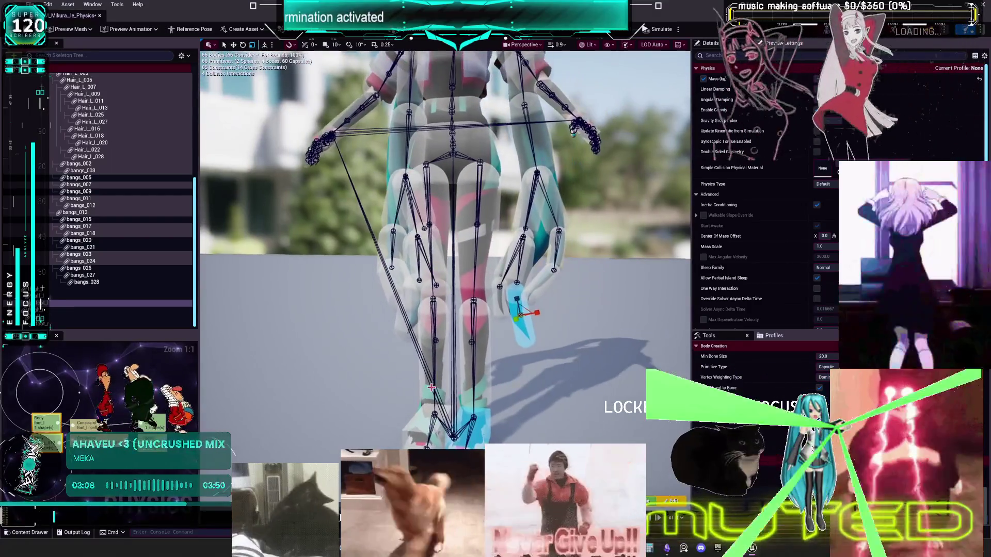
left_click(467, 422)
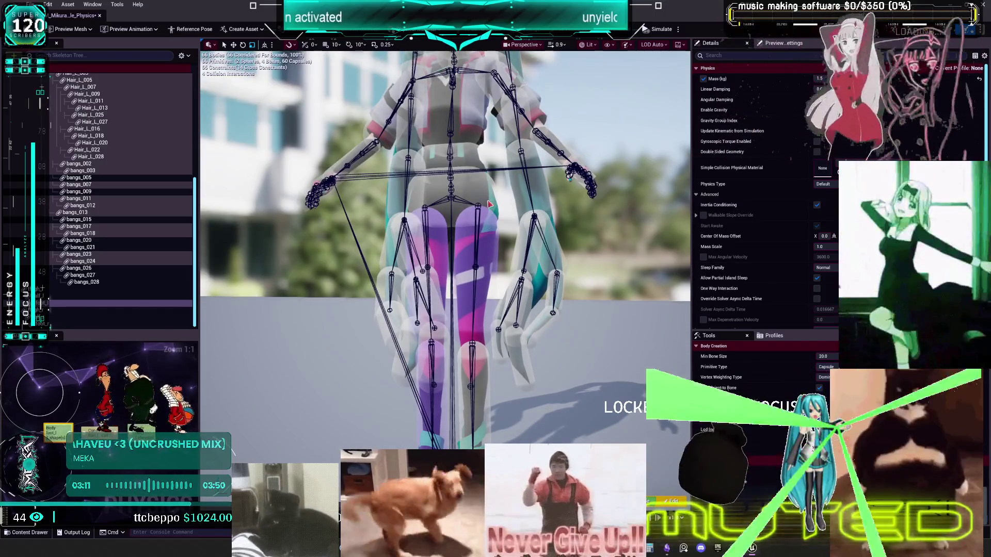
Step: Disable collision between the right hand body and the leg and pelvis bodies
left_click(488, 202)
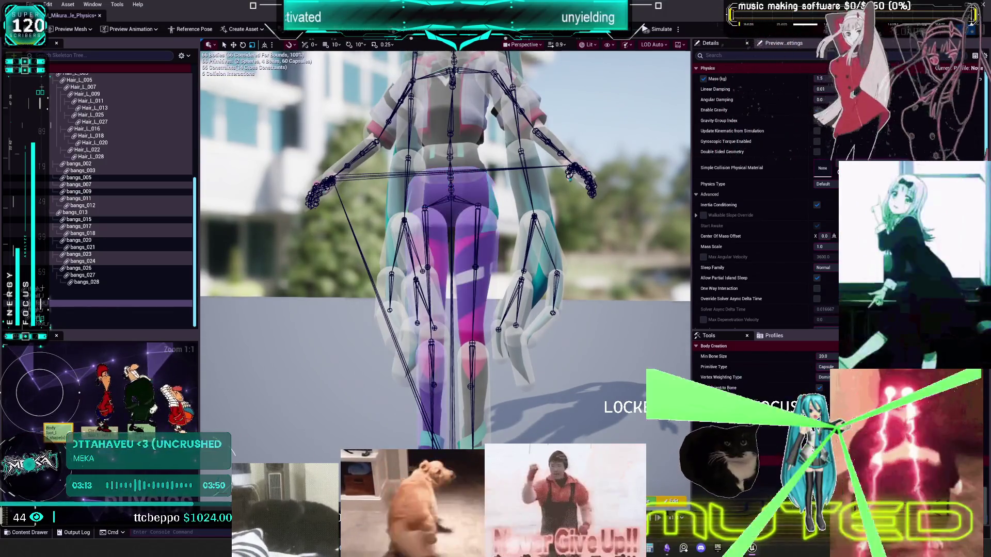
scroll(523, 409, "down", 5)
left_click_drag(524, 408, 524, 392)
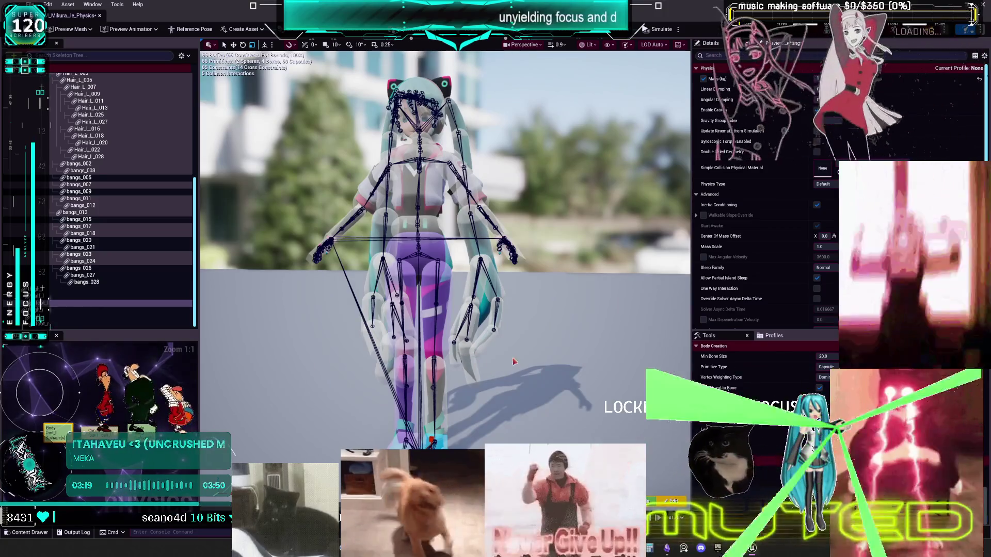
left_click(470, 372)
left_click(444, 430)
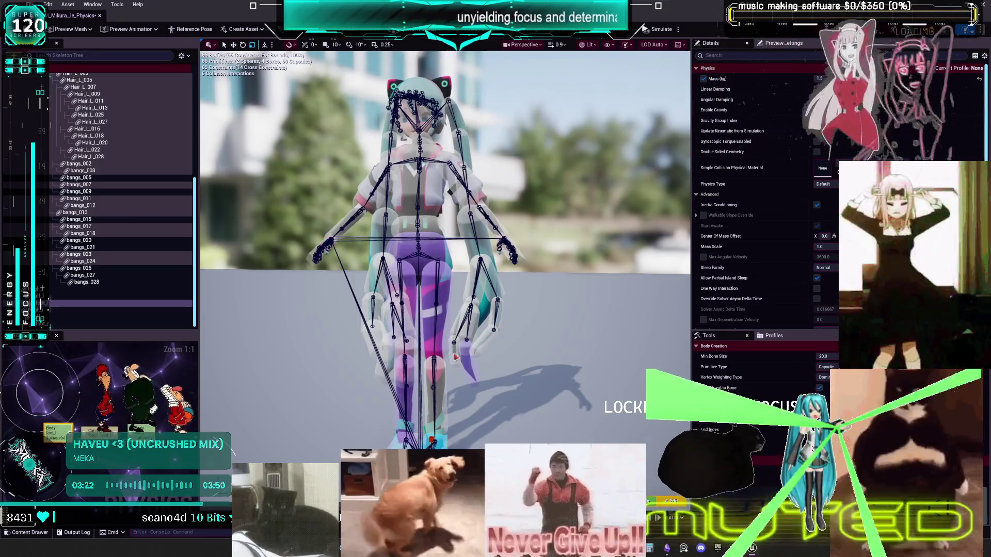
left_click(477, 329, "ctrl")
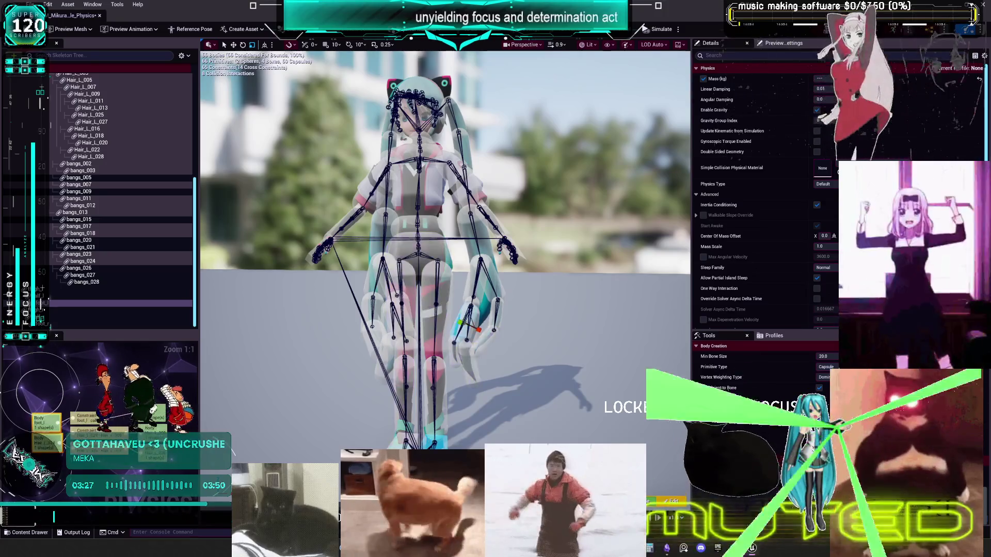
left_click(479, 335)
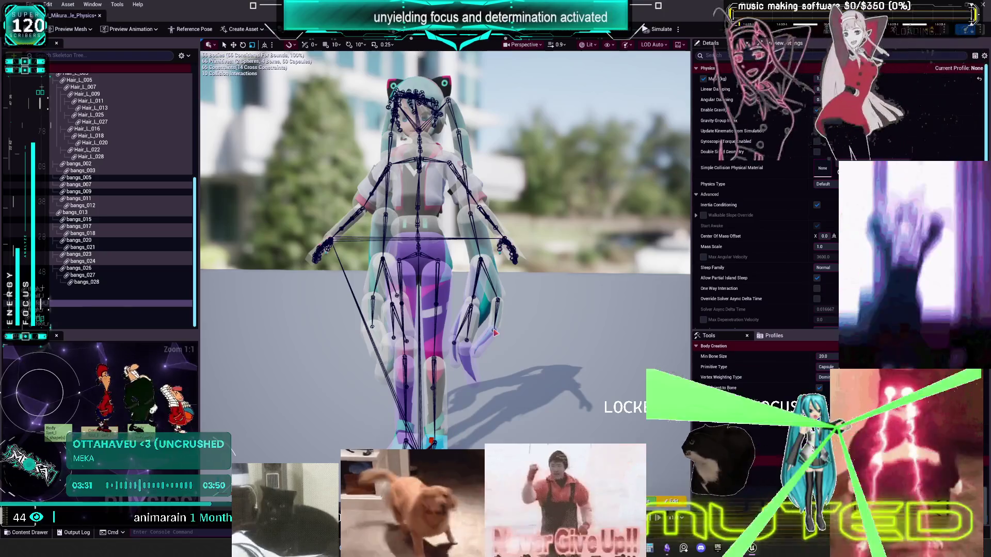
left_click(498, 323)
left_click(451, 447)
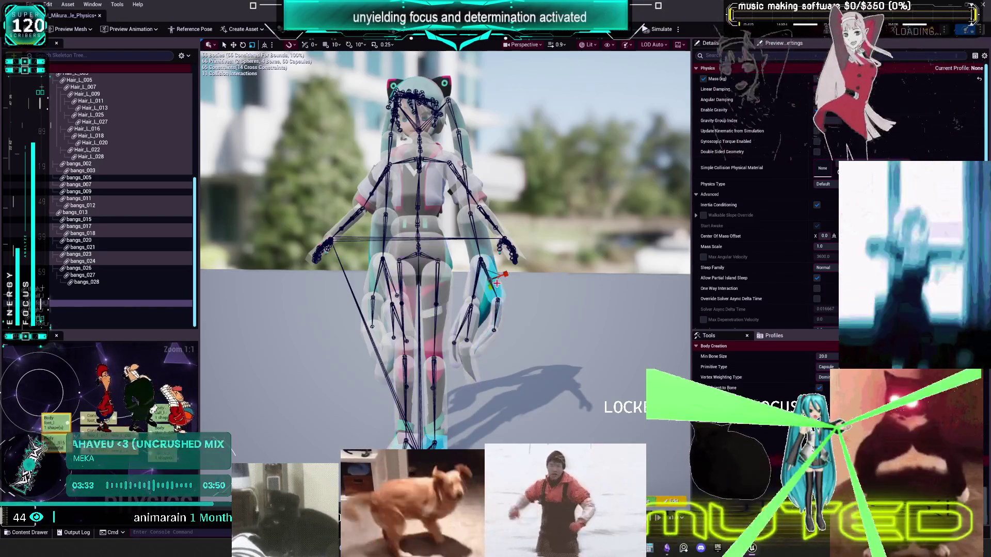
Step: Disable collision between the right forearm and hand bodies and the leg bodies
left_click(485, 248)
left_click(458, 444)
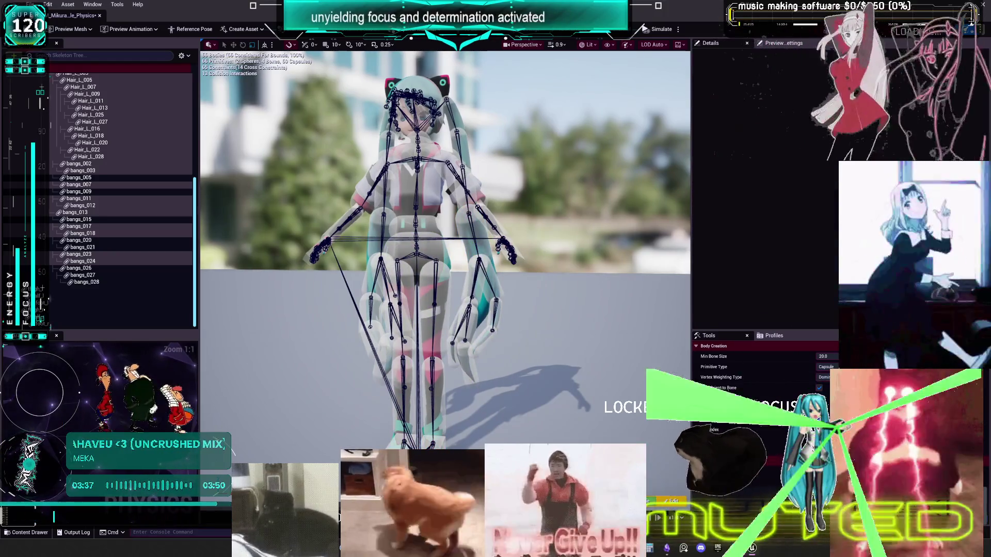
left_click(430, 442)
mouse_move(430, 443)
left_mouse_down()
mouse_move(467, 437)
mouse_move(457, 248)
left_mouse_up()
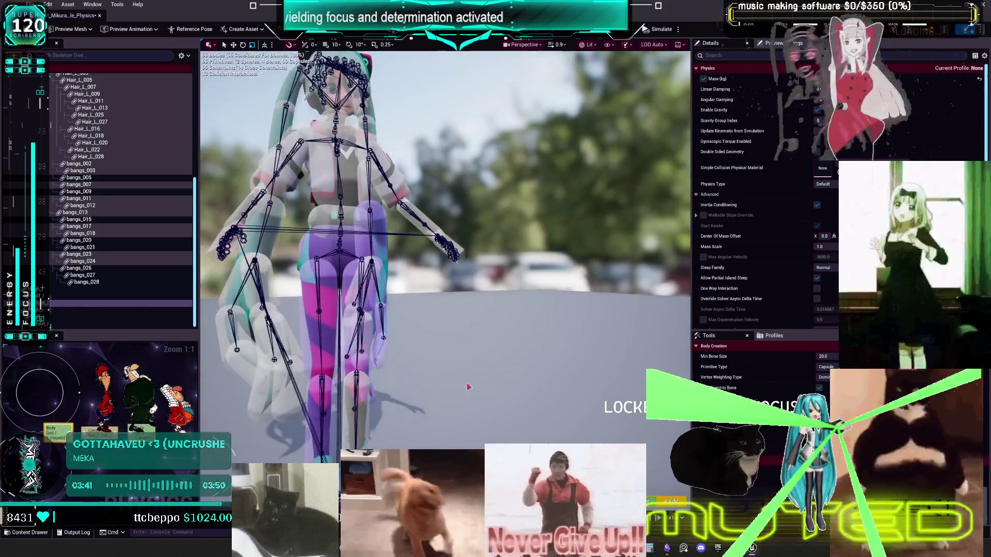
left_click(456, 250, "ctrl")
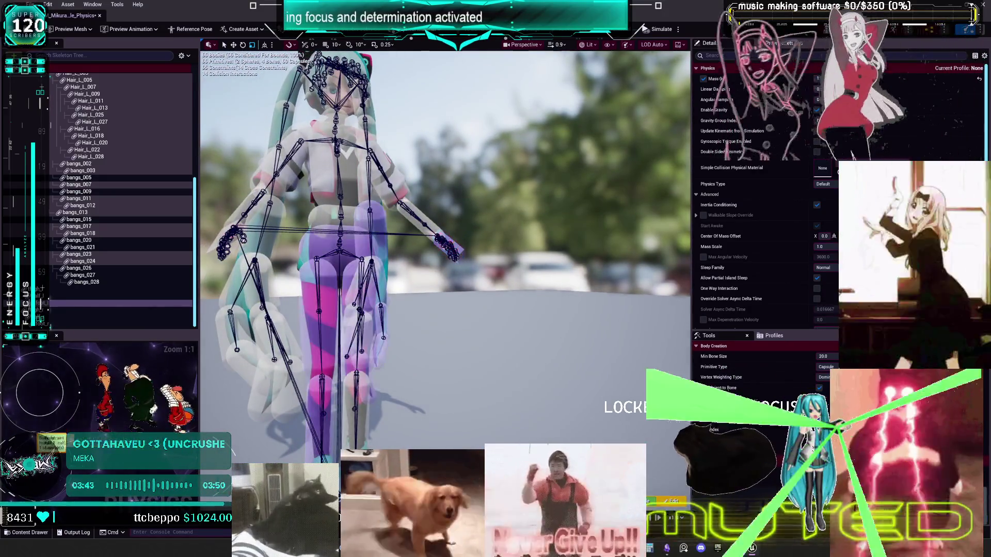
left_click(423, 225)
mouse_move(422, 226)
left_mouse_down()
mouse_move(444, 228)
mouse_move(397, 227)
left_mouse_up()
left_click(366, 348)
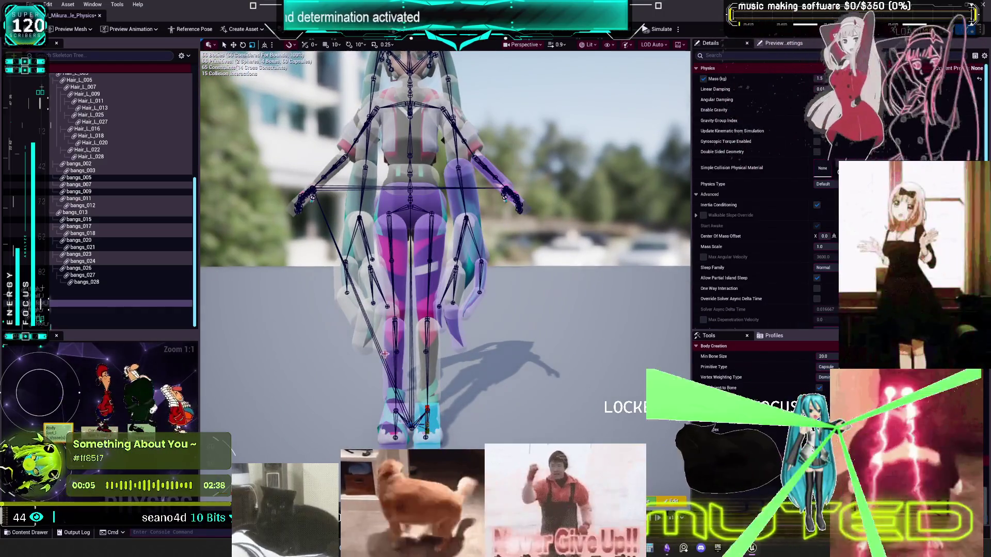
Step: Select the hand, foot and leg bodies in turn, then the Hair_L_009 body
left_click(366, 348)
left_click_drag(366, 349, 427, 368)
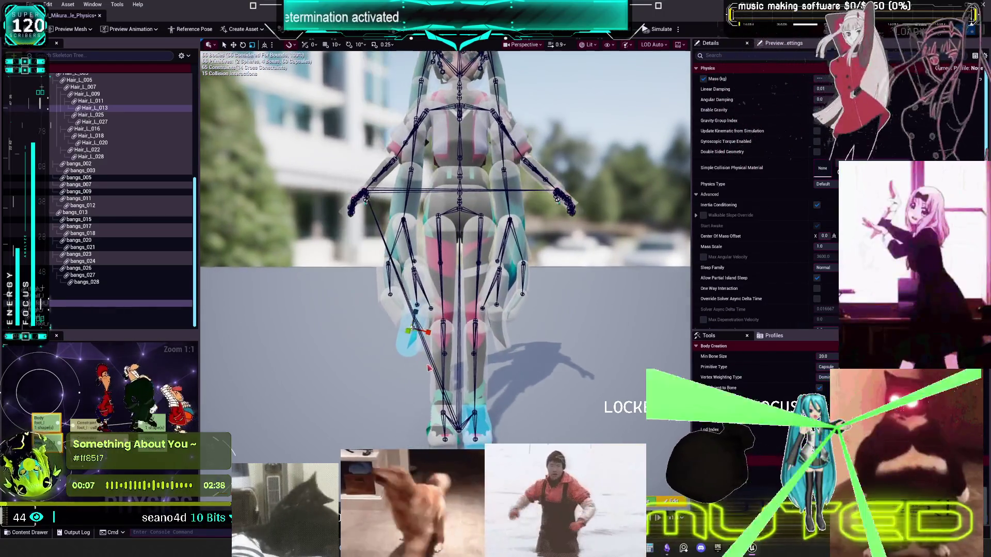
left_click(475, 413)
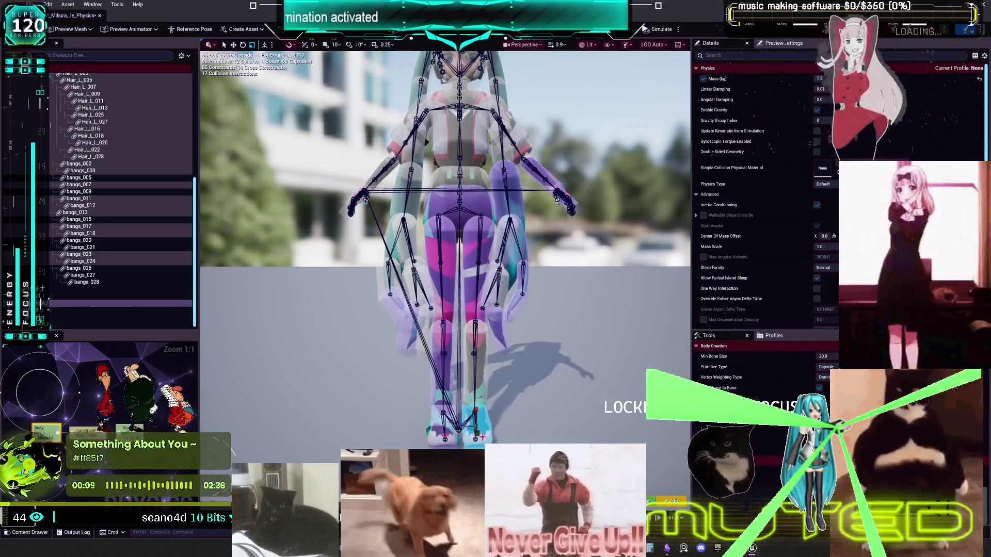
left_click(379, 283)
left_click(476, 425)
left_click_drag(475, 425, 407, 272)
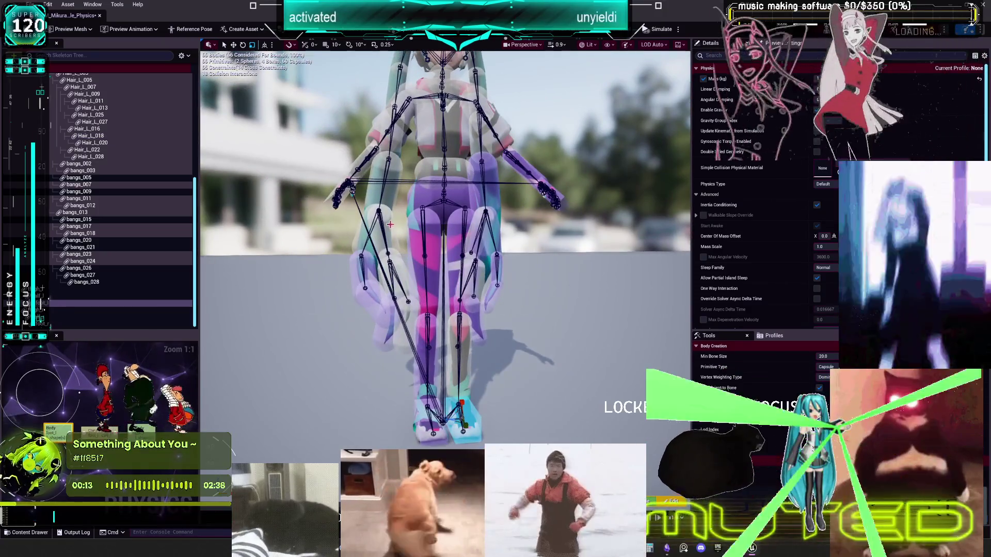
left_click(531, 298)
left_click_drag(530, 299, 528, 327)
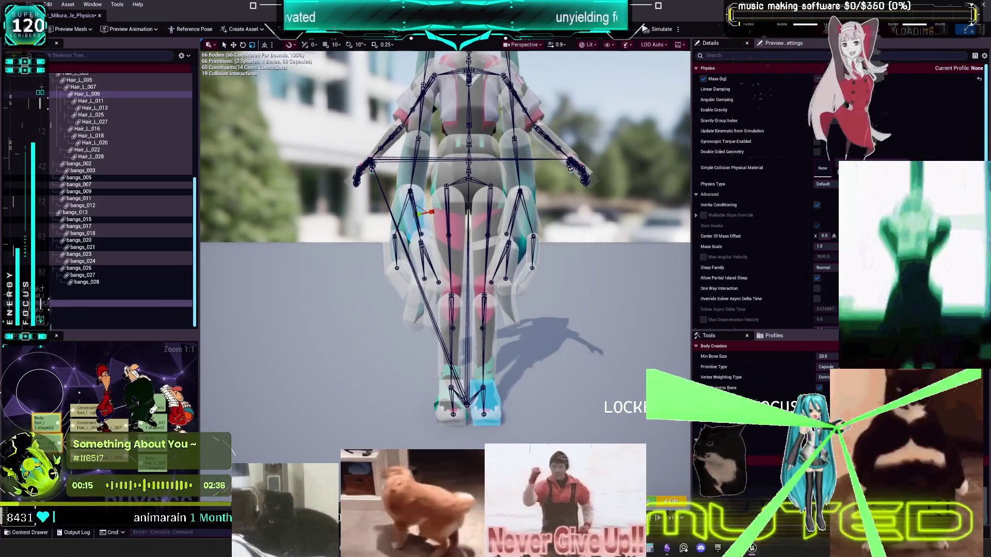
Step: Disable collision between the lower-leg body and its overlapping bodies, plus another pair
left_click(481, 352)
left_click(392, 208)
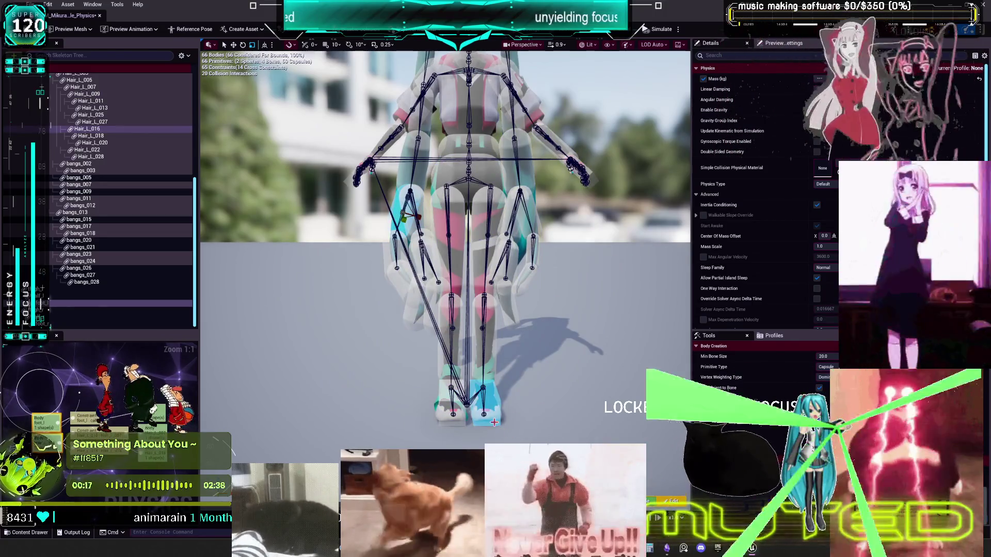
left_click(392, 209)
left_click(404, 163)
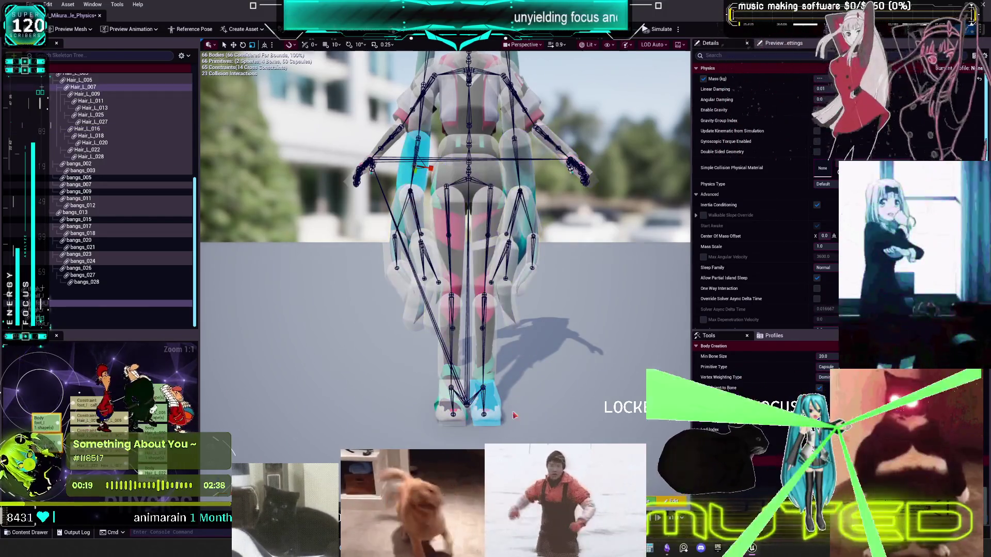
left_click(403, 163)
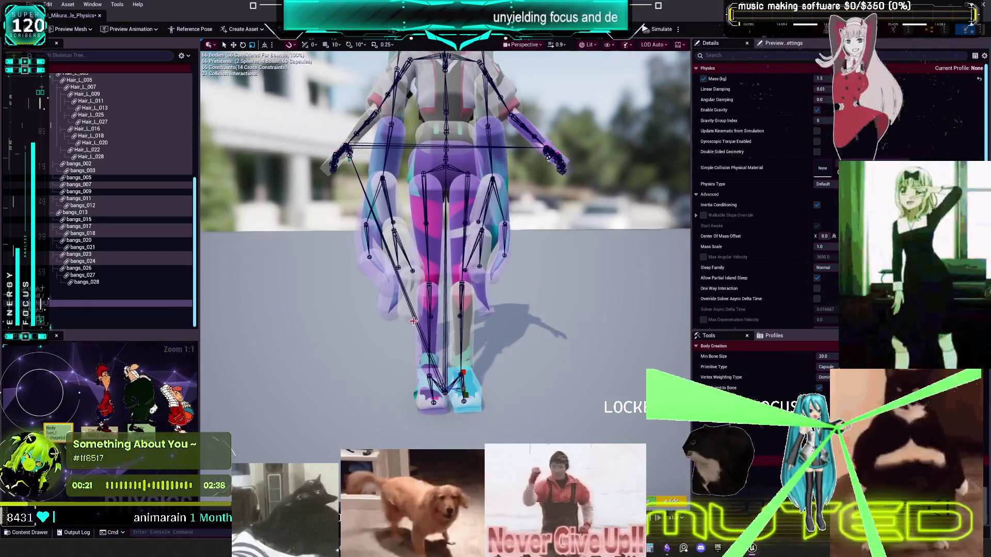
left_click(491, 411)
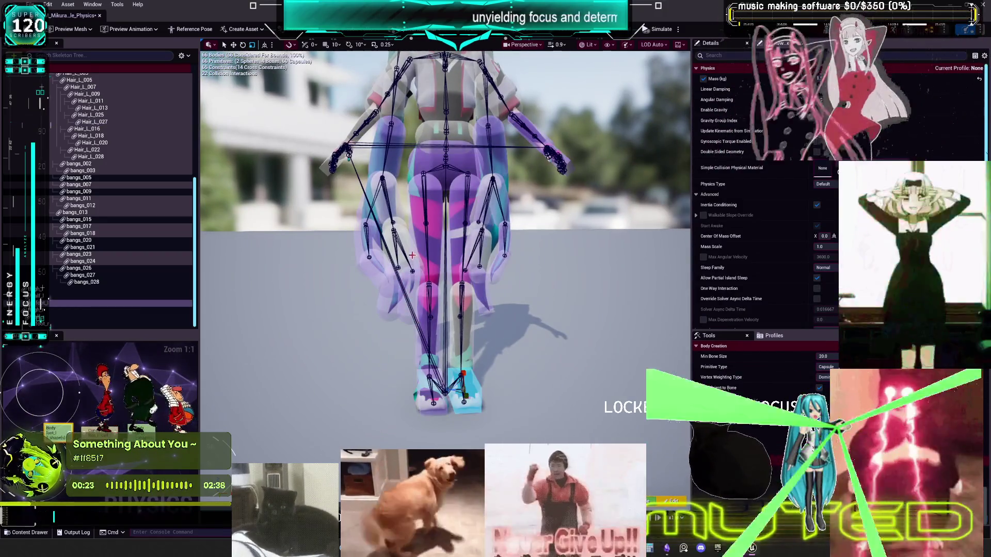
Step: Disable Hair_L_025's collision with the foot, then select Hair_L_009, Hair_L_028 and all bodies
left_click(511, 267)
left_click(399, 248)
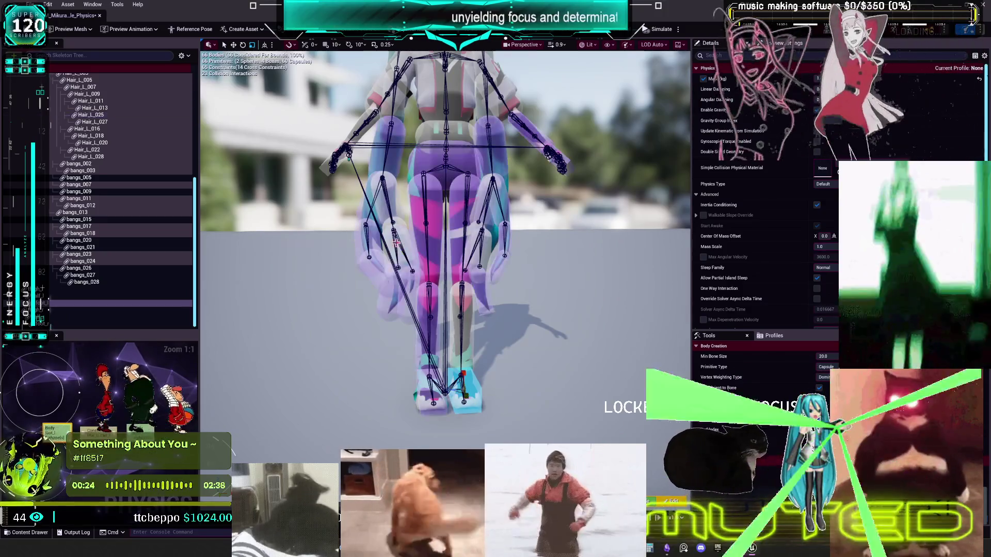
left_click(399, 220)
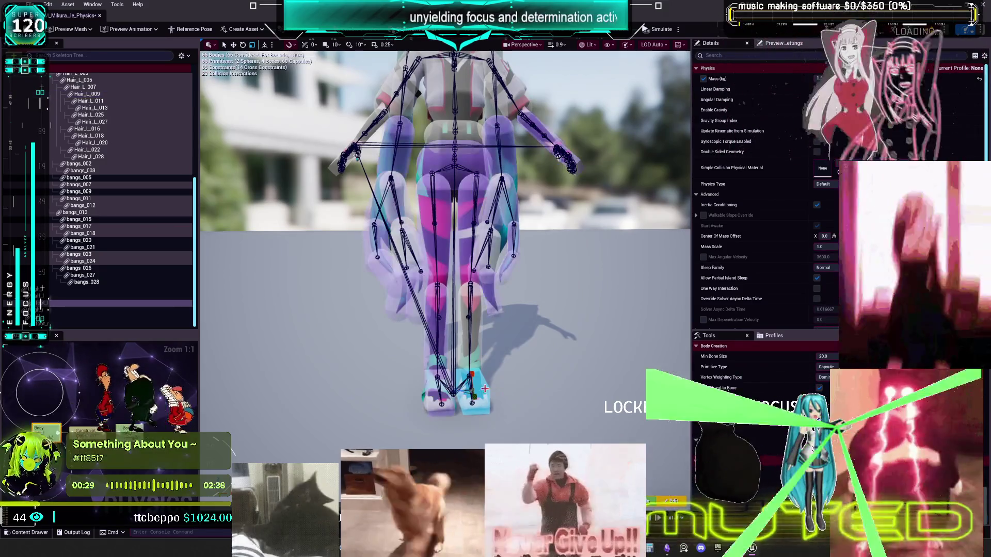
left_click(502, 322)
key("ctrl+a")
key("f")
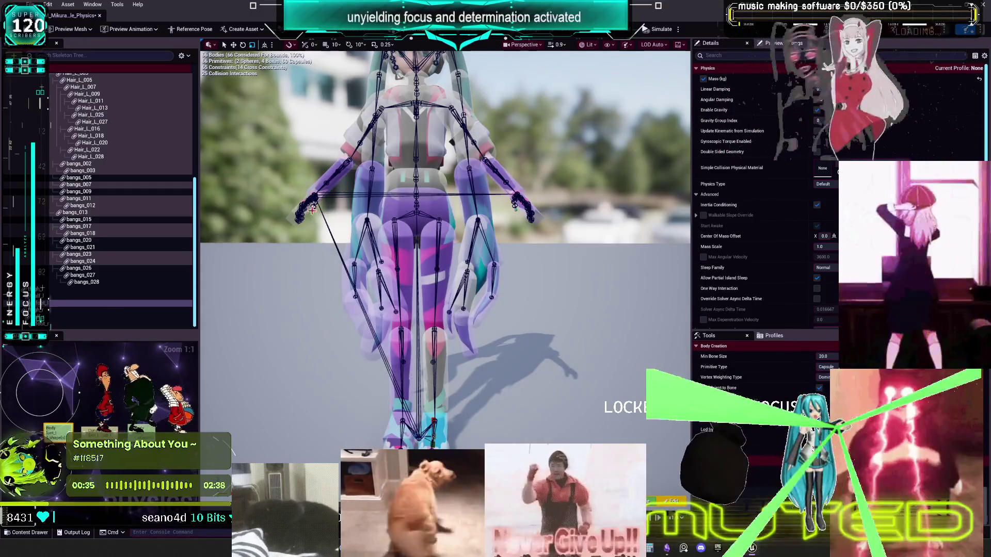
Step: Disable collision of the leg and feet bodies with the left hand, right-hand and leg capsules
left_click(293, 201)
key("ctrl+a")
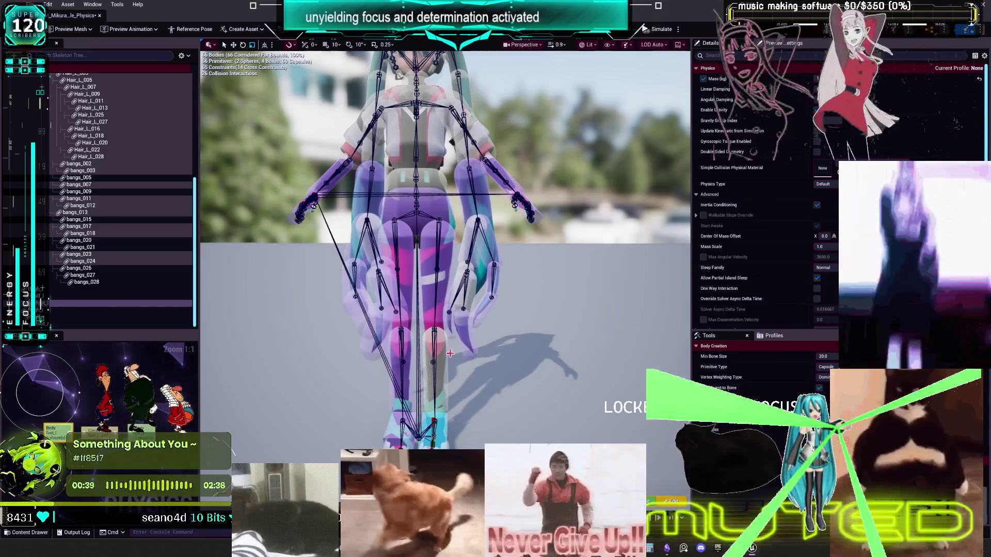
key("Escape")
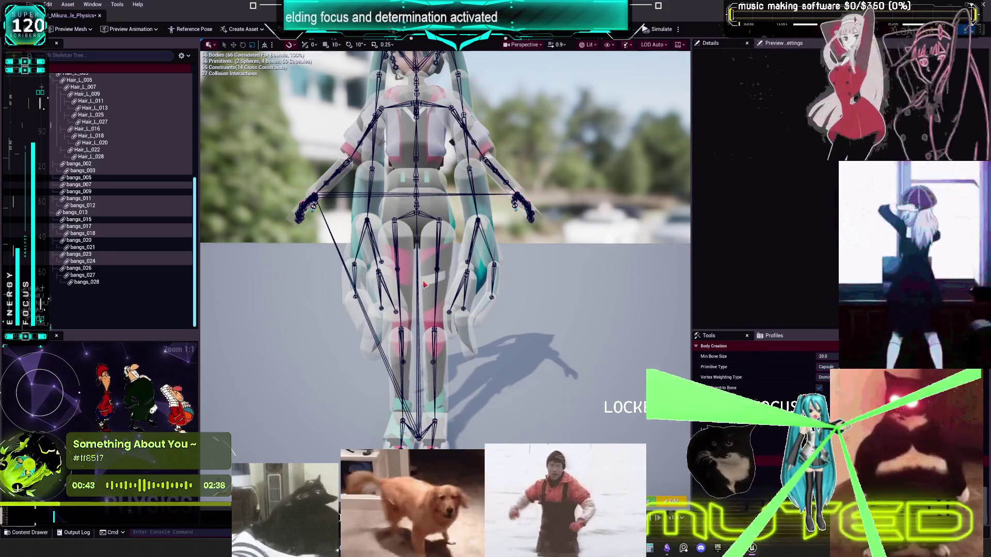
left_click(405, 392)
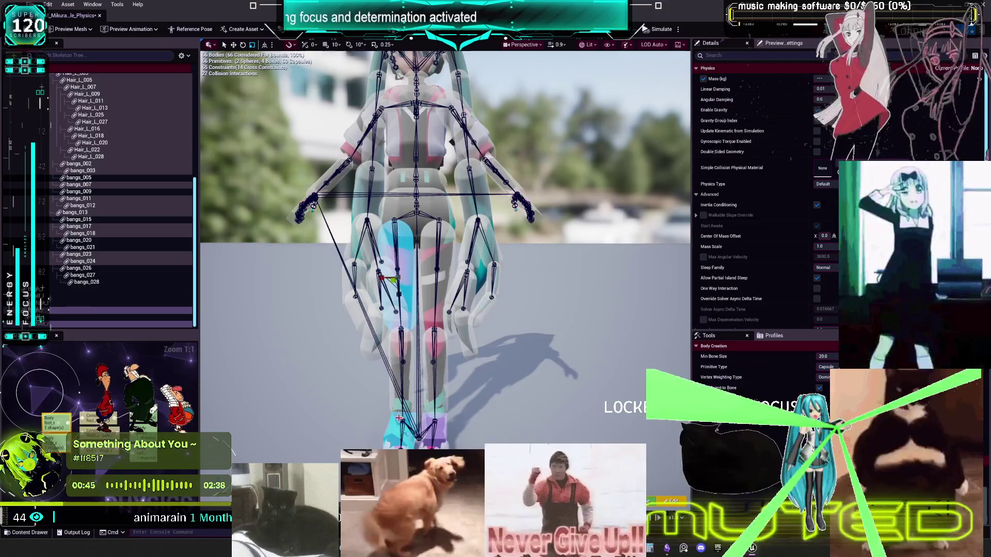
left_click(458, 338)
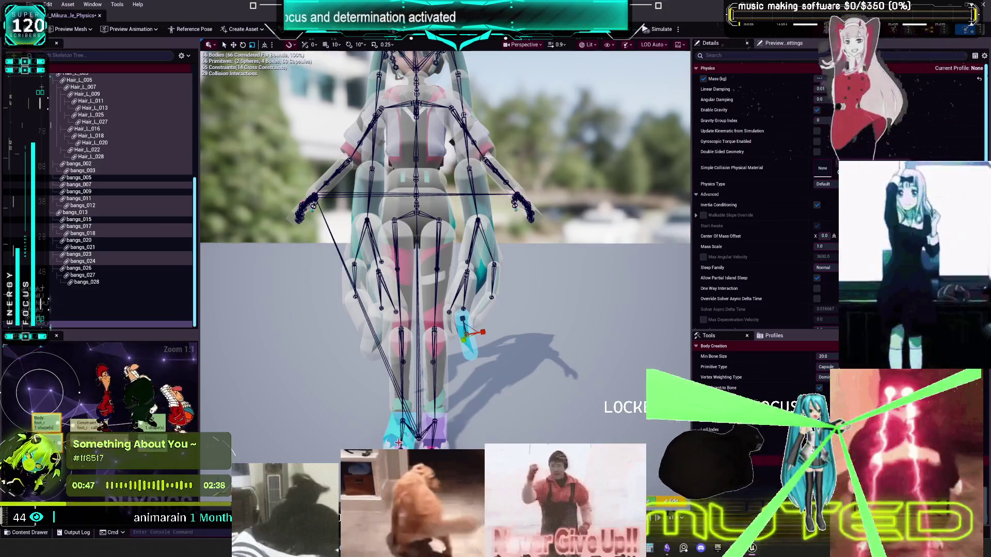
left_click(446, 331)
left_click_drag(446, 331, 349, 268)
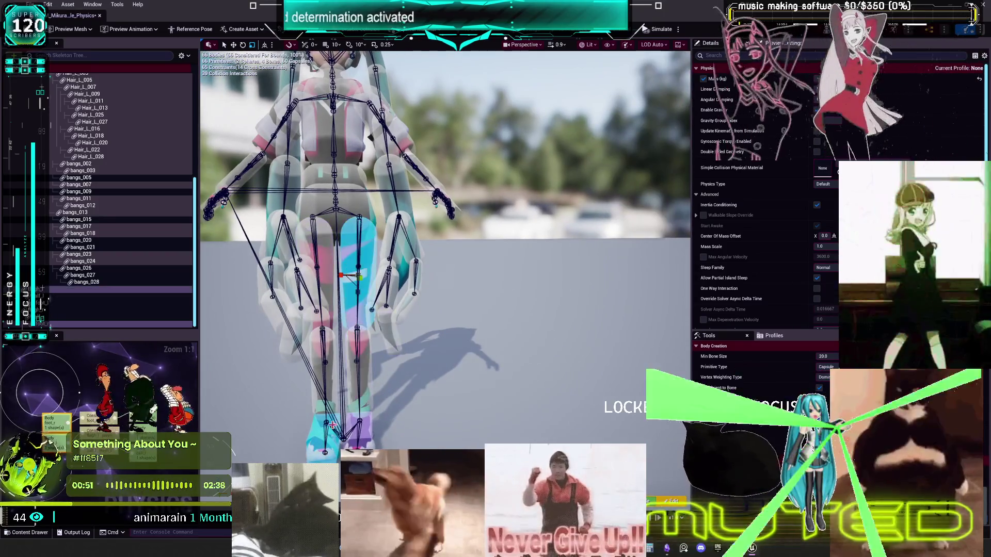
Step: Disable collision with the left forearm, right hand, arm and hair bodies
left_click(381, 324)
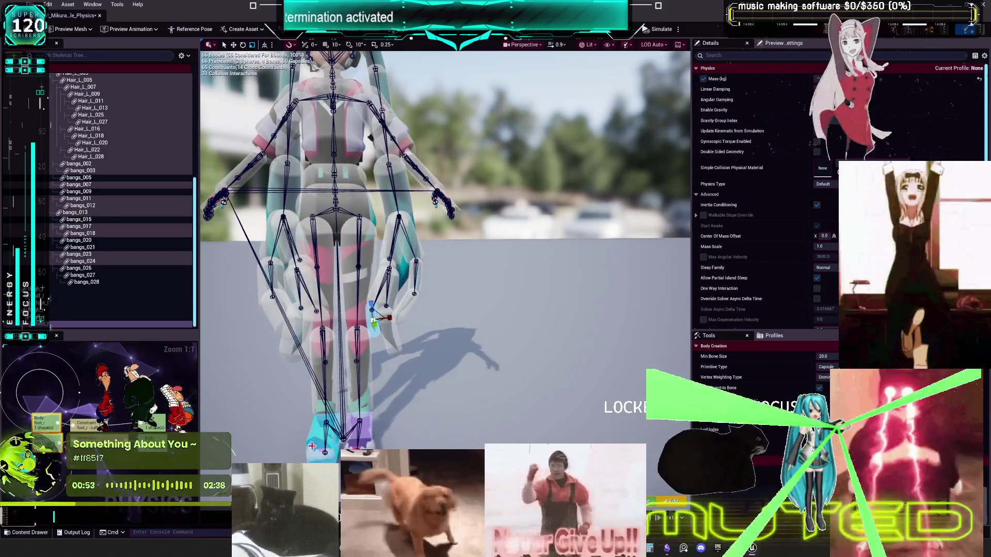
left_click(410, 304)
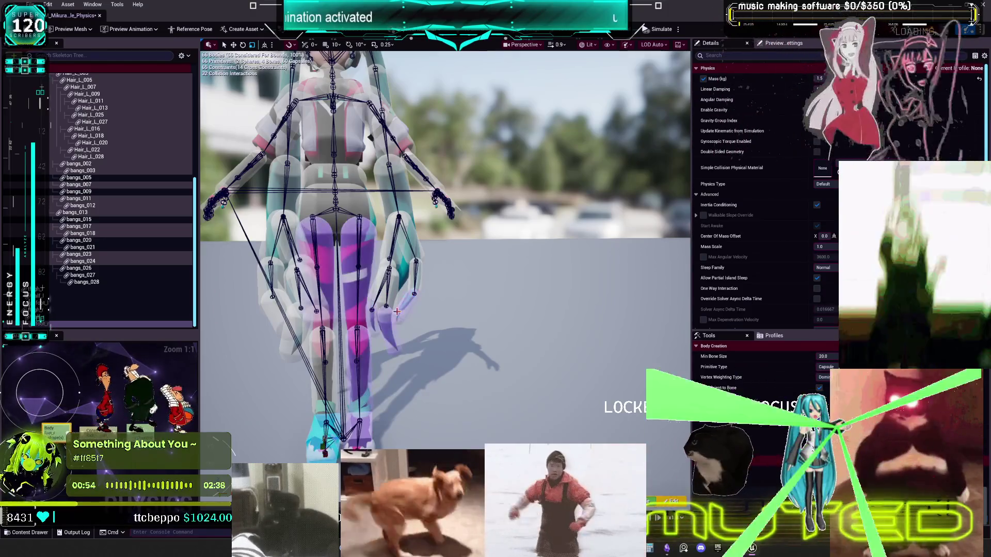
left_click(387, 311)
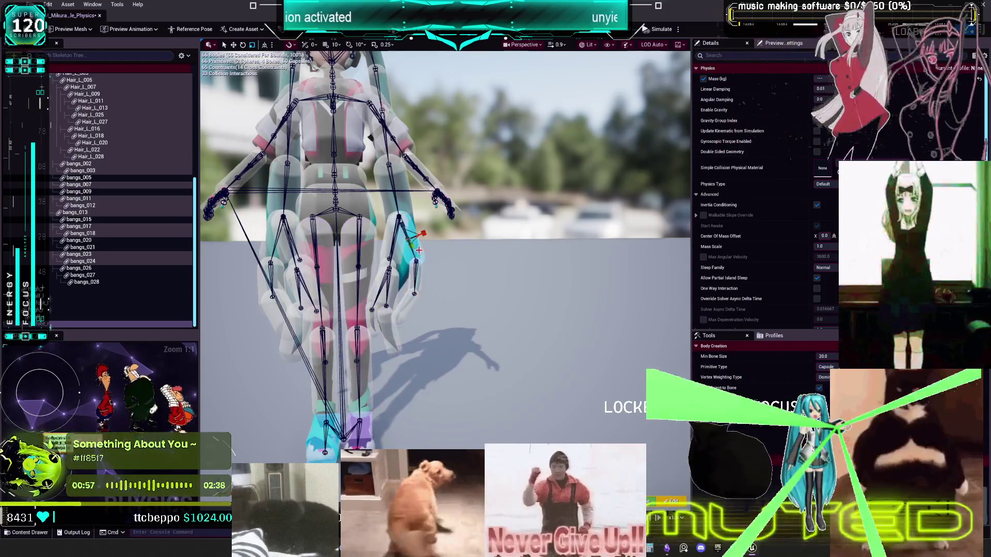
left_click(387, 249)
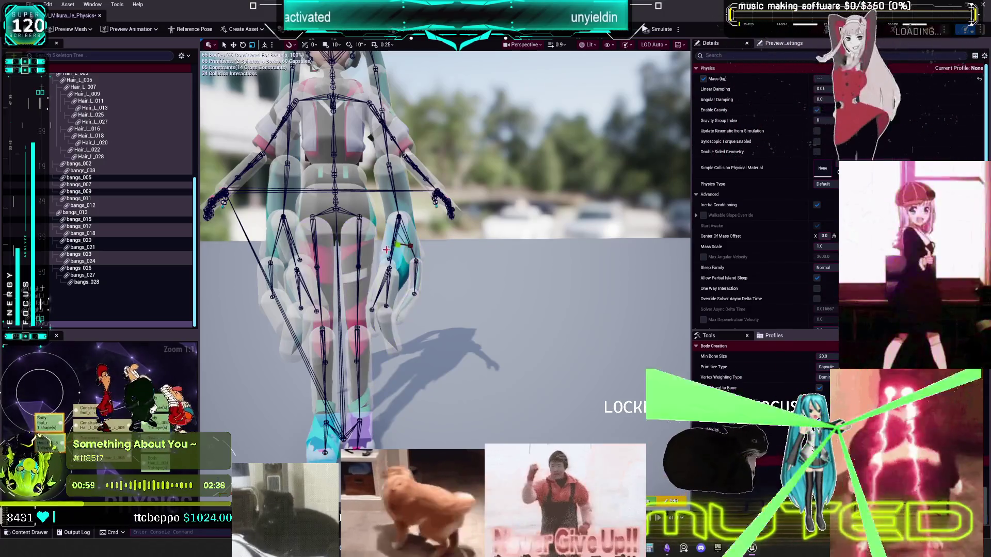
left_click(408, 207)
left_click(408, 207)
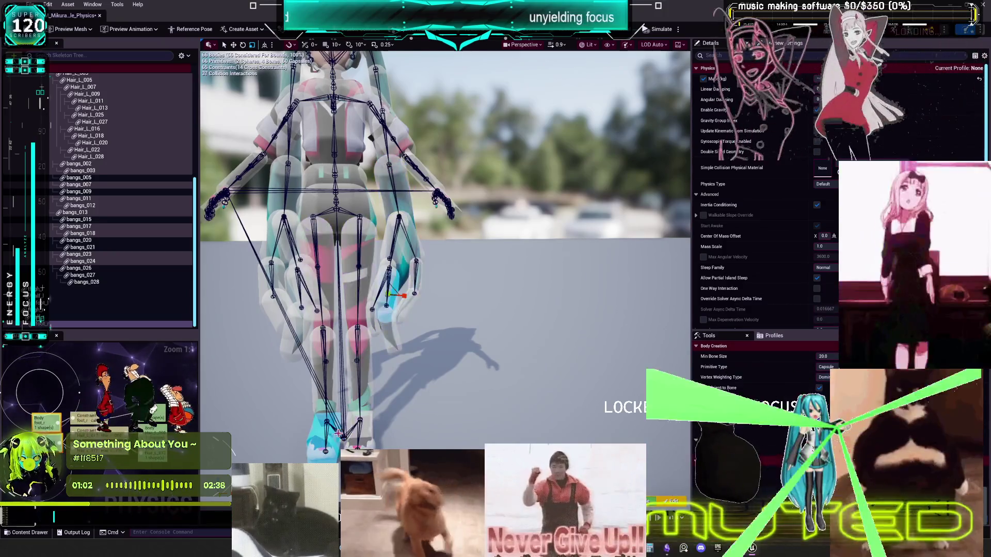
left_click(388, 304)
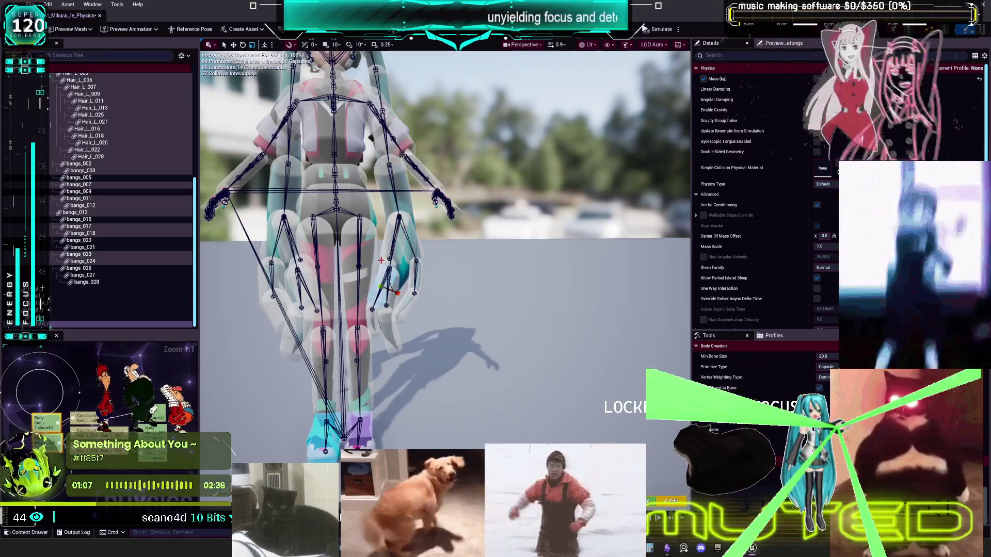
Step: Select the Hair_L_008 body and bring up its context menu
left_click(398, 267)
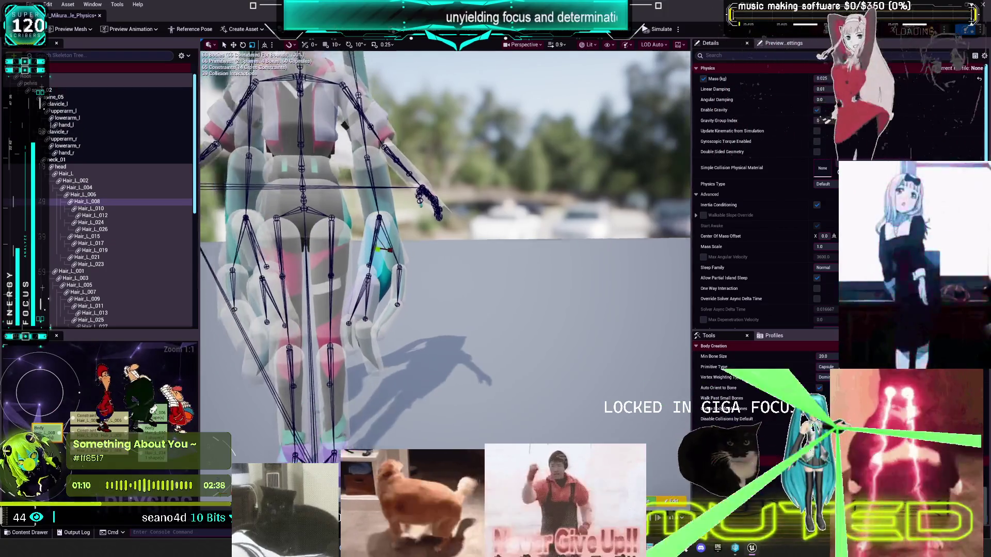
scroll(365, 321, "up", 3)
right_click(364, 321)
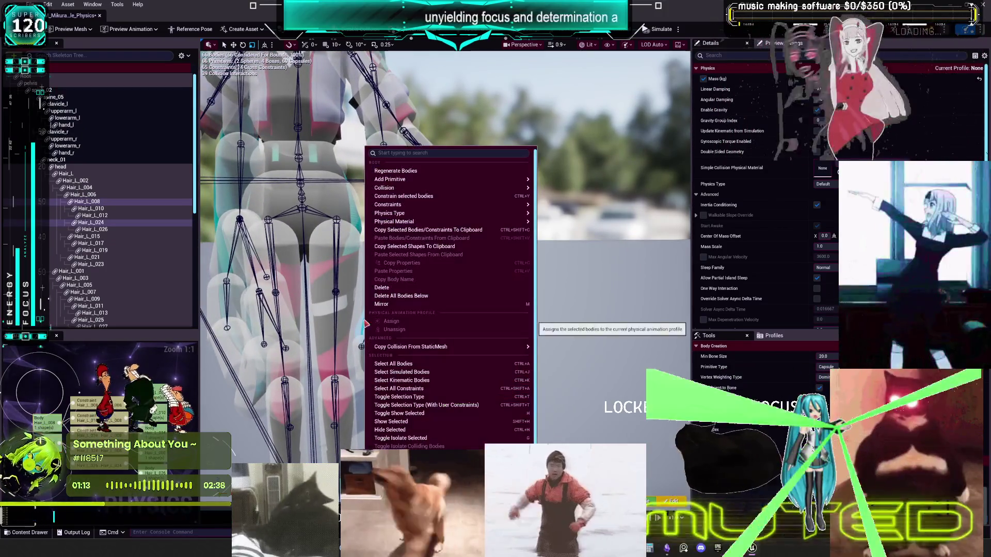
Step: Disable collision for Hair_L_008 and Hair_L_024, then reselect the right arm and leg bodies
mouse_move(424, 188)
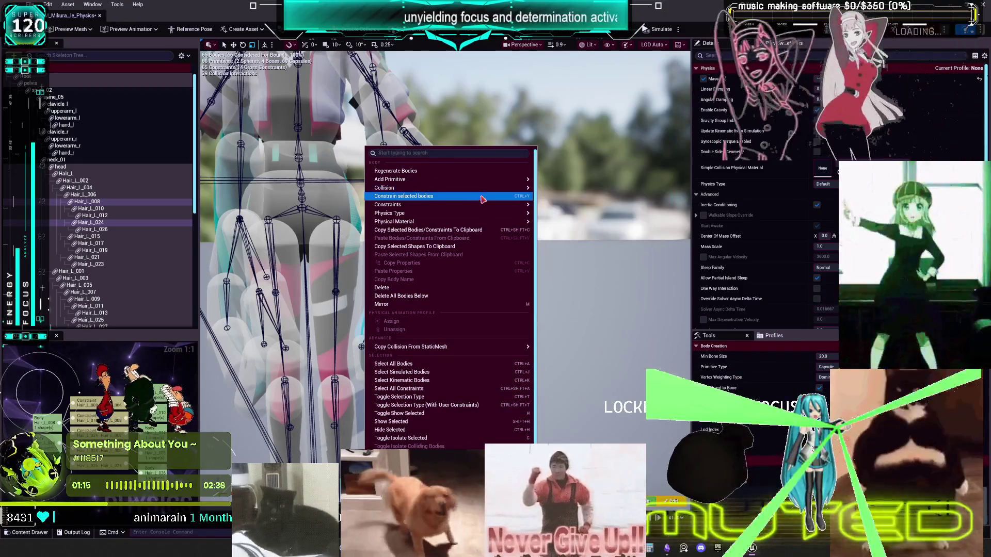
left_click(577, 235)
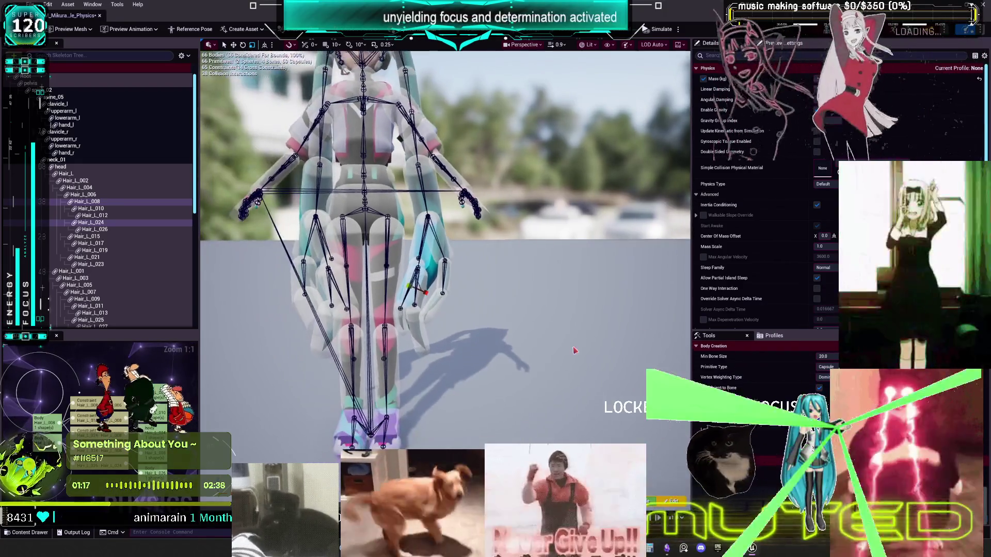
left_click(448, 307)
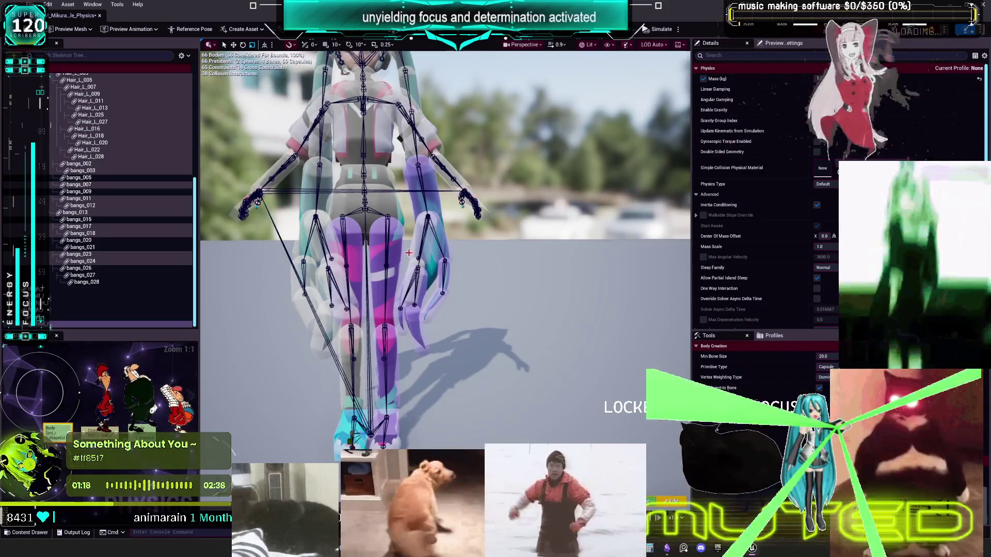
left_click(438, 242)
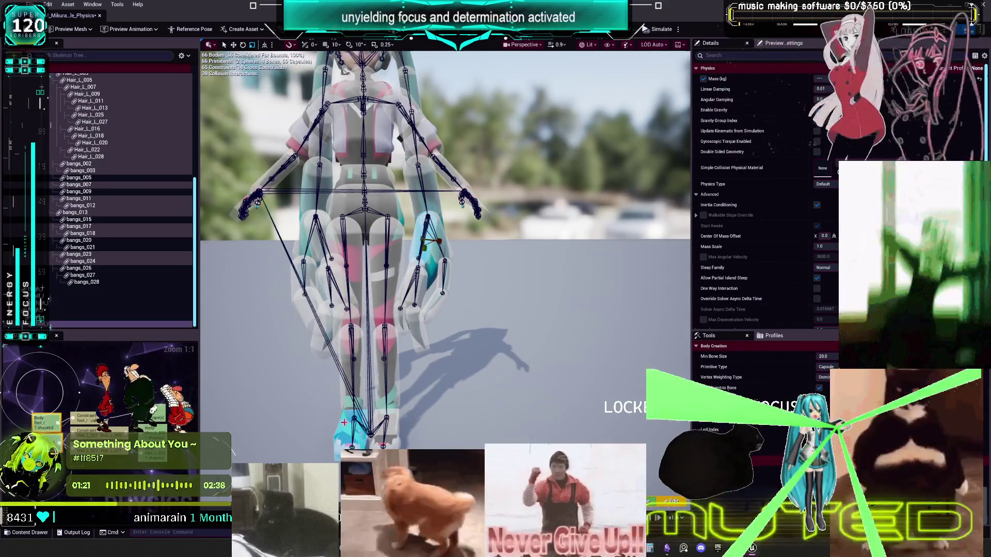
left_click(344, 428)
left_click_drag(315, 348, 456, 356)
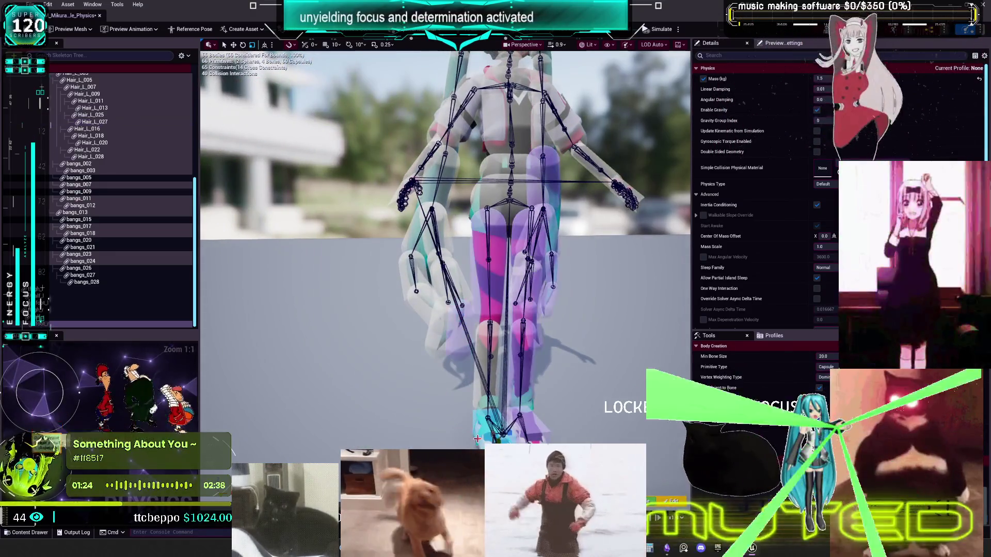
Step: Disable the hand body's collision with the leg, arm, foot and lower-leg bodies
left_click(426, 319)
left_click(480, 433)
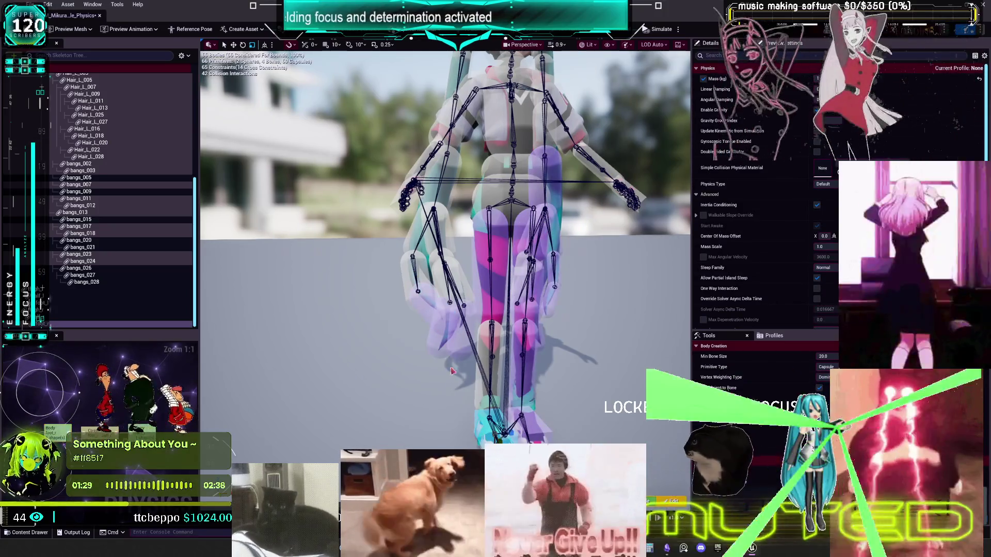
left_click(478, 437)
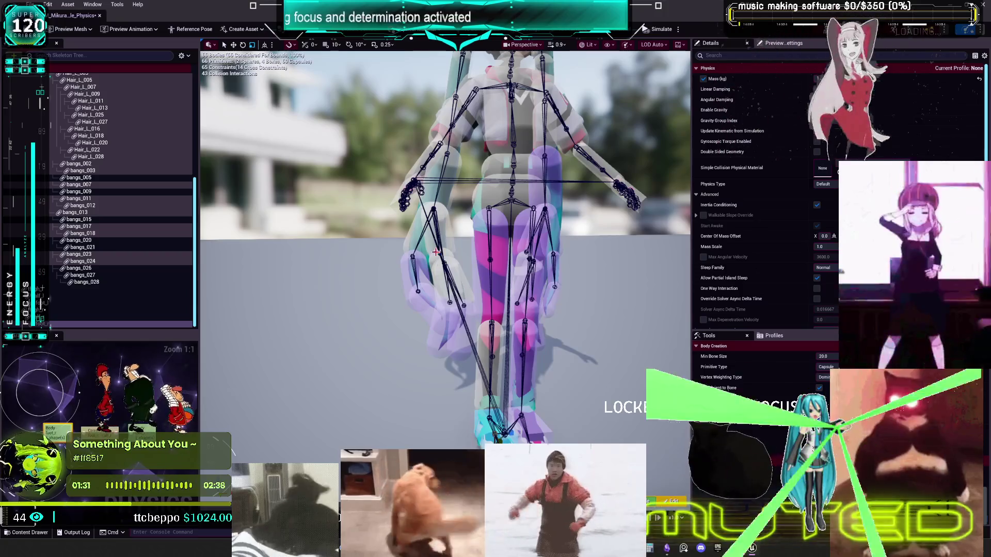
left_click(473, 342)
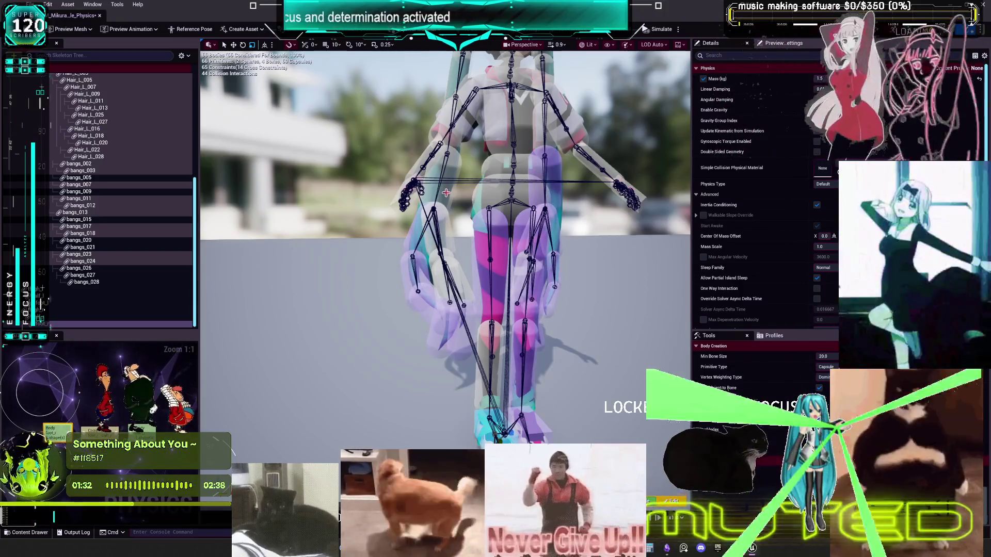
Step: Step through hair bodies Hair_L_009, Hair_L_025 and Hair_L_028, then select all bodies
left_click(445, 192)
key("Down")
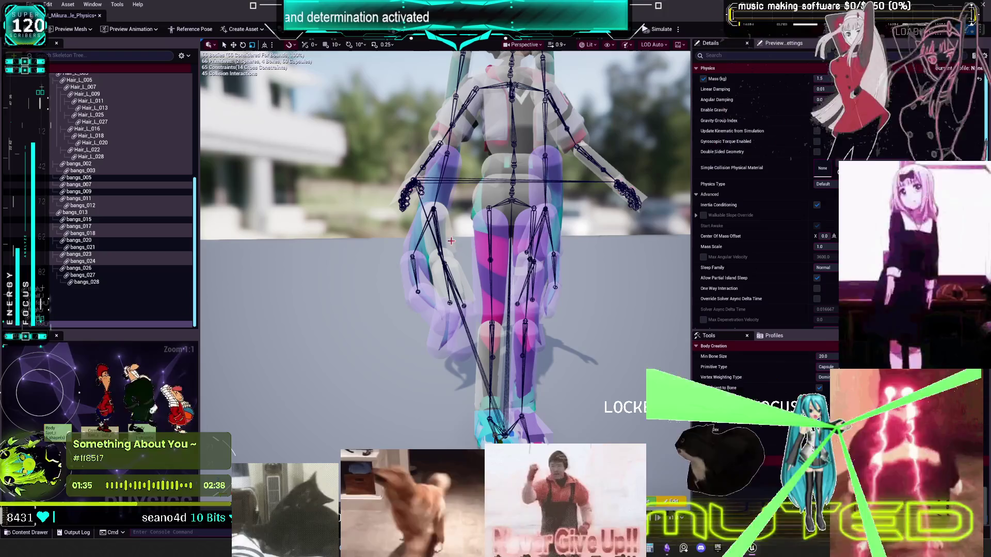
left_click(465, 319)
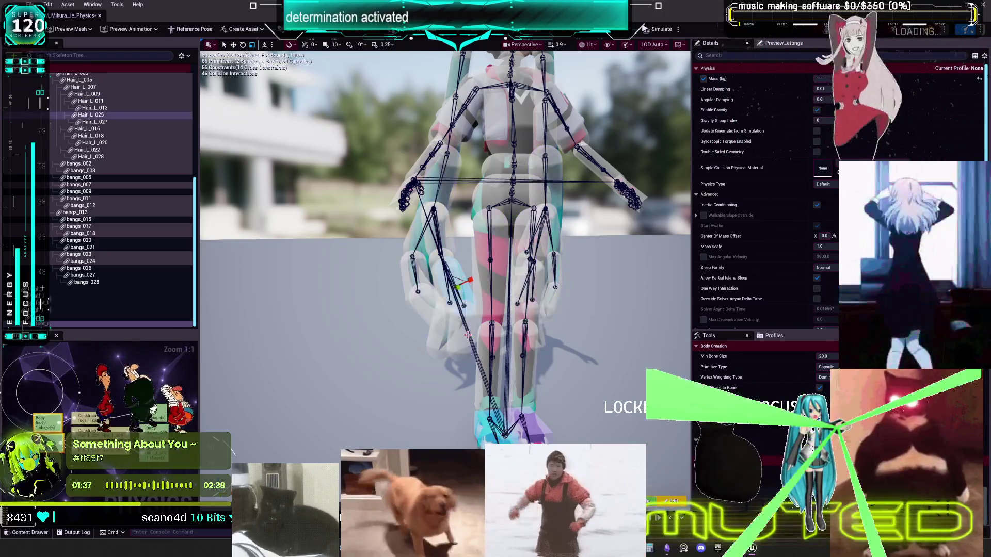
key("Down")
key("Down")
key("Down")
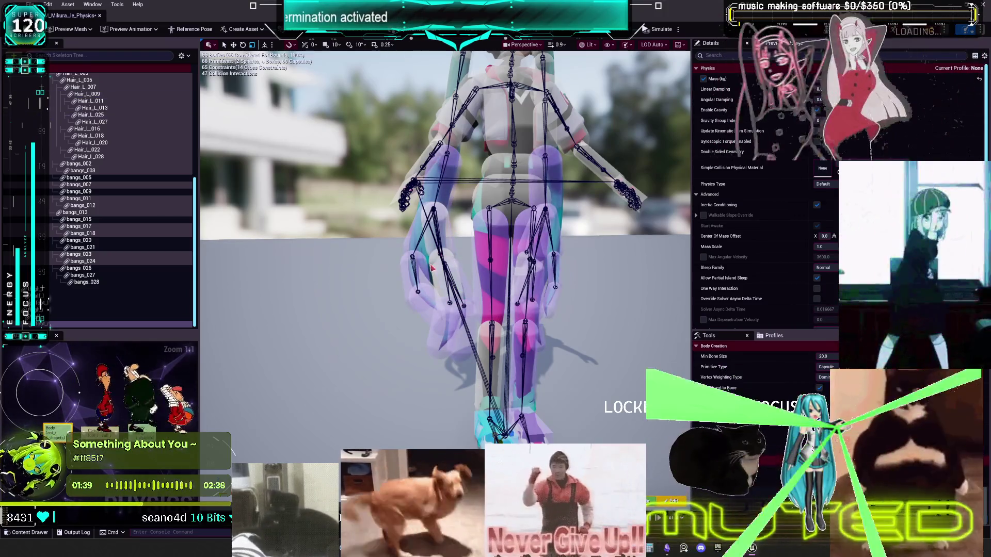
key("ctrl+a")
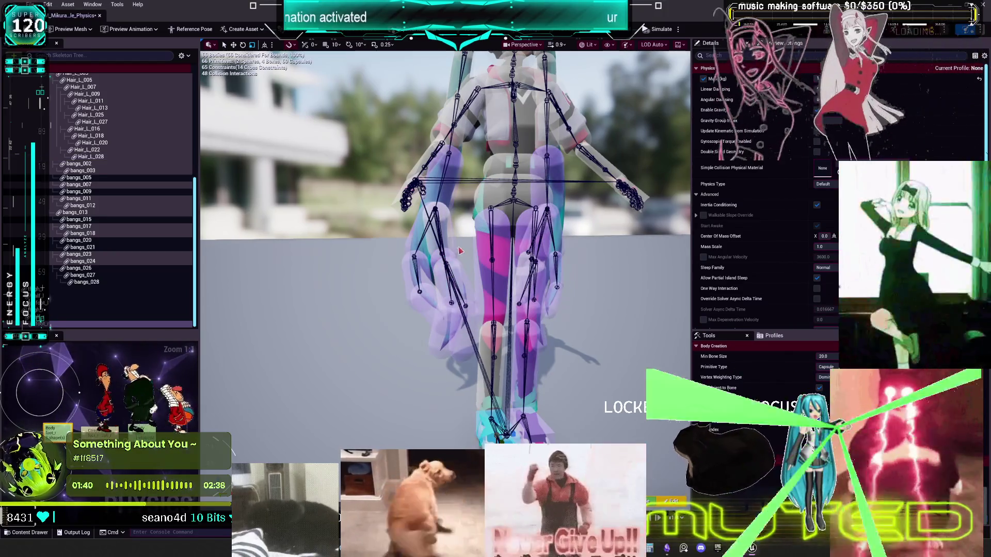
left_click(456, 249)
key("ctrl+a")
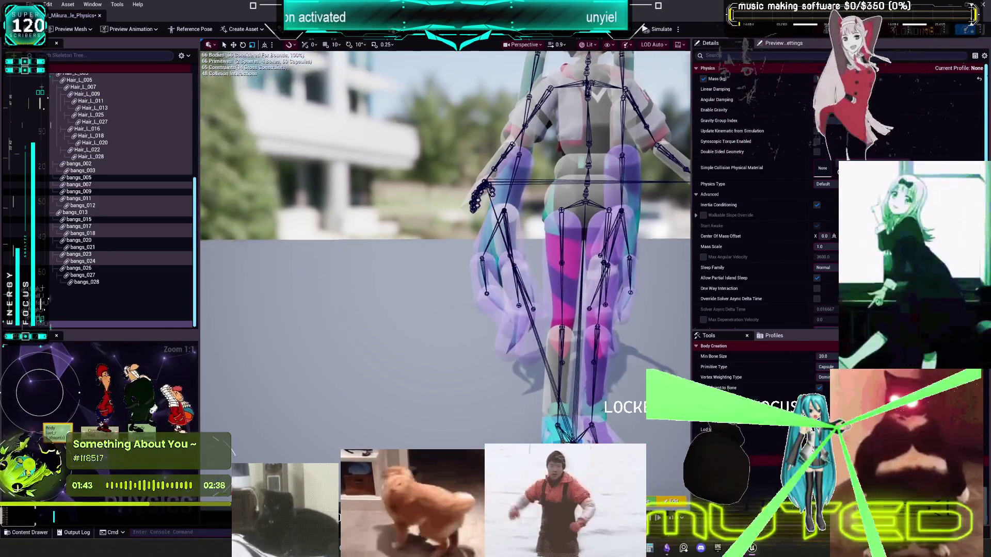
Step: Select the left thigh body and run the physics simulation to test the ragdoll
scroll(445, 248, "up", 5)
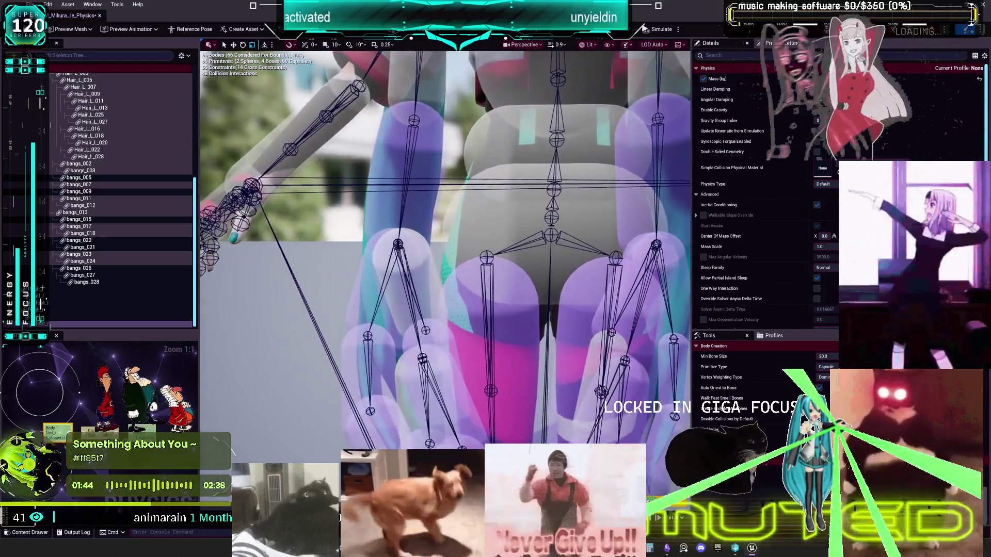
scroll(512, 418, "down", 3)
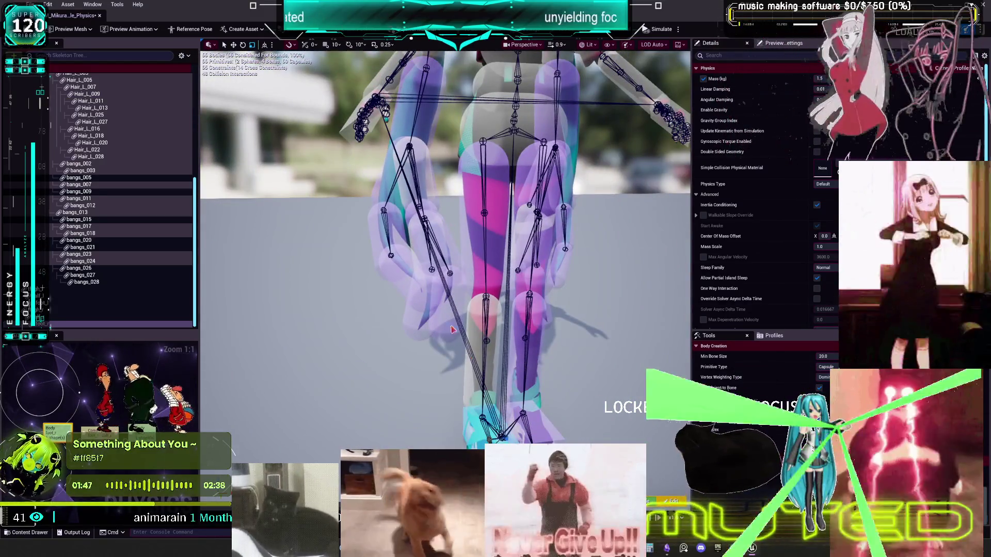
scroll(428, 269, "up", 3)
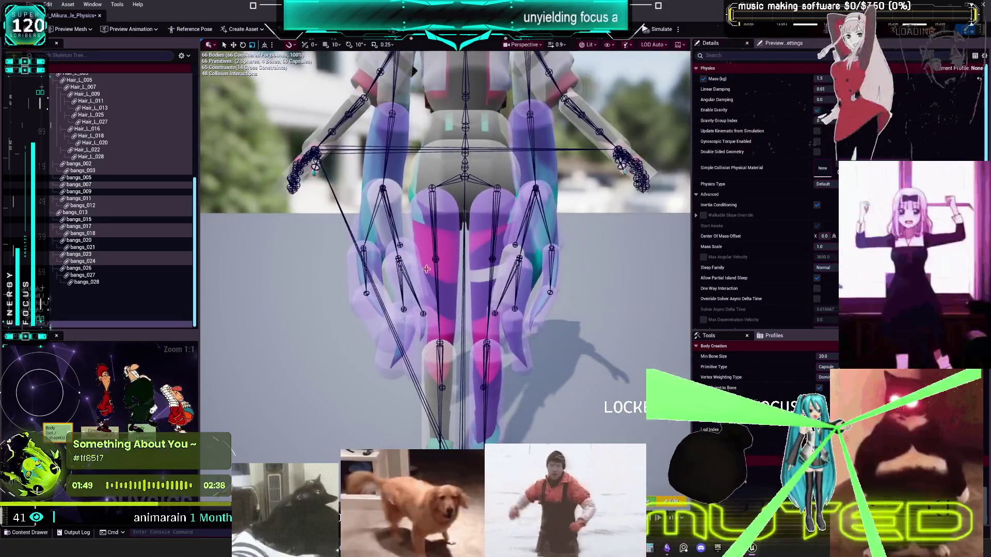
left_click_drag(408, 198, 393, 192)
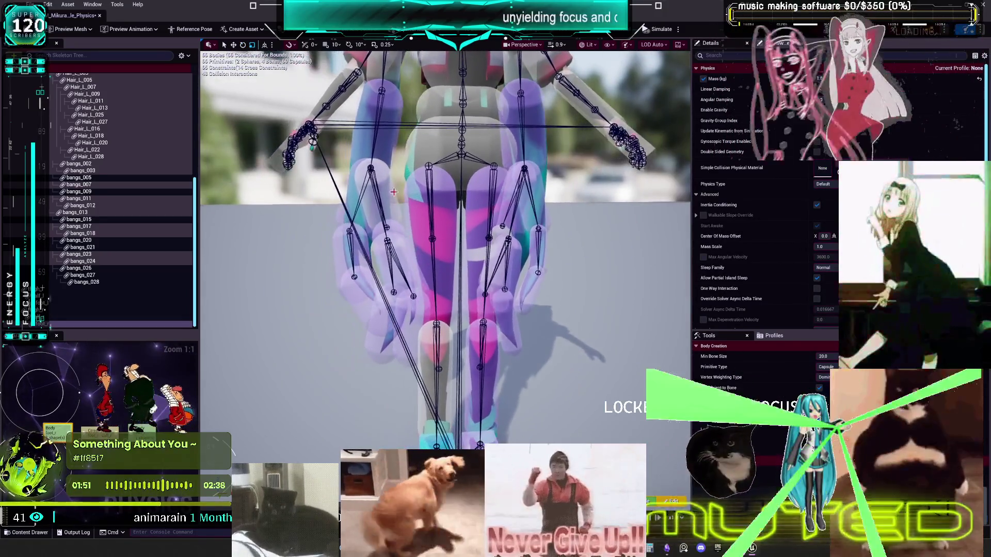
left_click(397, 198)
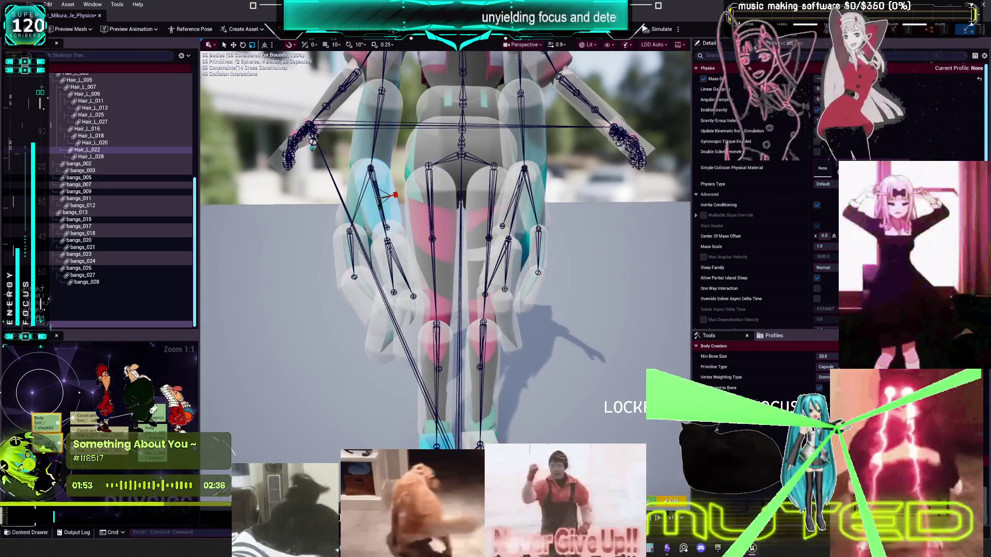
key("alt+s")
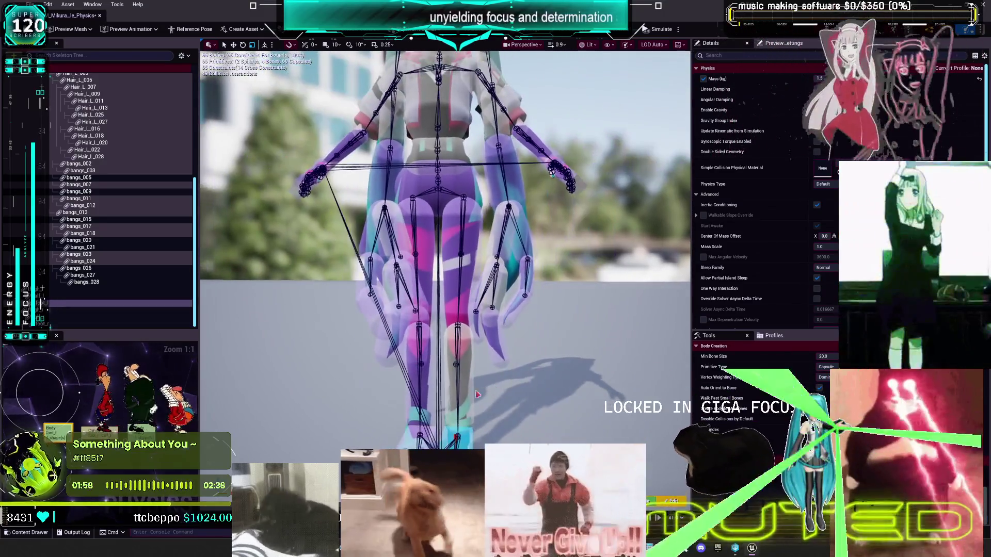
Step: Select both lower-leg bodies together
left_click(464, 397)
left_click(464, 397)
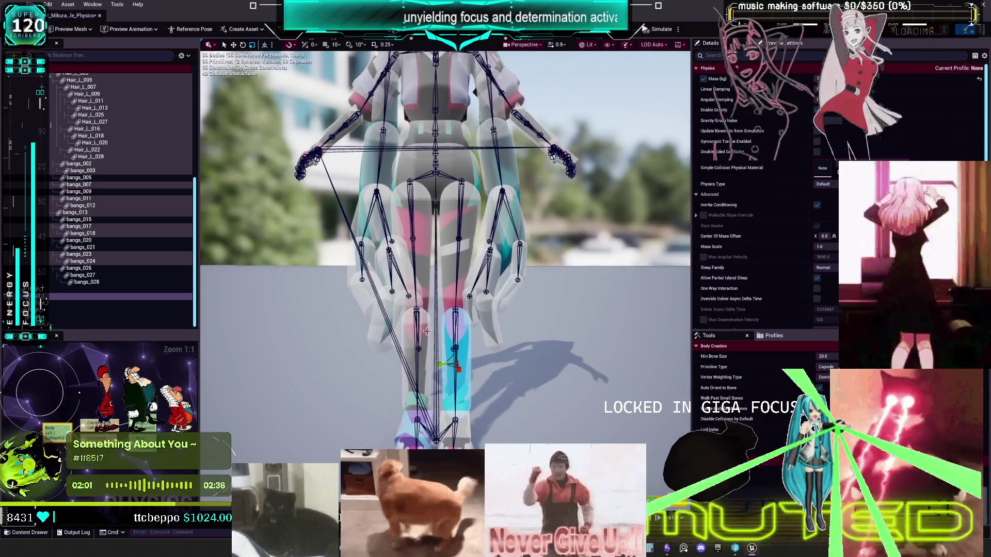
left_click(419, 333, "ctrl")
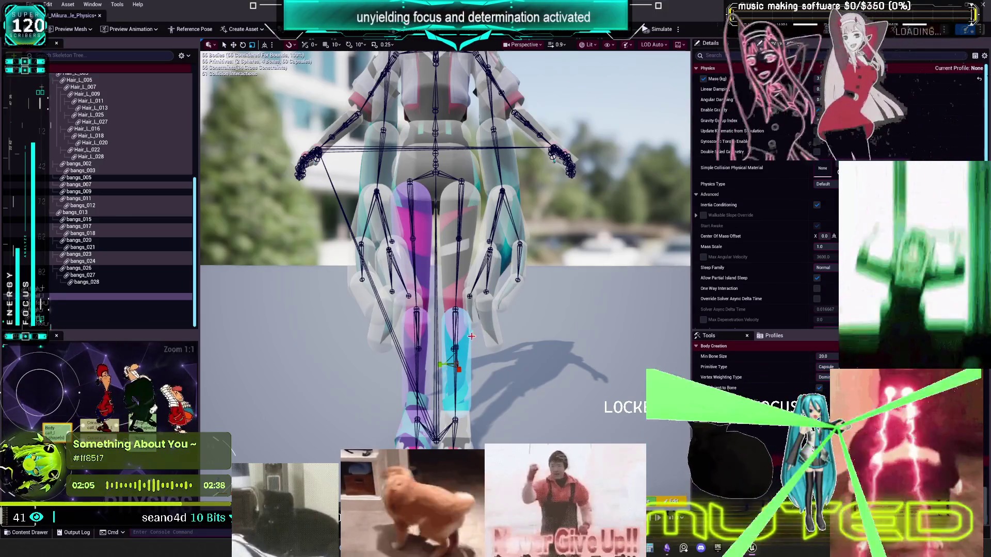
left_click(457, 175)
left_click(465, 371)
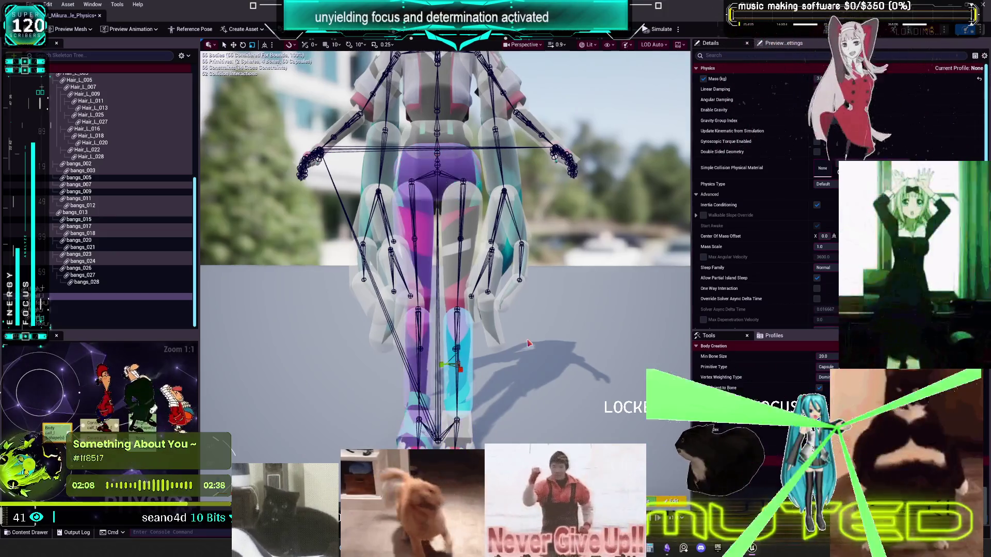
scroll(516, 361, "up", 3)
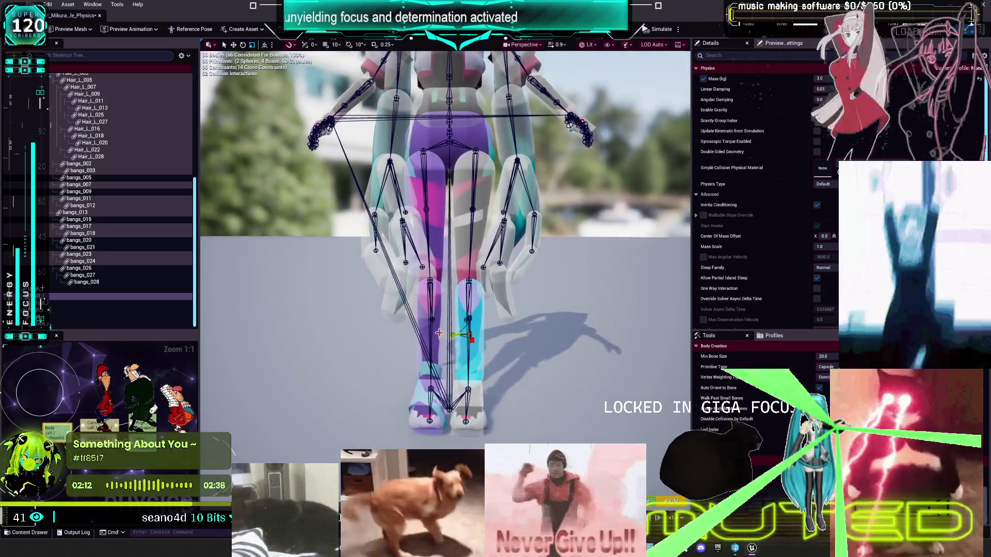
left_click(440, 337)
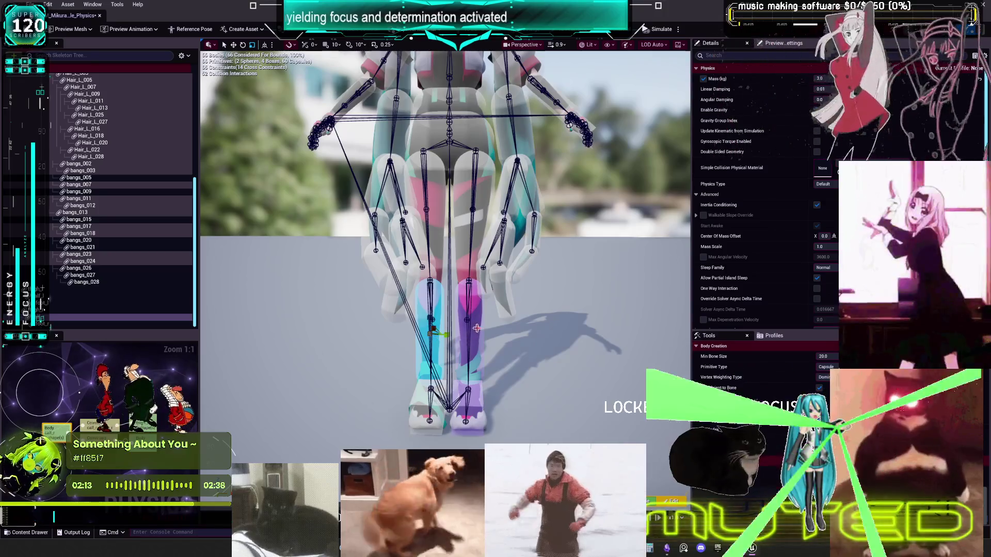
left_click(459, 242)
left_click(440, 304)
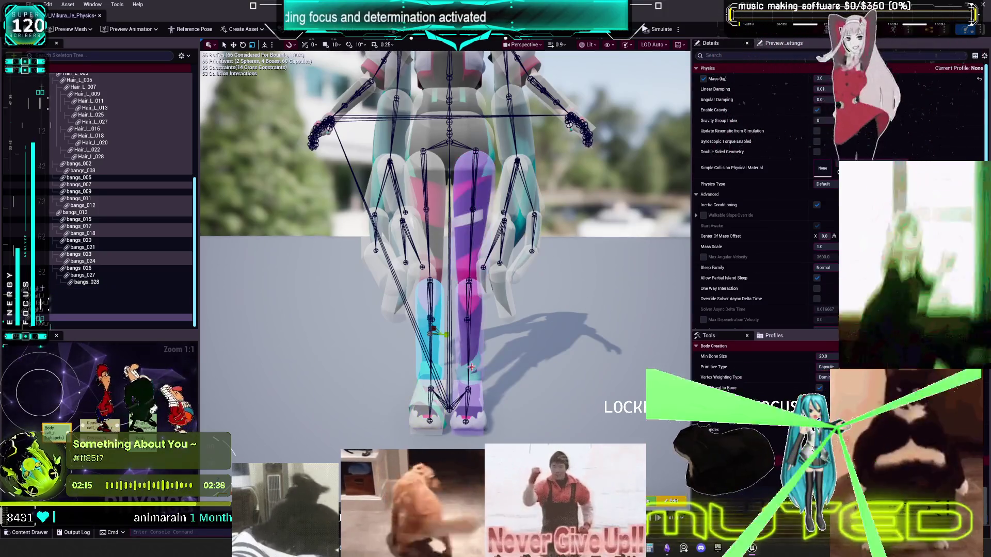
left_click(478, 139)
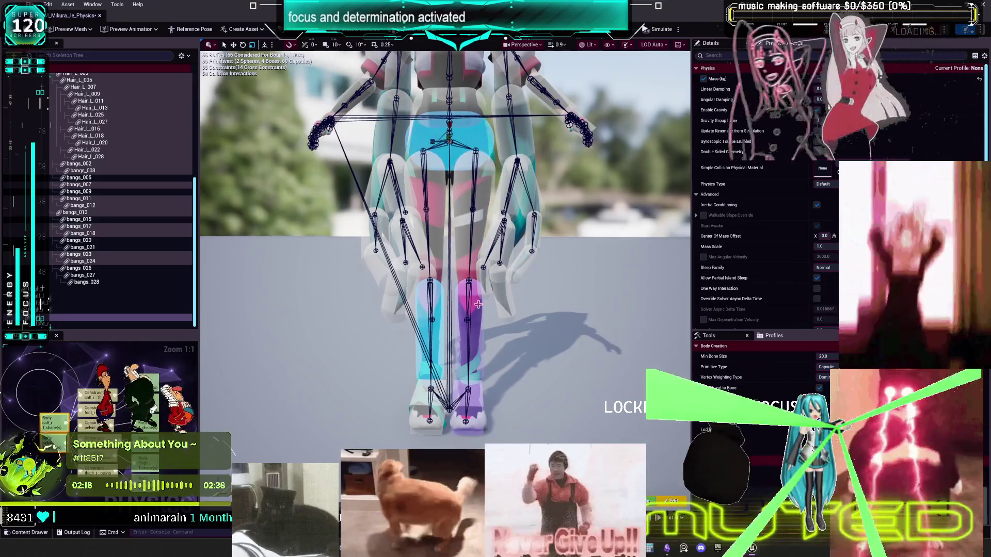
left_click(479, 329)
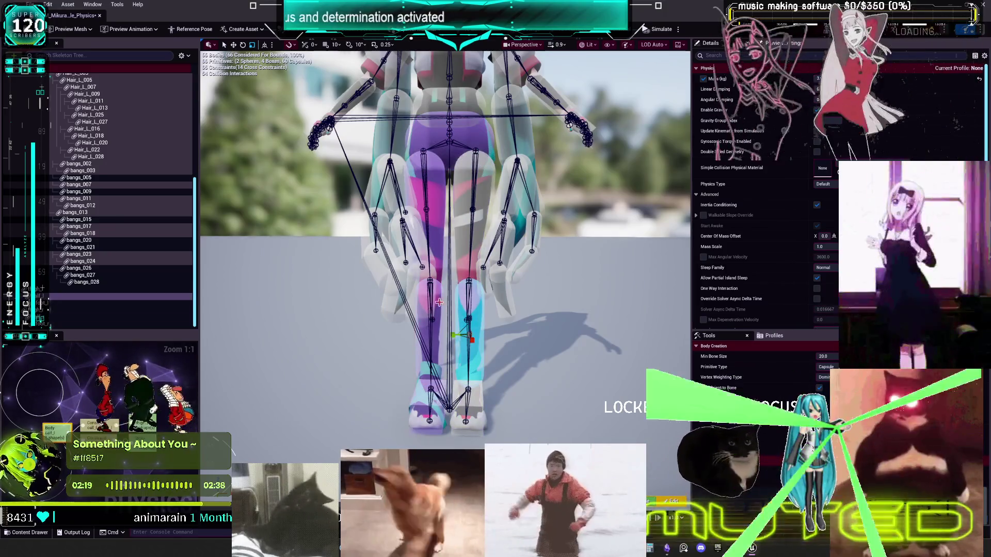
left_click(439, 305)
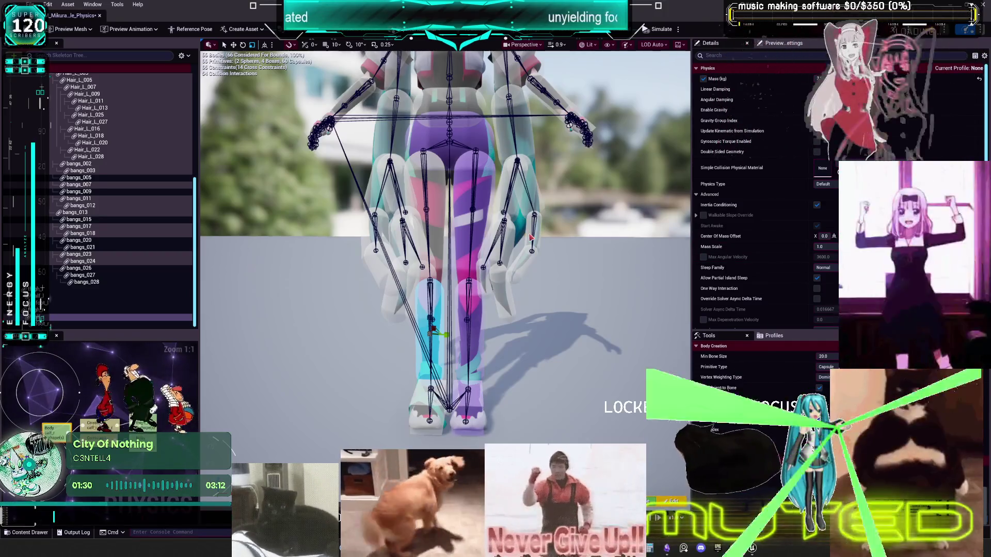
Step: Zoom in on the legs and select Hair_L_027, the lower leg, Hair_L_020, Hair_L_009 and Hair_L_016
scroll(498, 314, "down", 3)
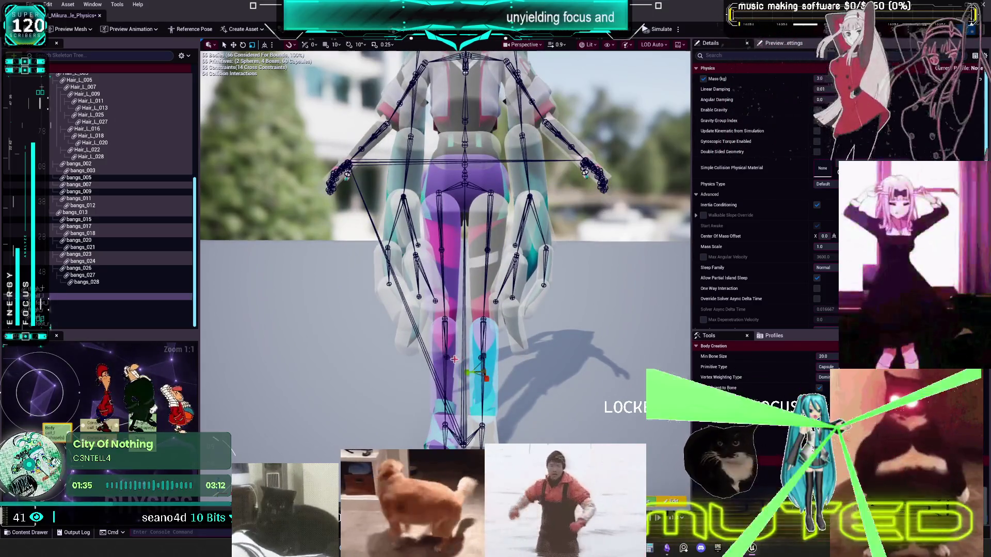
left_click_drag(501, 349, 454, 351)
right_click(526, 127)
scroll(527, 126, "up", 2)
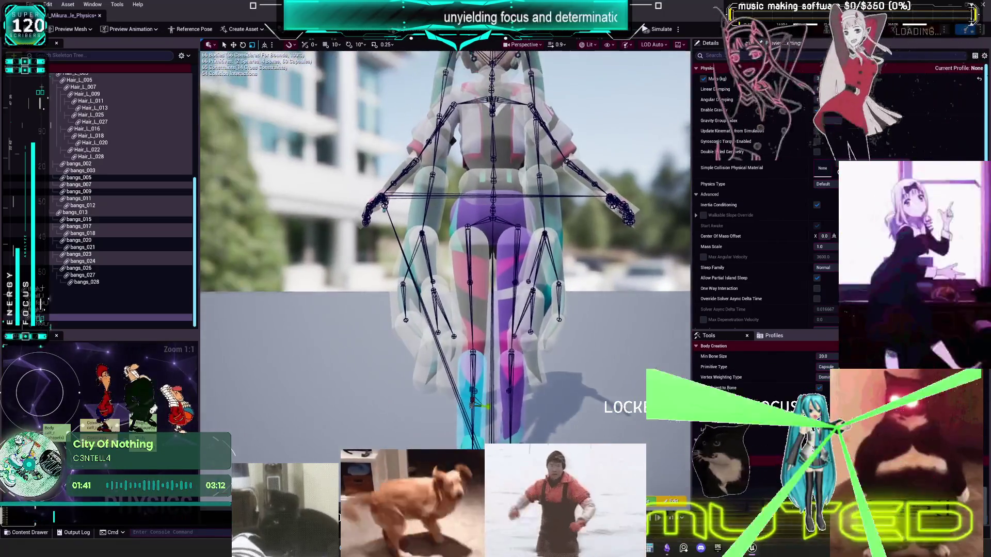
left_click_drag(456, 251, 456, 251)
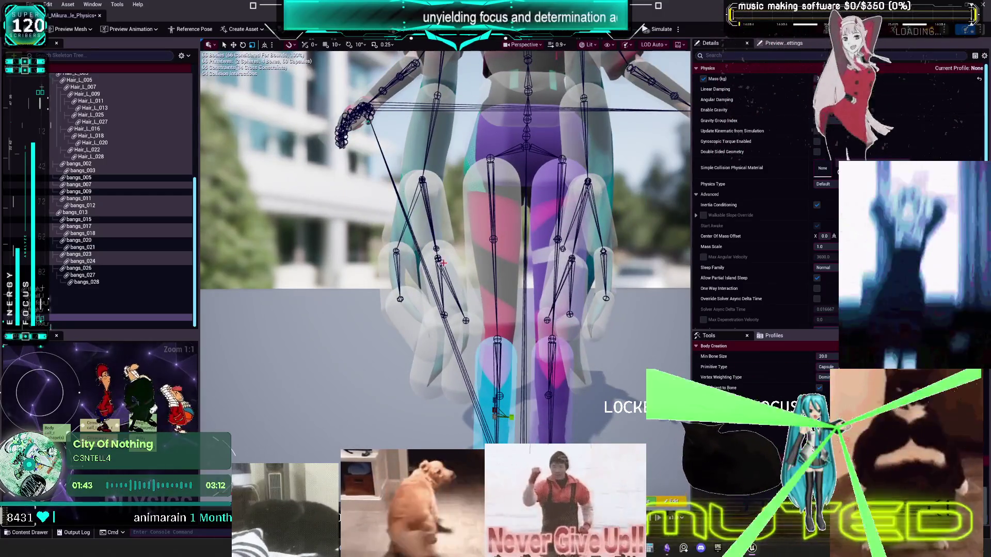
left_click(454, 386)
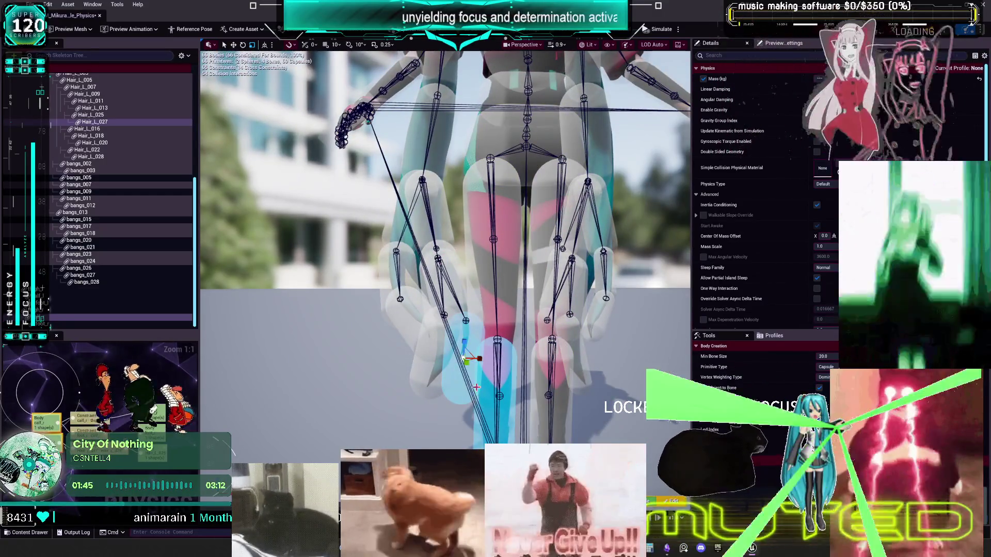
left_click(478, 418)
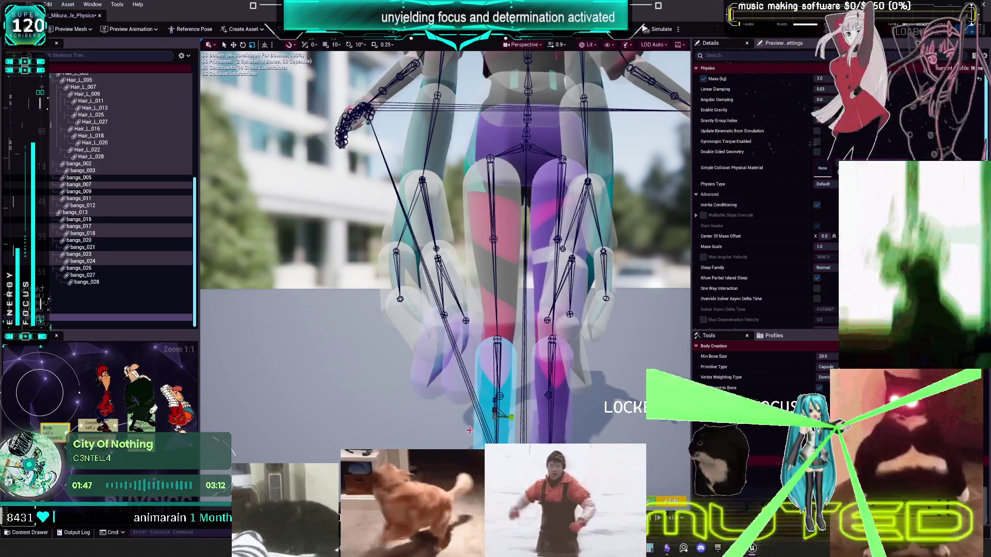
left_click(396, 320)
left_click(448, 245)
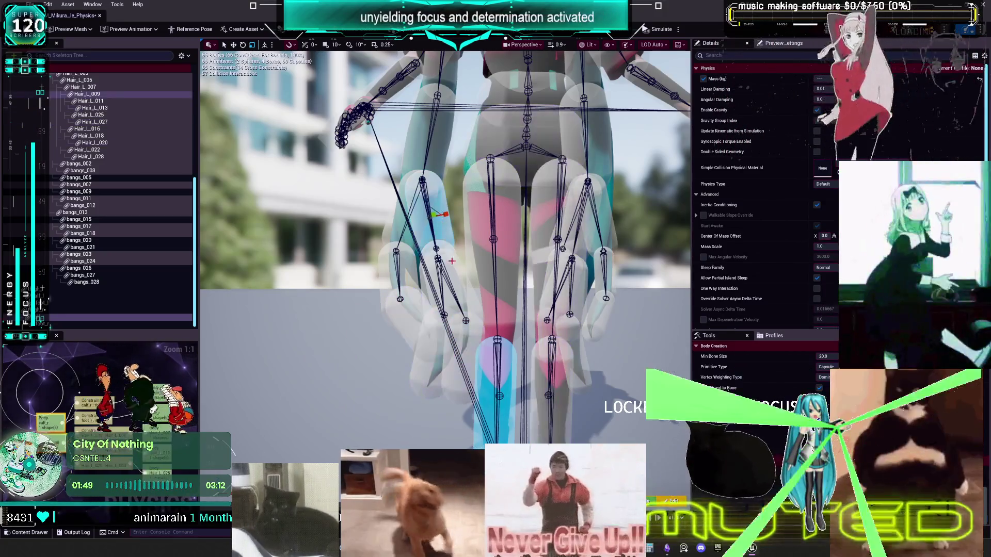
left_click(389, 225)
left_click(488, 381)
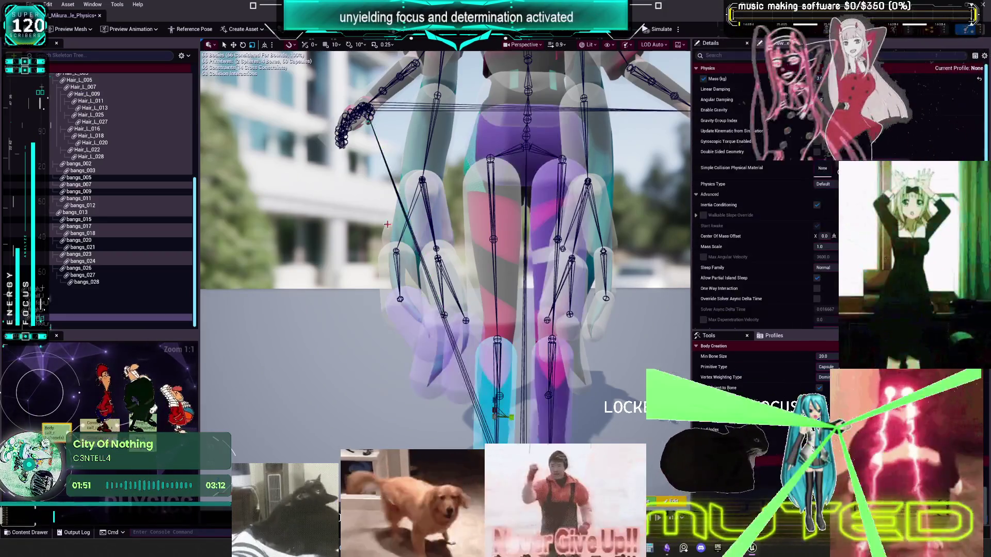
left_click(392, 215, "ctrl")
Step: Alternate between the leg bodies and hair bodies Hair_L_025, Hair_L_028 and Hair_L_007
left_click(464, 434)
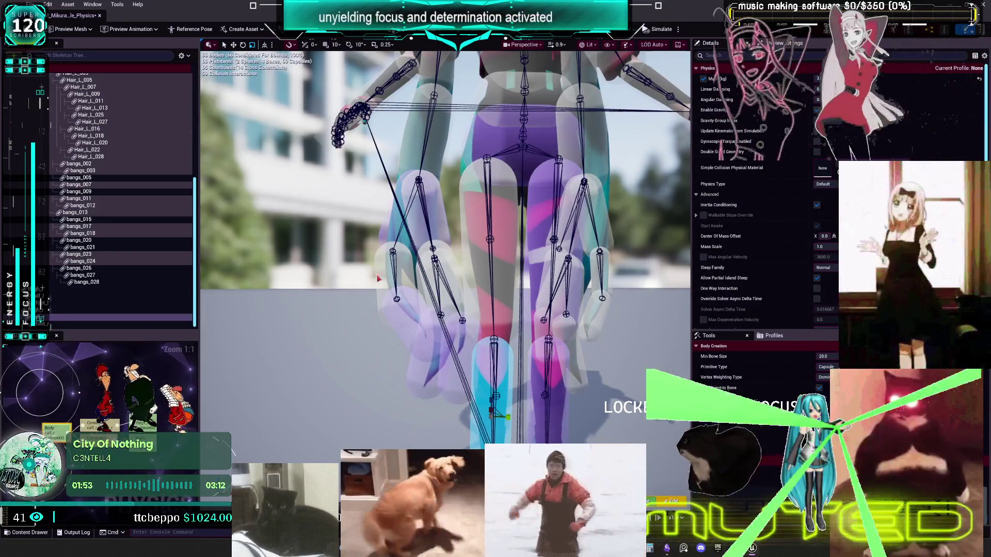
left_click(456, 296)
left_click(487, 427)
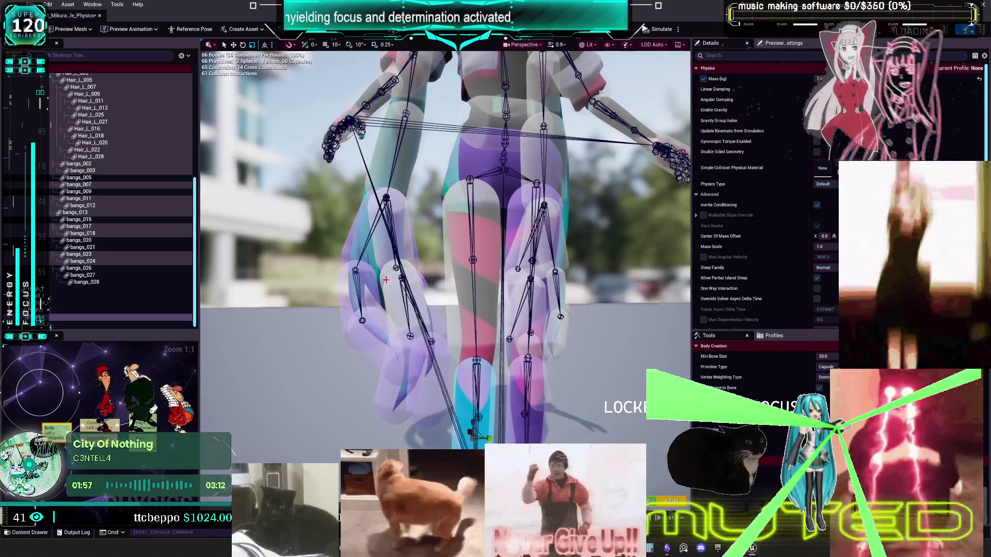
left_click(383, 275)
left_click(457, 444)
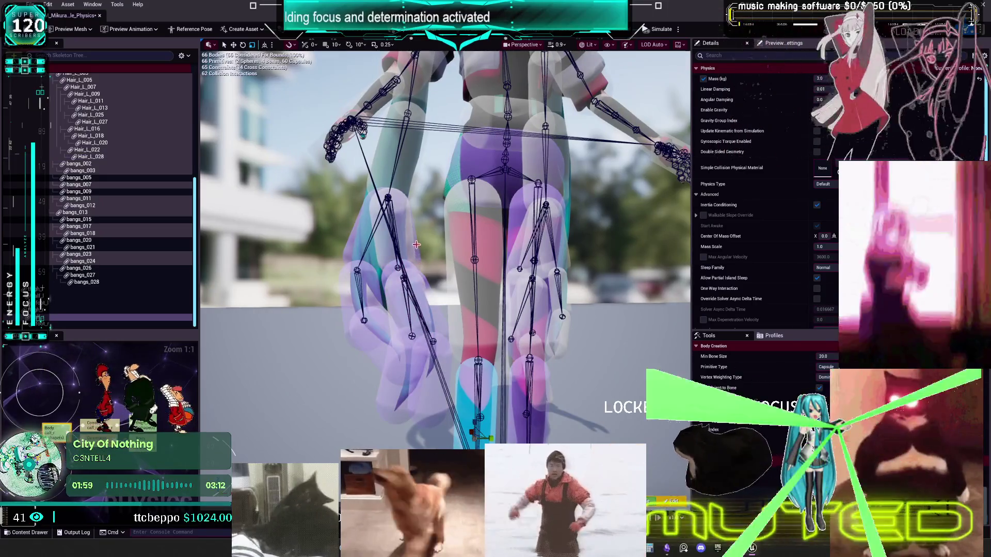
left_click(407, 166)
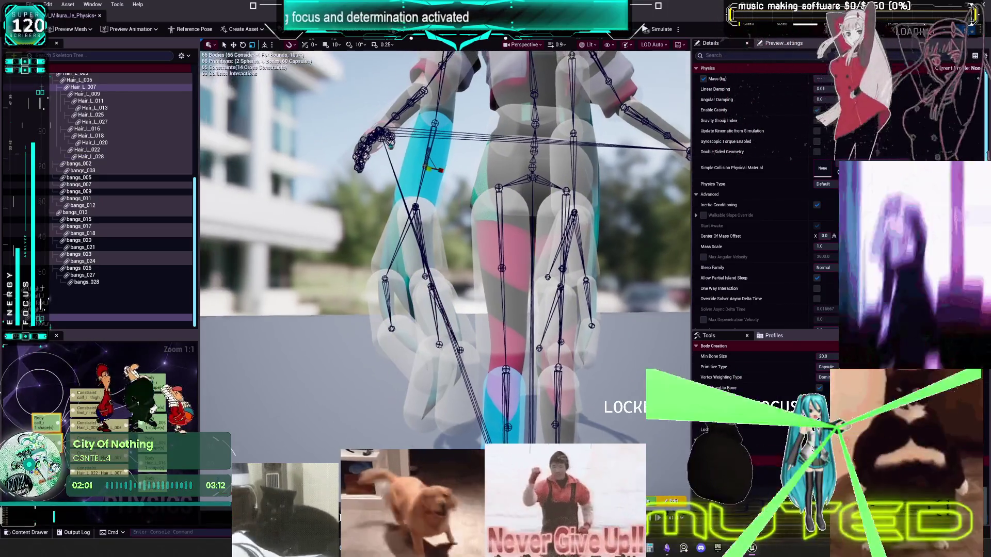
scroll(481, 344, "down", 5)
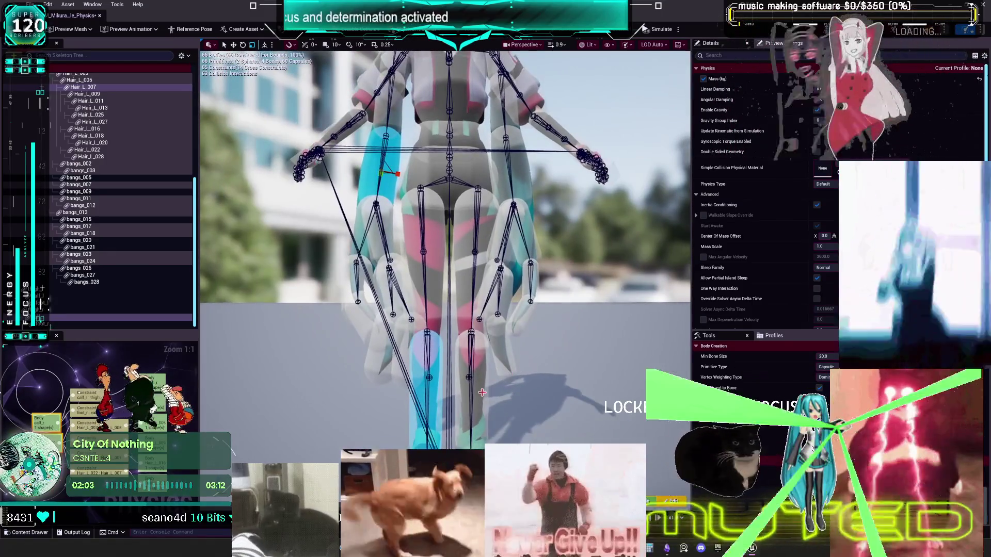
left_click(482, 392)
scroll(495, 395, "up", 3)
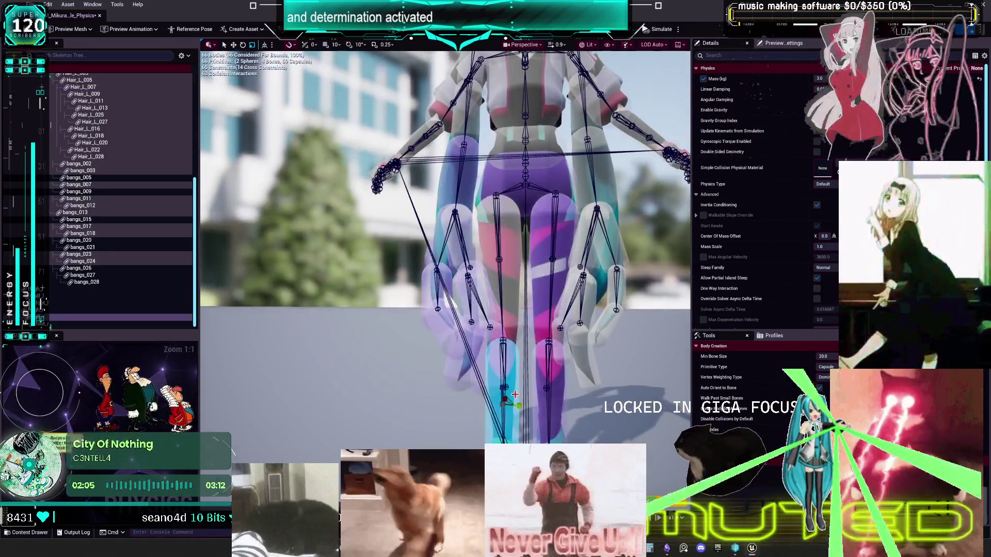
Step: Select a hand capsule, then the left lower-leg body, undoing the added hand body
left_click_drag(515, 394, 544, 385)
left_click(523, 368)
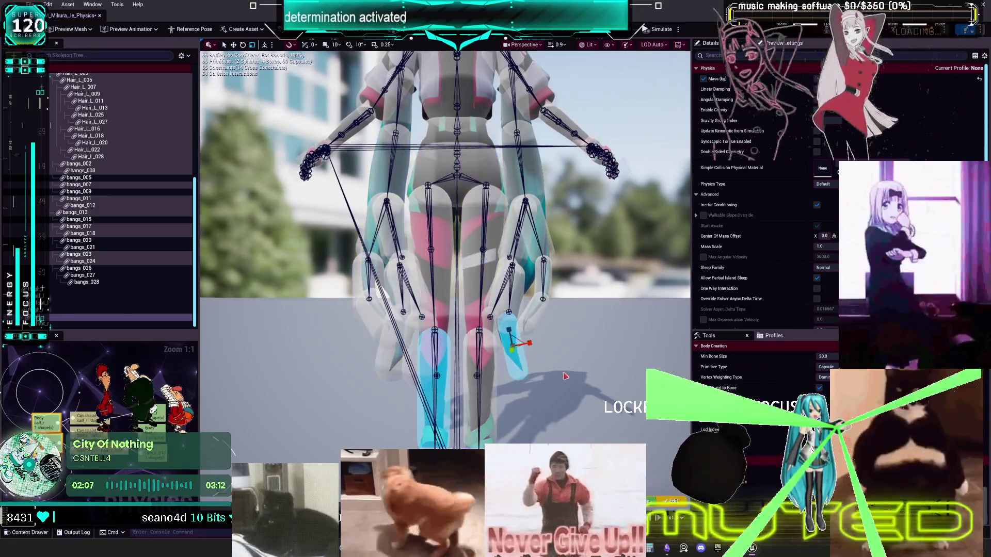
scroll(523, 369, "up", 3)
left_click_drag(523, 369, 509, 361)
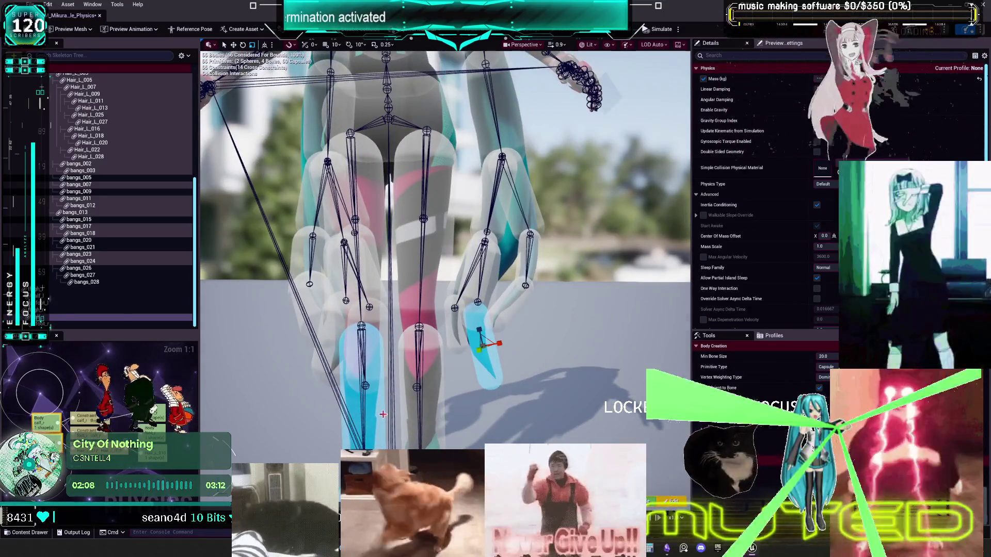
left_click(378, 384)
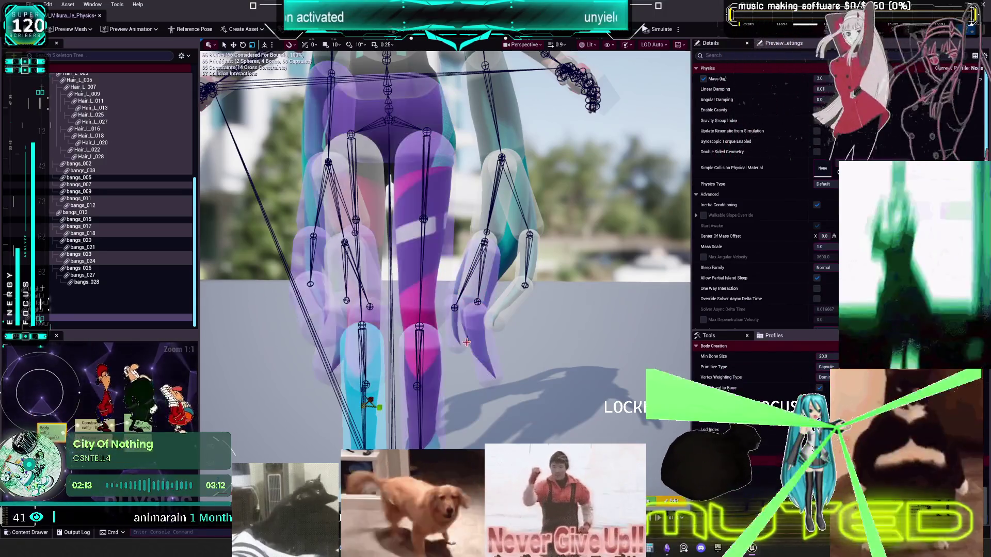
left_click(533, 266, "ctrl")
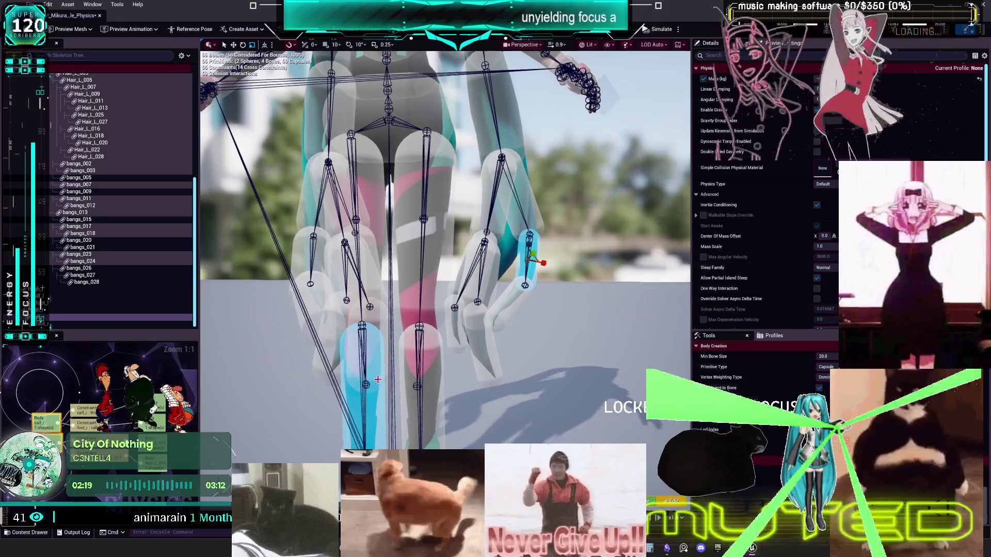
key("ctrl+z")
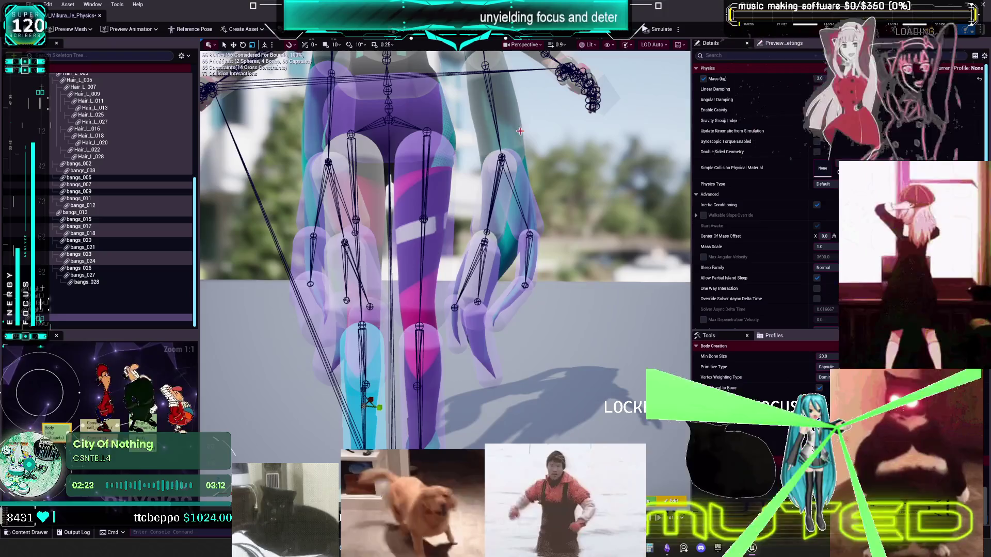
Step: Select hair and leg-side bodies, ending on a finger body of the lowered hand
left_click(460, 270)
scroll(445, 235, "up", 8)
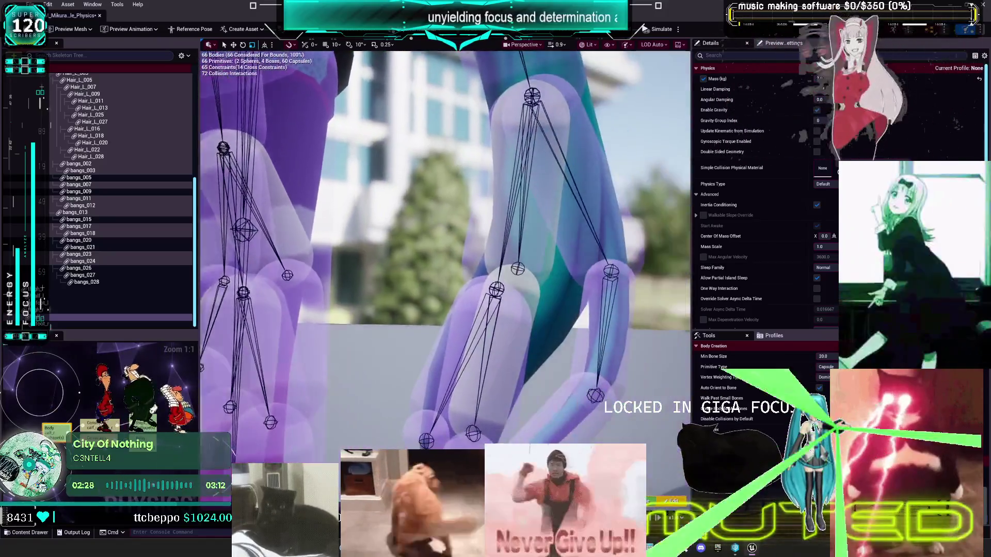
left_click_drag(508, 282, 508, 282)
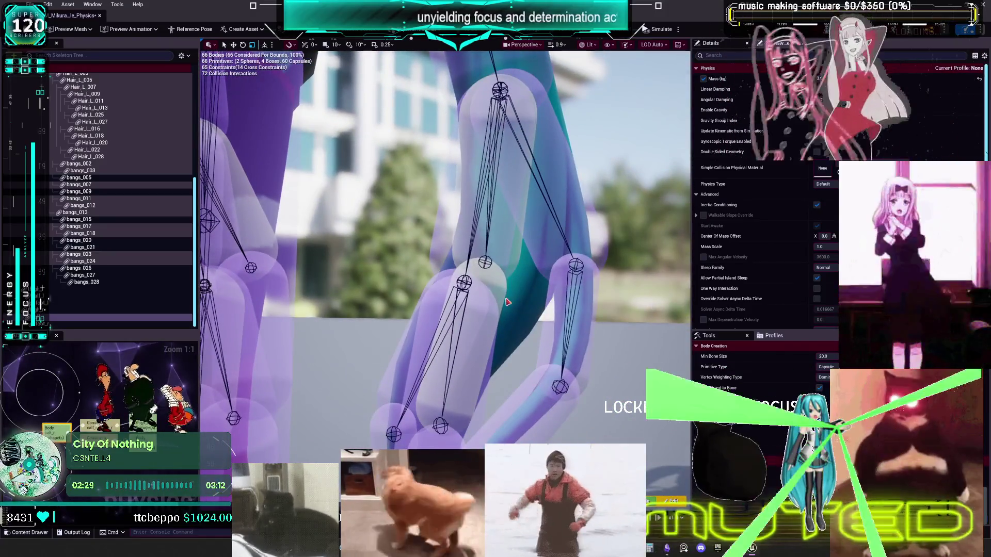
left_click(507, 302)
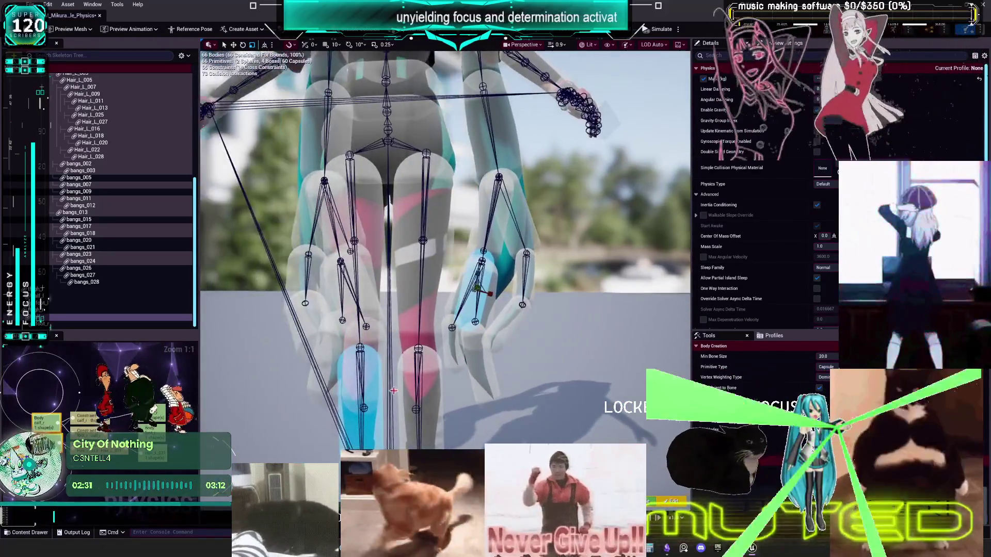
mouse_move(395, 390)
left_mouse_down()
mouse_move(496, 358)
mouse_move(486, 329)
left_mouse_up()
left_click(487, 330)
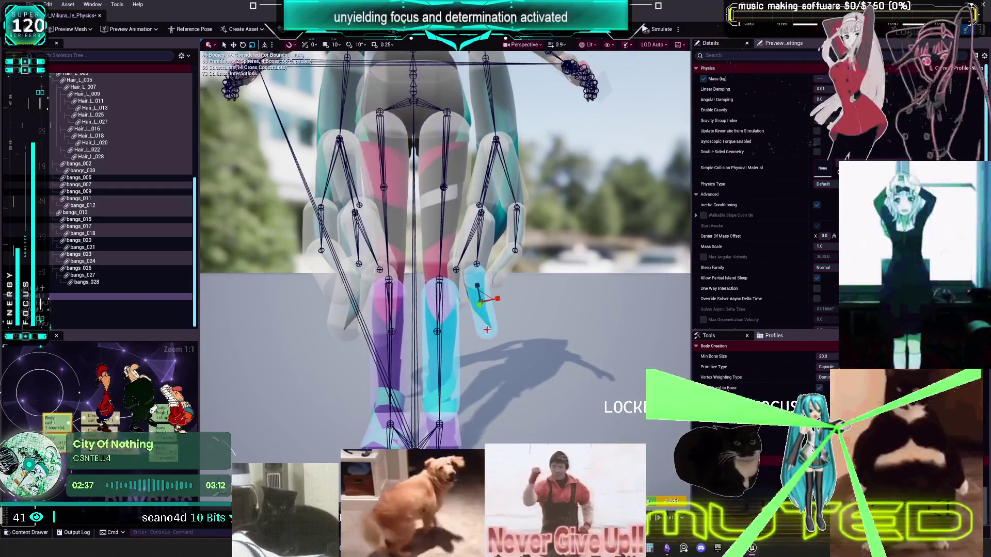
left_click_drag(492, 366, 492, 366)
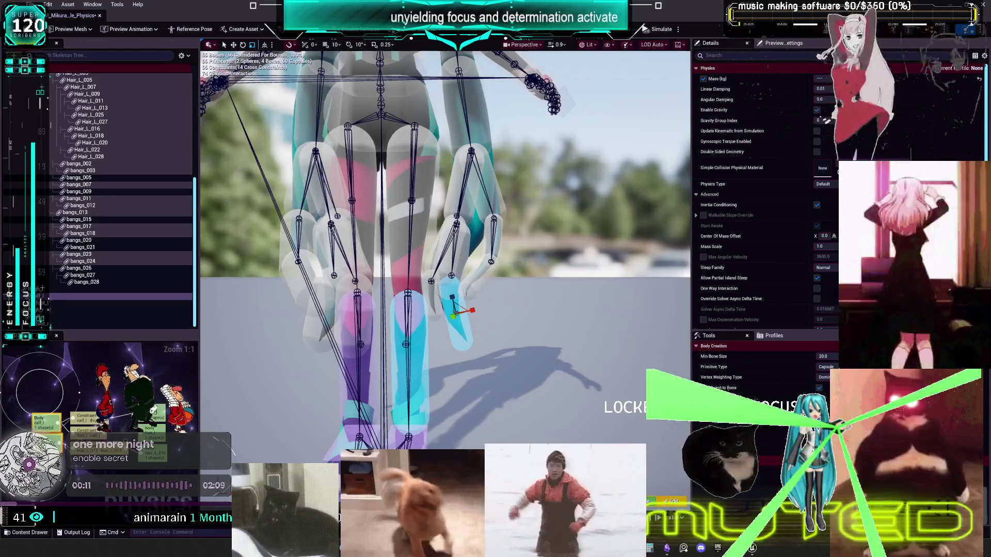
Step: Deselect everything, zoom out and select the right upper-arm capsule
left_click(480, 400)
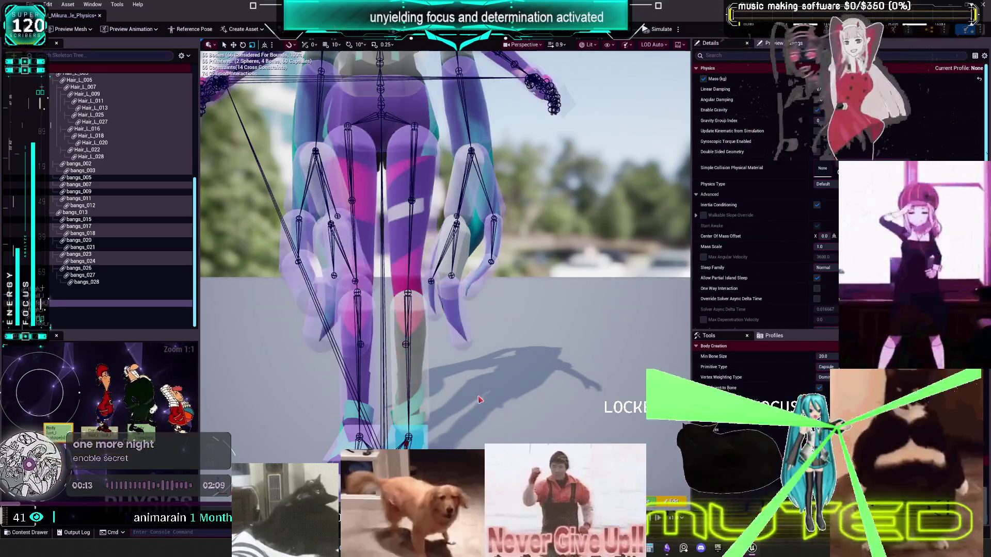
scroll(519, 344, "down", 5)
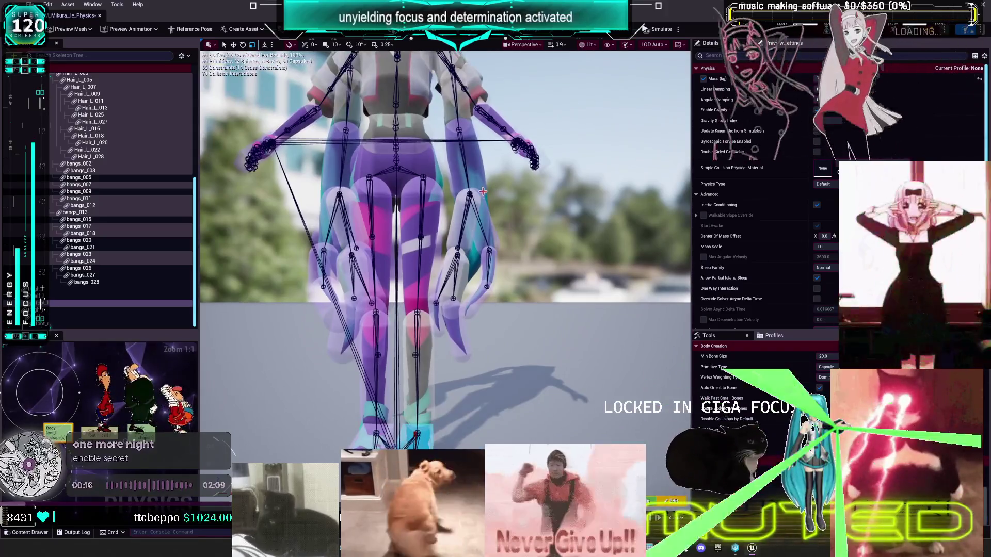
left_click(480, 186)
Step: Disable collision between the right upper-arm capsule and its overlapping body
right_click(481, 179)
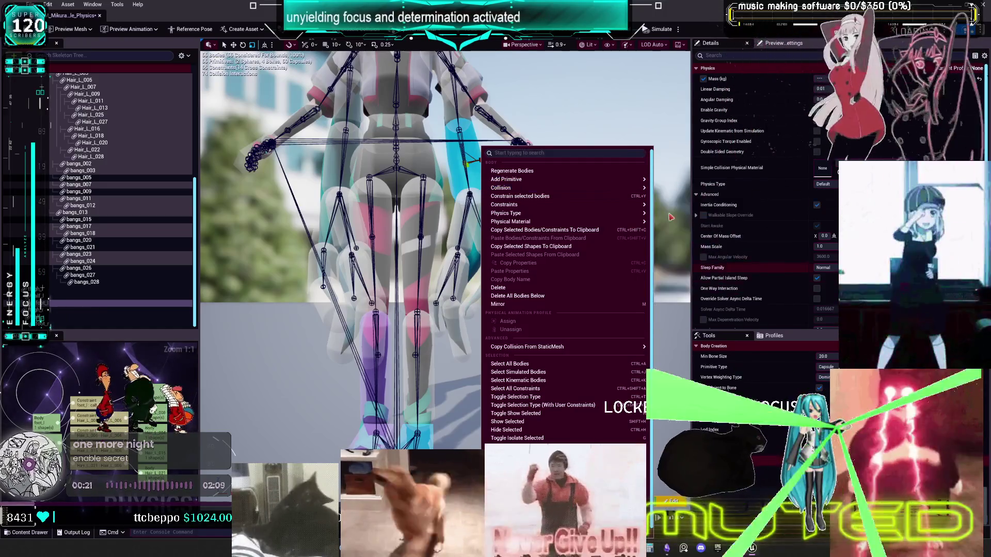
mouse_move(618, 188)
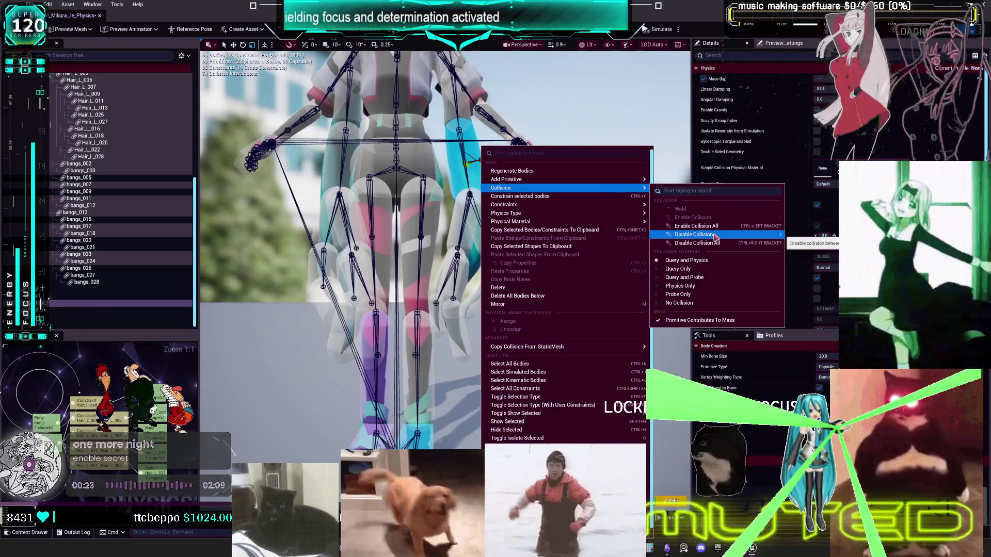
left_click(715, 235)
Step: Select the left-arm capsule body and orbit the view up to the torso
left_click(341, 175)
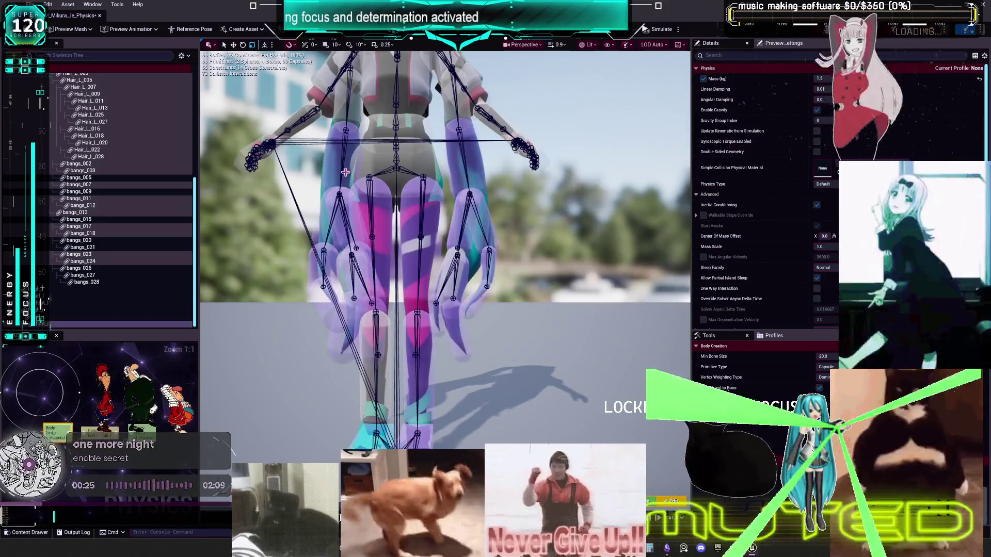
left_click(476, 166)
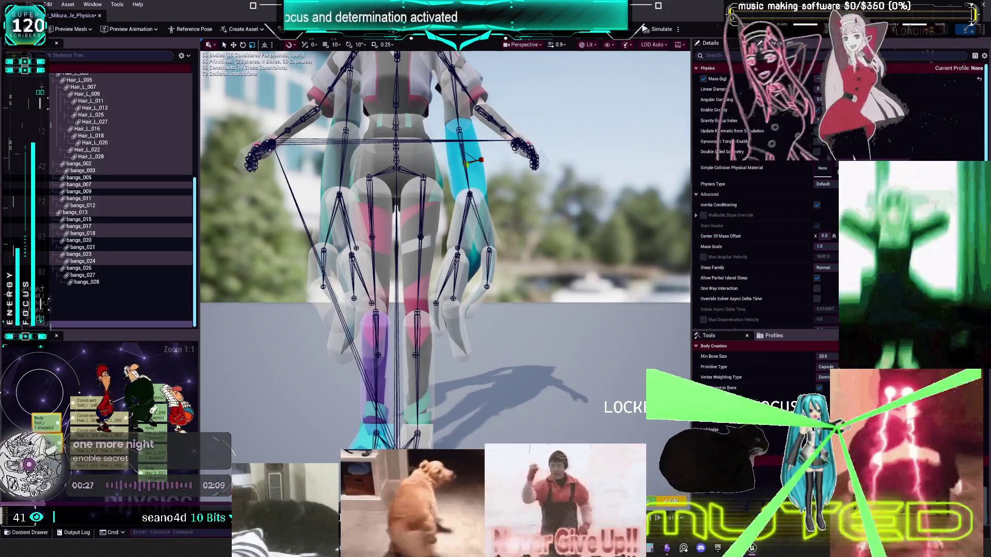
key("ctrl+z")
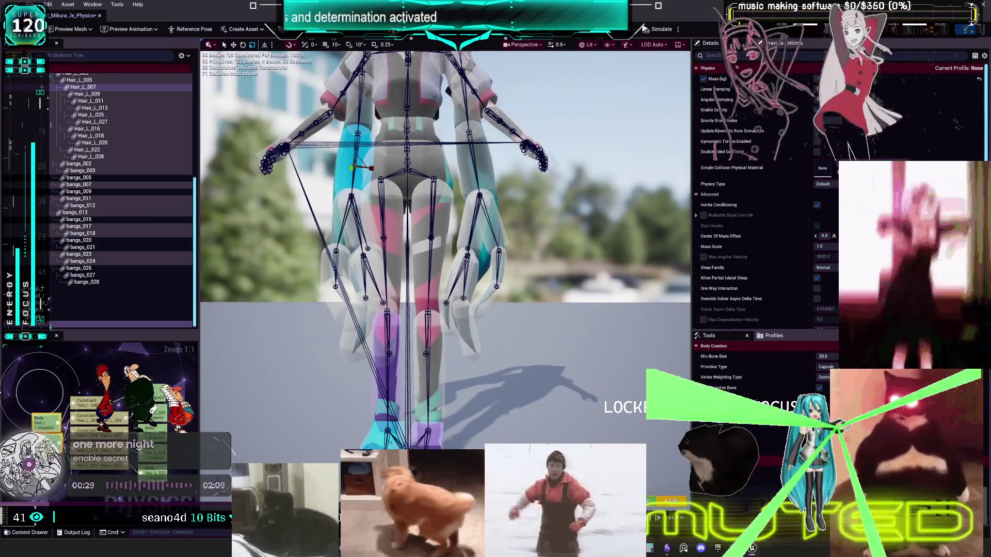
scroll(445, 236, "up", 3)
scroll(445, 236, "up", 2)
left_click_drag(464, 243, 492, 255)
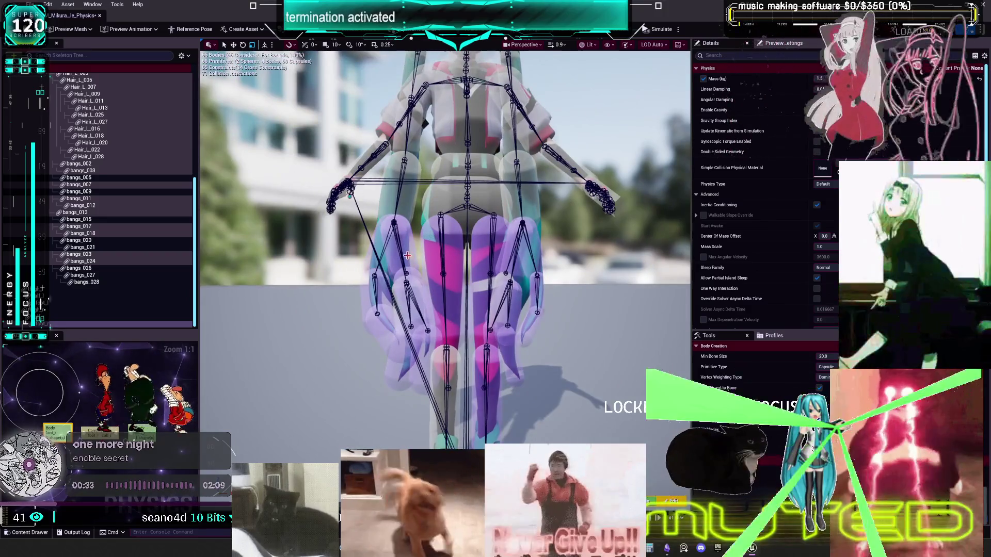
mouse_move(411, 252)
left_mouse_down()
mouse_move(361, 243)
mouse_move(607, 254)
mouse_move(566, 241)
mouse_move(495, 247)
left_mouse_up()
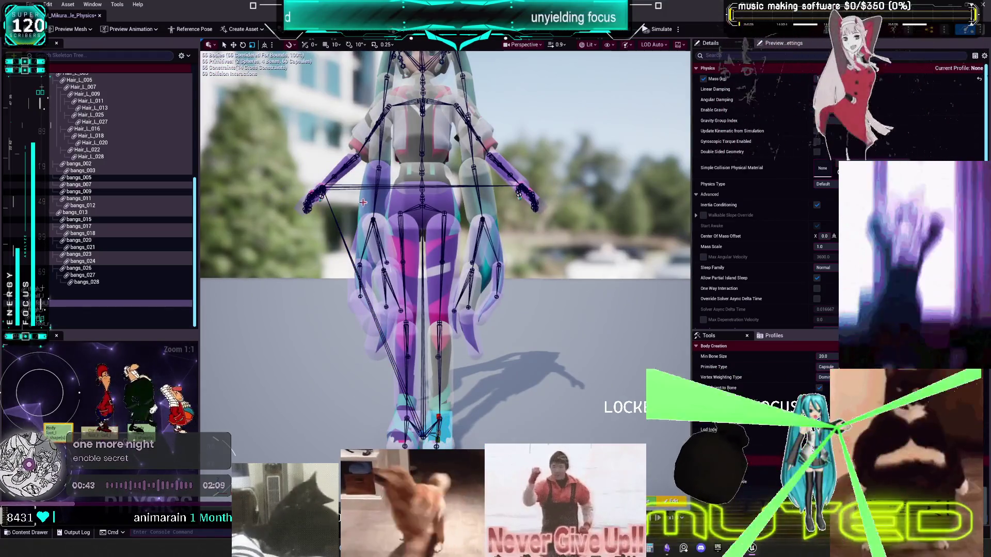
Step: Clear the Hair_L_007 selection and check both calf bodies against the neighbouring capsule
left_click(436, 289)
key("ctrl+a")
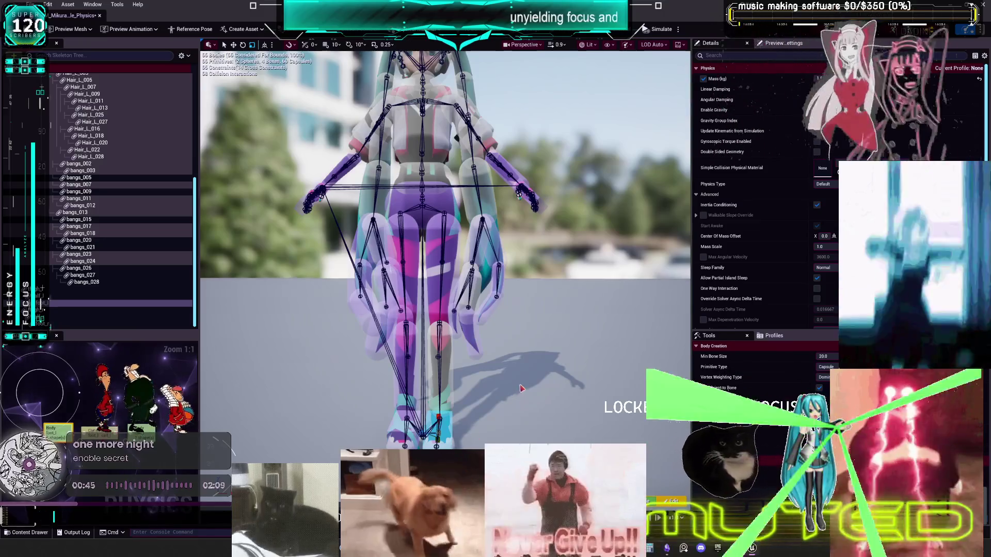
scroll(516, 392, "up", 3)
mouse_move(515, 392)
left_mouse_down()
mouse_move(491, 394)
mouse_move(513, 392)
left_mouse_up()
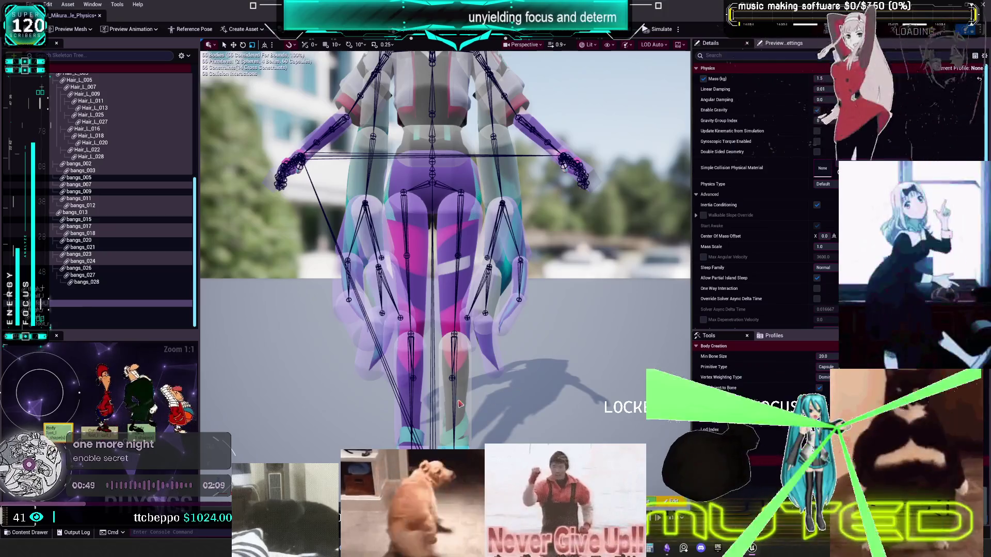
left_click(409, 402)
left_click(405, 369)
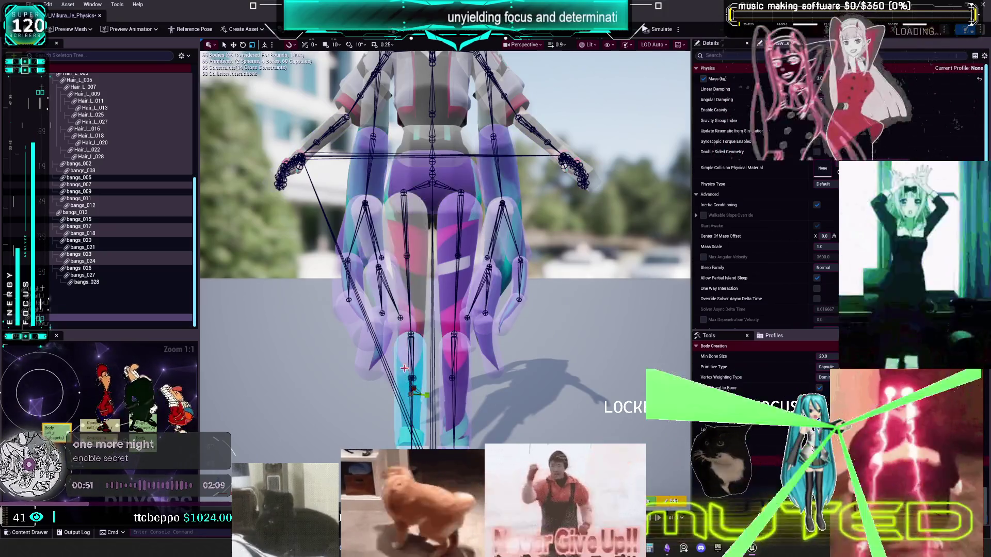
left_click(467, 399)
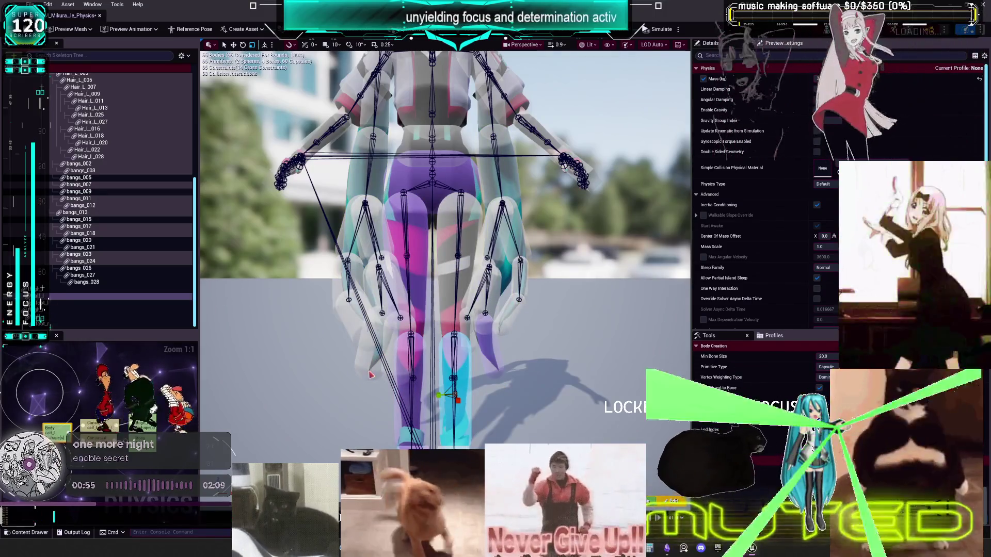
left_click(370, 372)
left_click(454, 402)
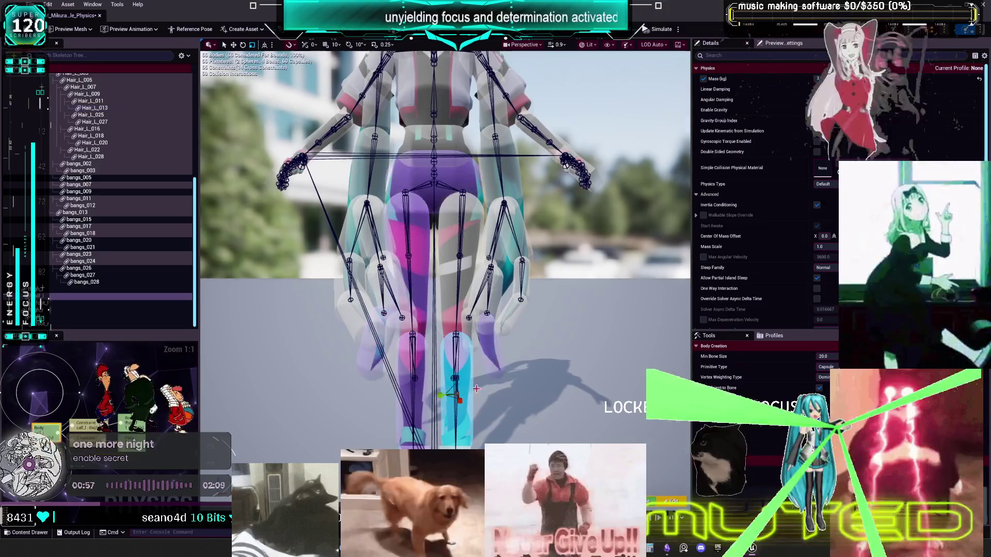
Step: Compare the right calf with the lowered hand's finger body and the Hair_L_009 body
left_click(352, 325)
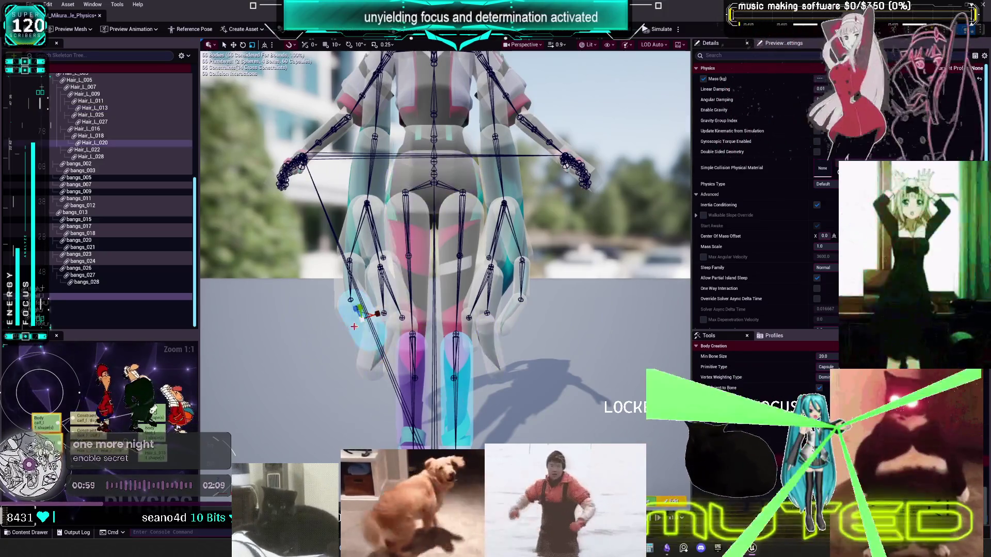
left_click(470, 416)
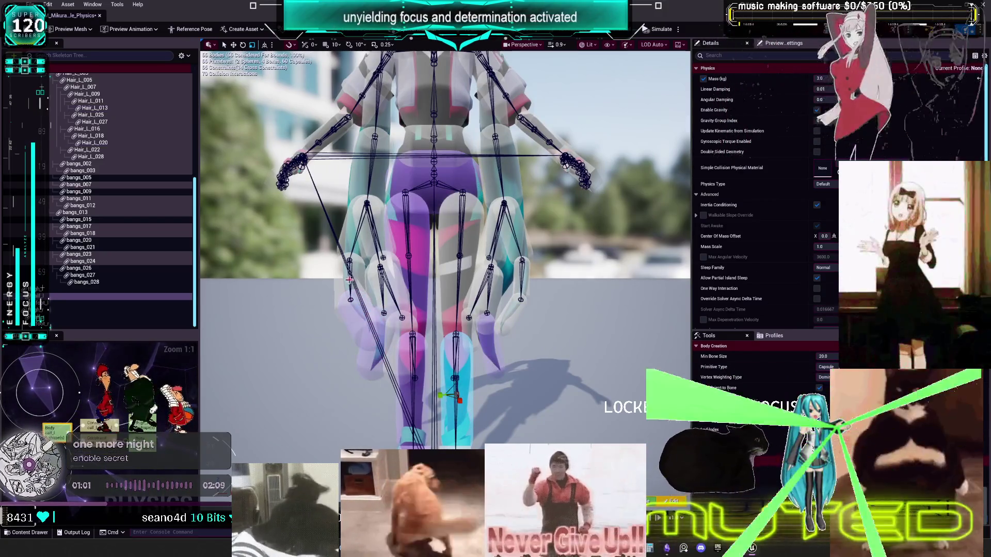
mouse_move(350, 281)
left_mouse_down()
mouse_move(413, 281)
mouse_move(350, 295)
left_mouse_up()
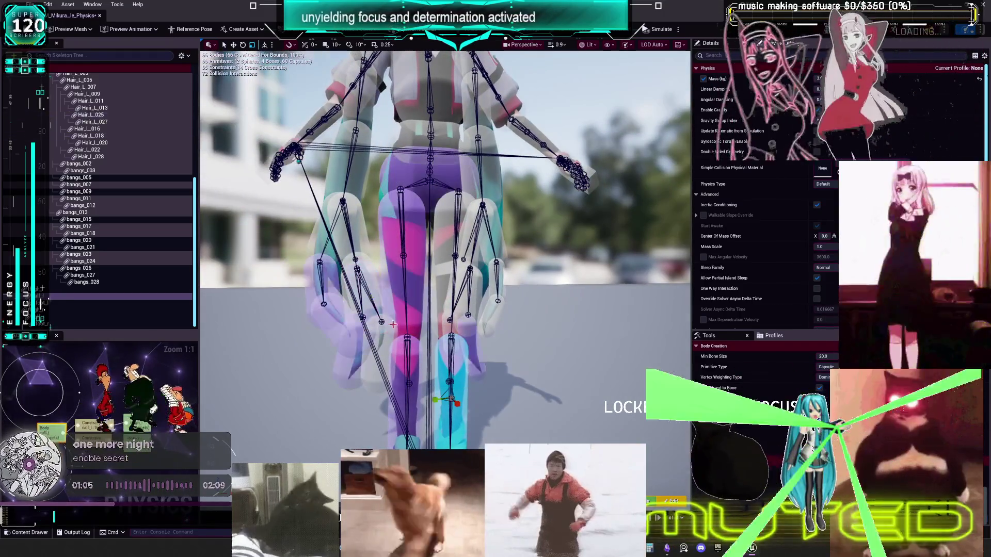
left_click(382, 269)
left_click(467, 385)
left_click_drag(467, 386, 409, 345)
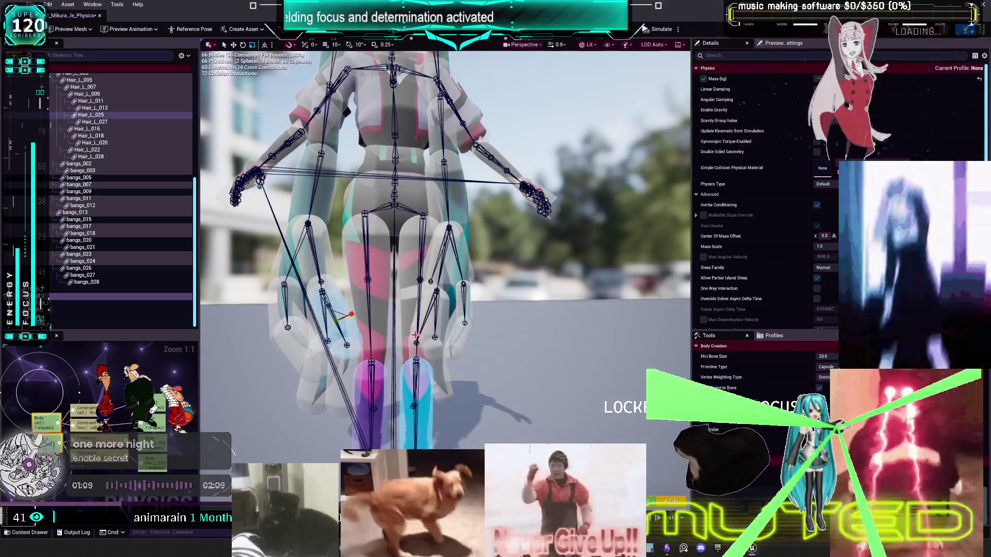
left_click_drag(437, 395, 433, 394)
left_click(432, 393)
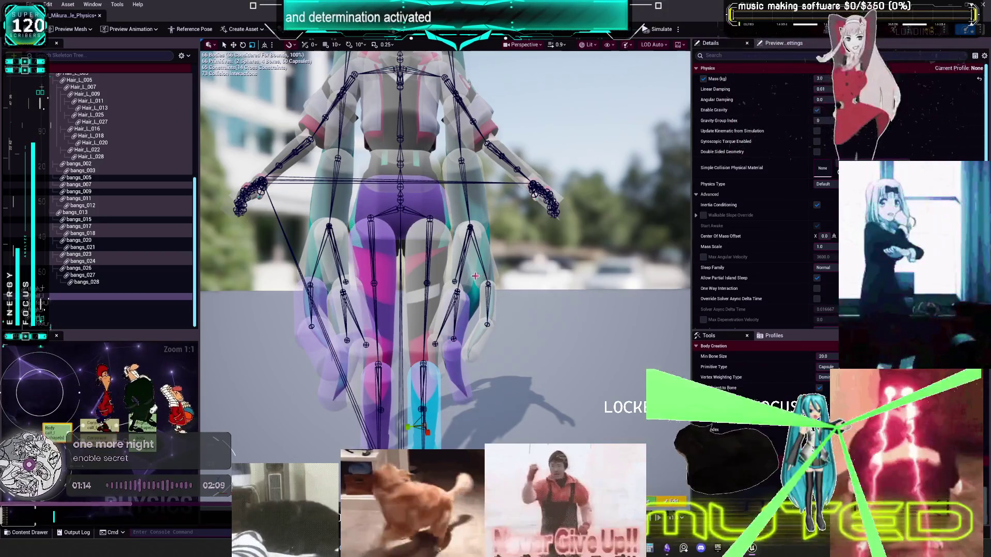
Step: Inspect the thigh, right-hand finger and Hair_L_027 bodies near the calf
left_click_drag(463, 394, 523, 389)
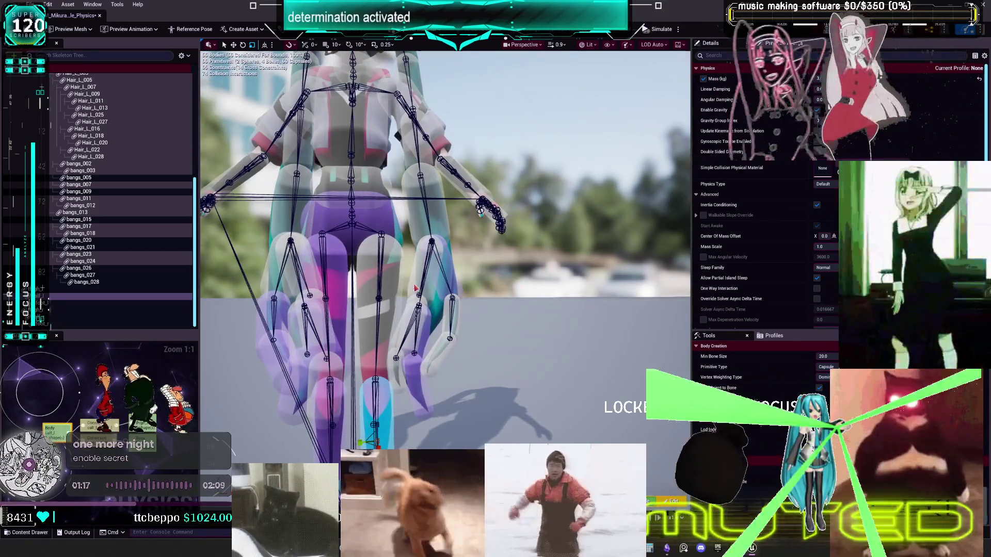
left_click(401, 328)
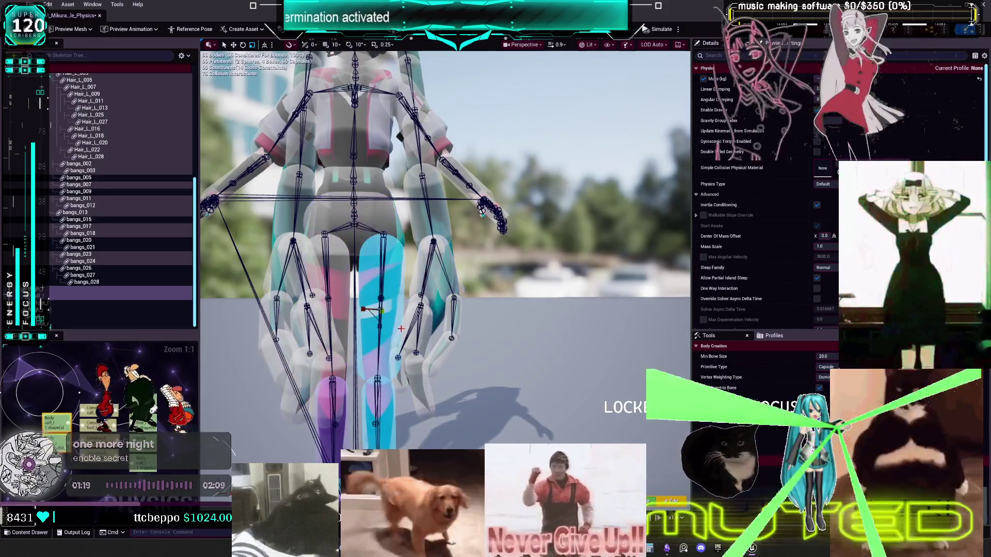
left_click_drag(417, 422, 403, 428)
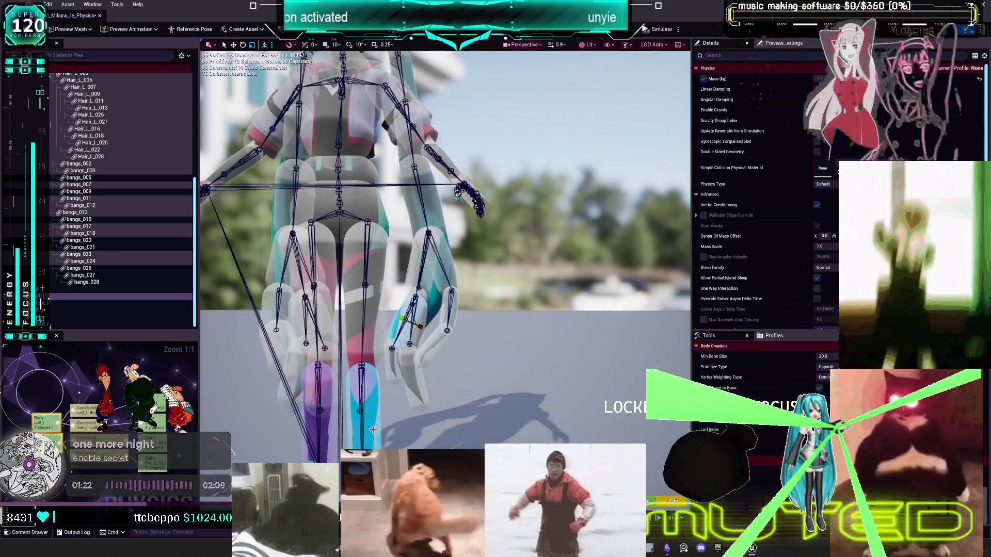
left_click(429, 352)
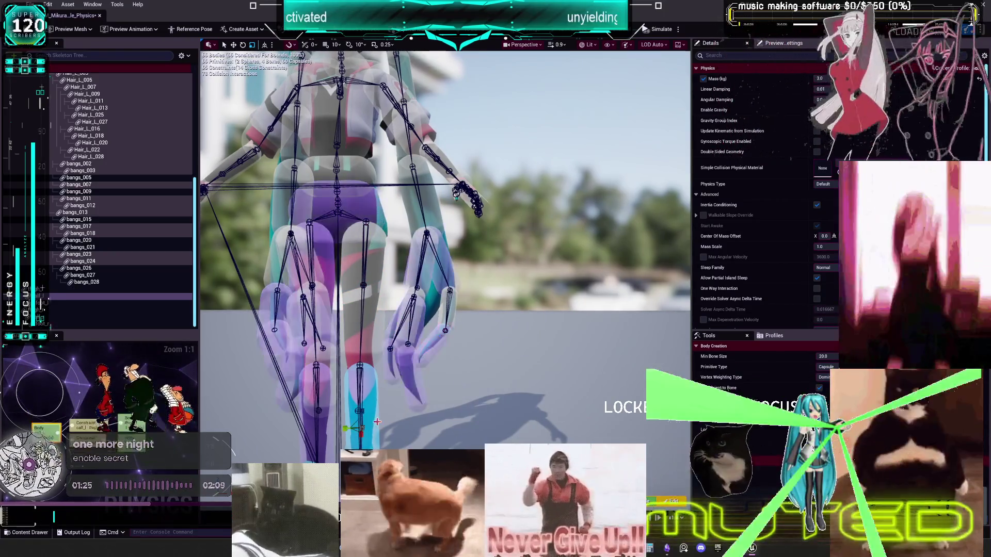
key("ctrl+z")
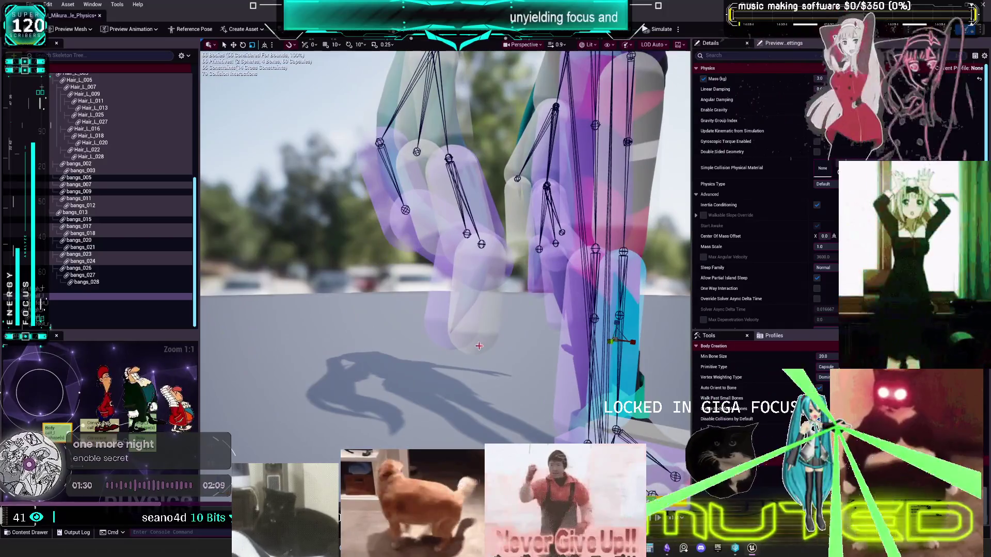
left_click(479, 346)
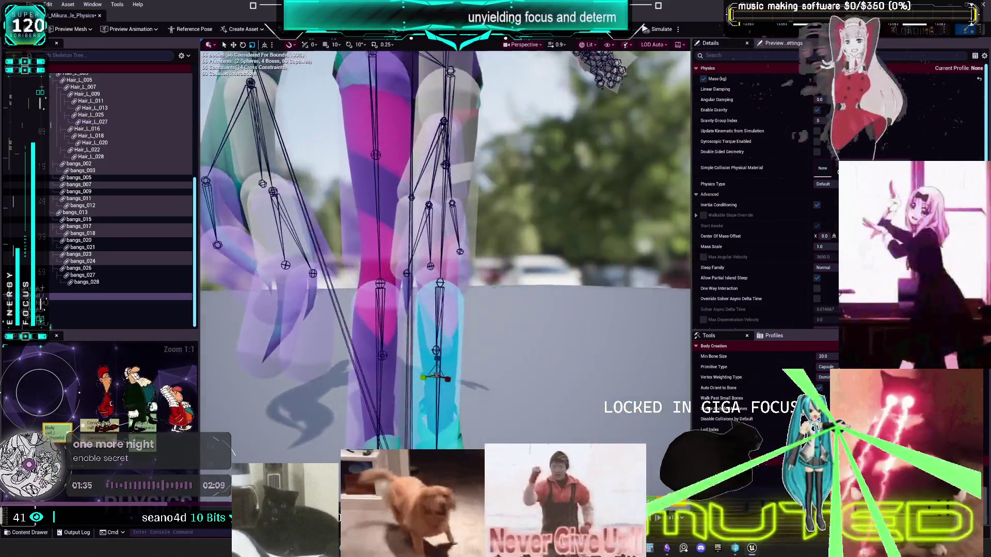
left_click_drag(408, 289, 419, 291)
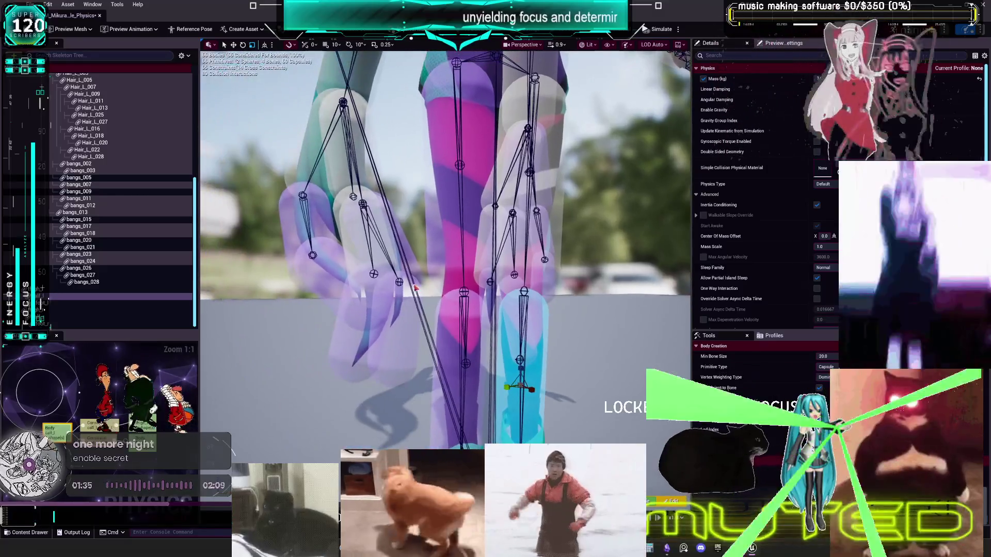
Step: Check the Hair_L_011, Hair_L_009 and Hair_L_016 hair bodies against the cyan leg body
left_click(361, 241)
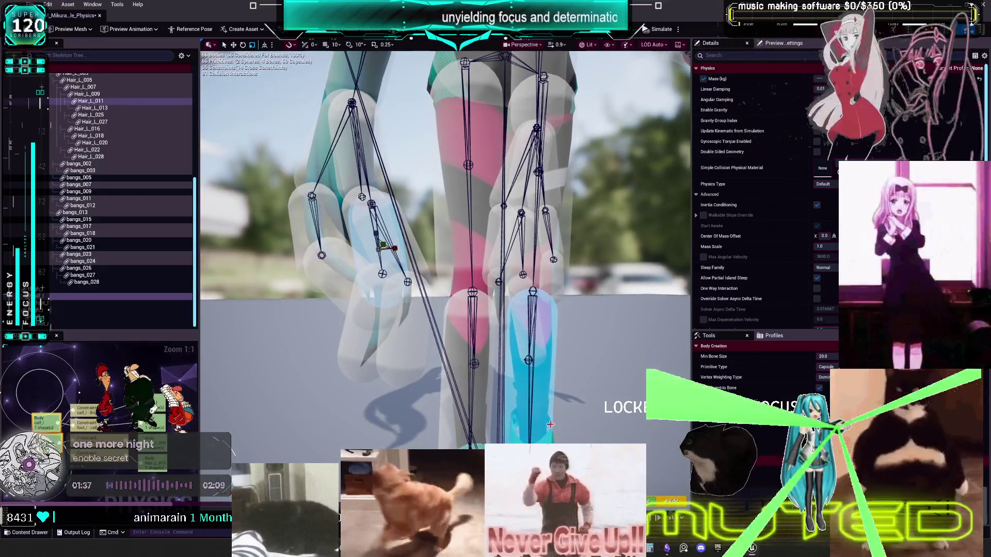
left_click(547, 420)
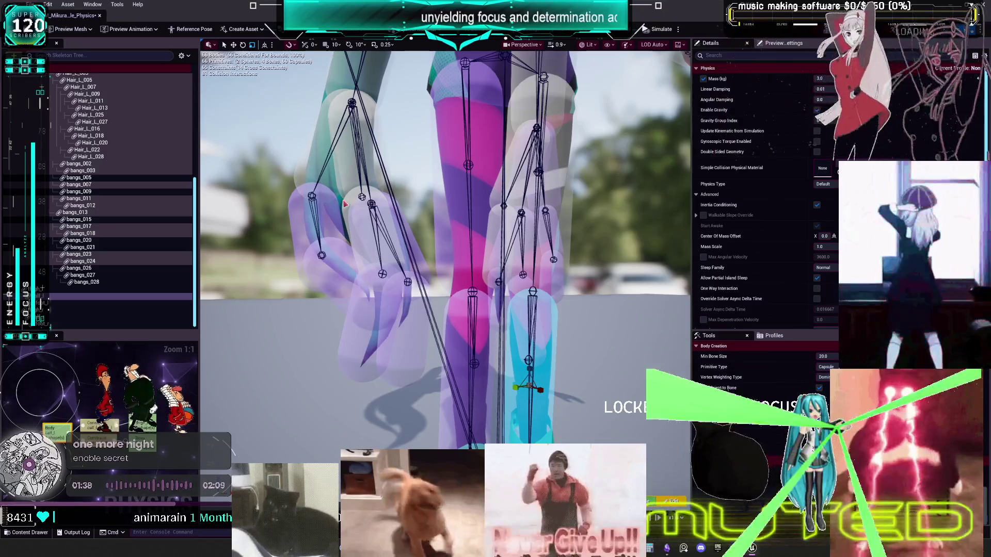
scroll(444, 248, "down", 3)
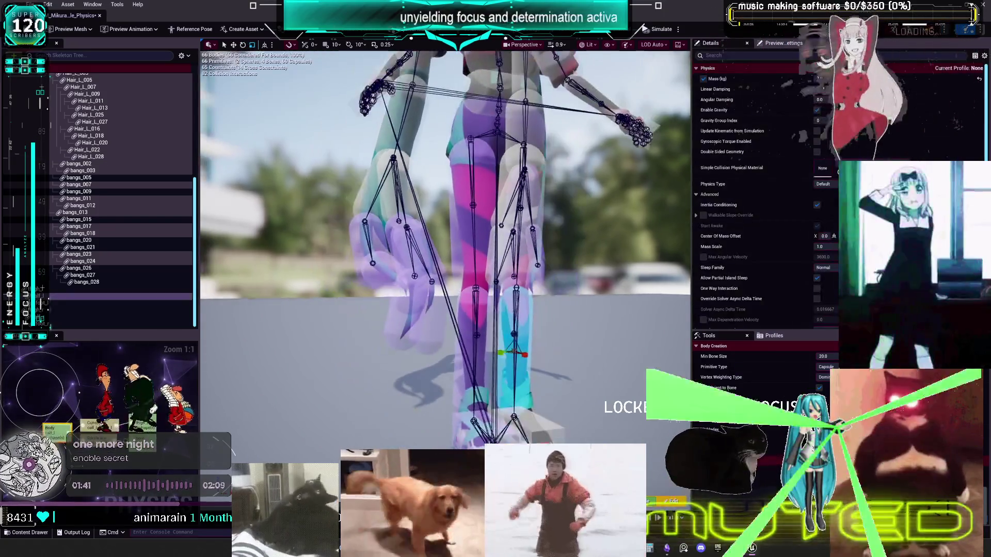
scroll(413, 276, "down", 3)
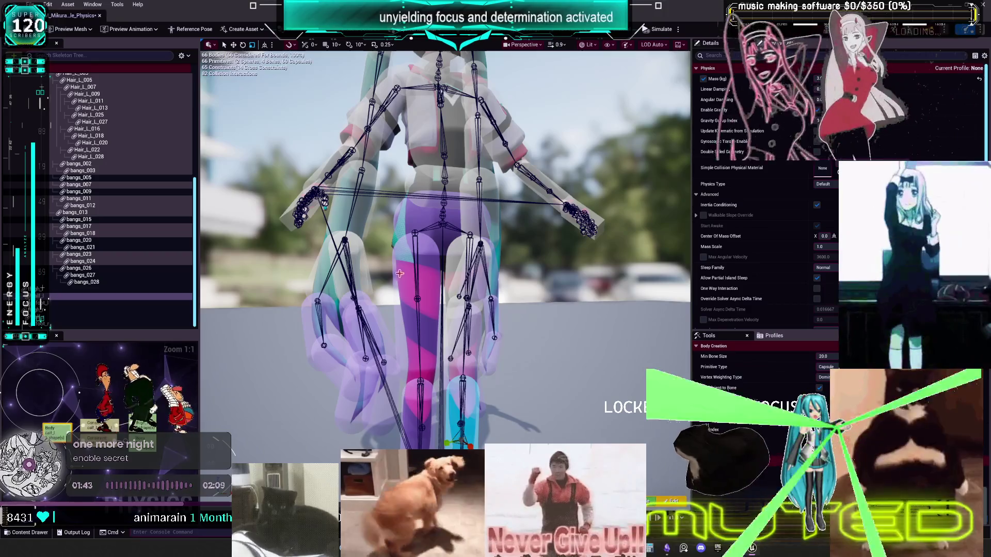
left_click(369, 280)
left_click_drag(471, 425, 428, 317)
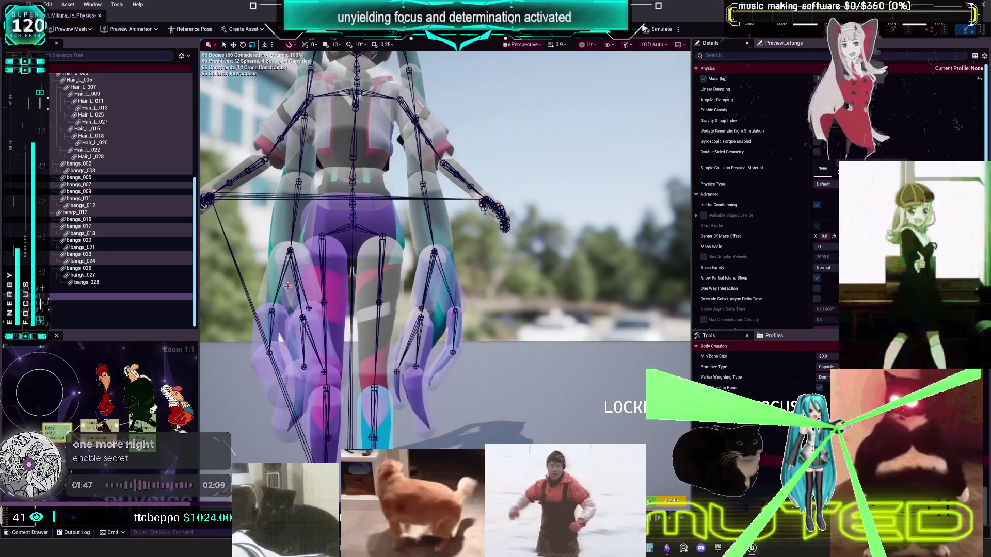
left_click(276, 291)
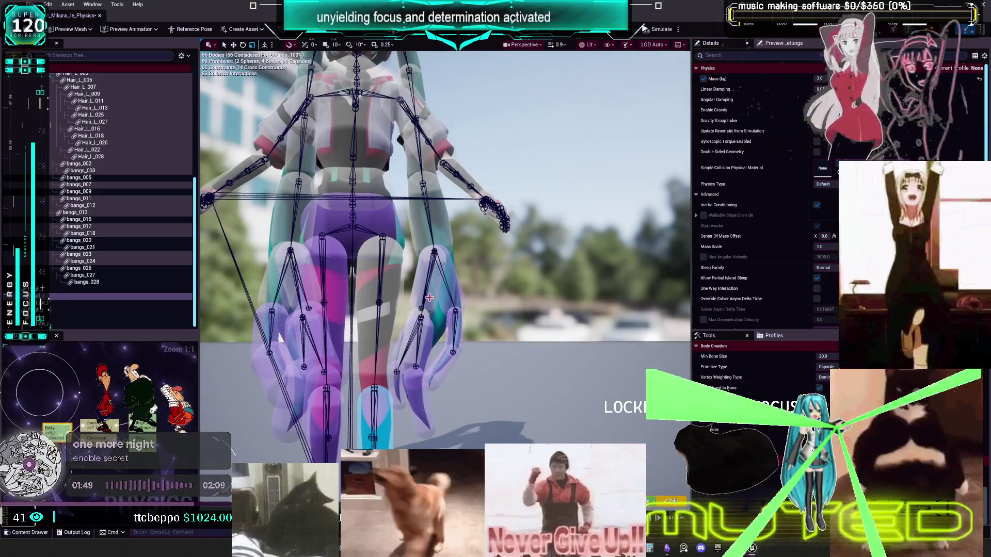
Step: From a back view, select the right thigh with the shin, calf and foot bodies
right_click(424, 313)
left_click(341, 431)
mouse_move(341, 431)
left_mouse_down()
mouse_move(395, 339)
mouse_move(408, 377)
mouse_move(400, 403)
left_mouse_up()
left_click(399, 329)
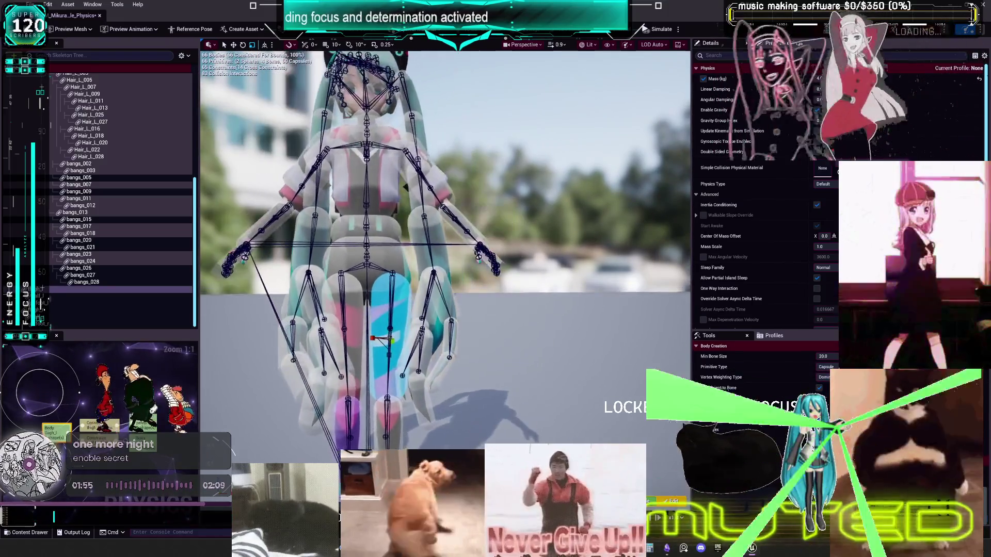
left_click(433, 255, "ctrl")
scroll(464, 279, "up", 3)
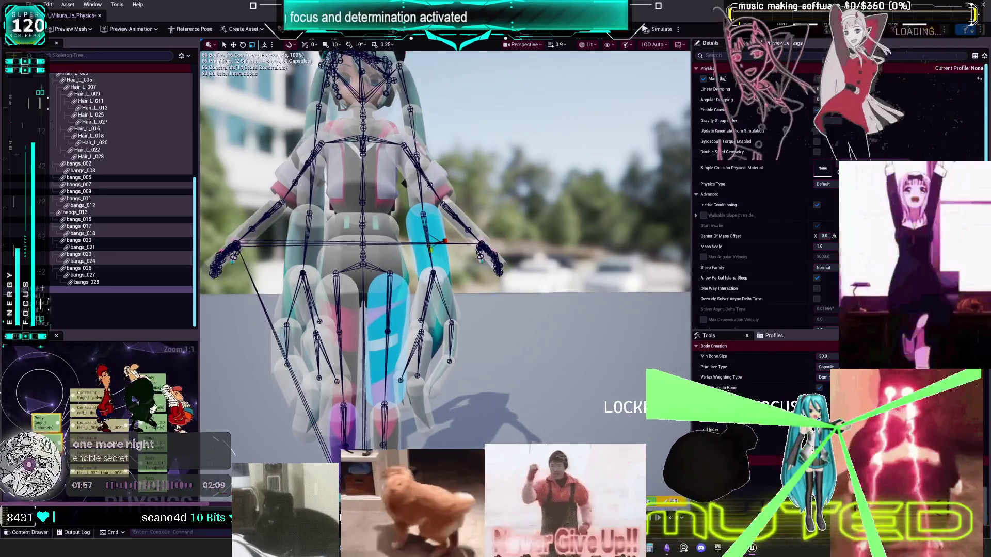
left_click(411, 330)
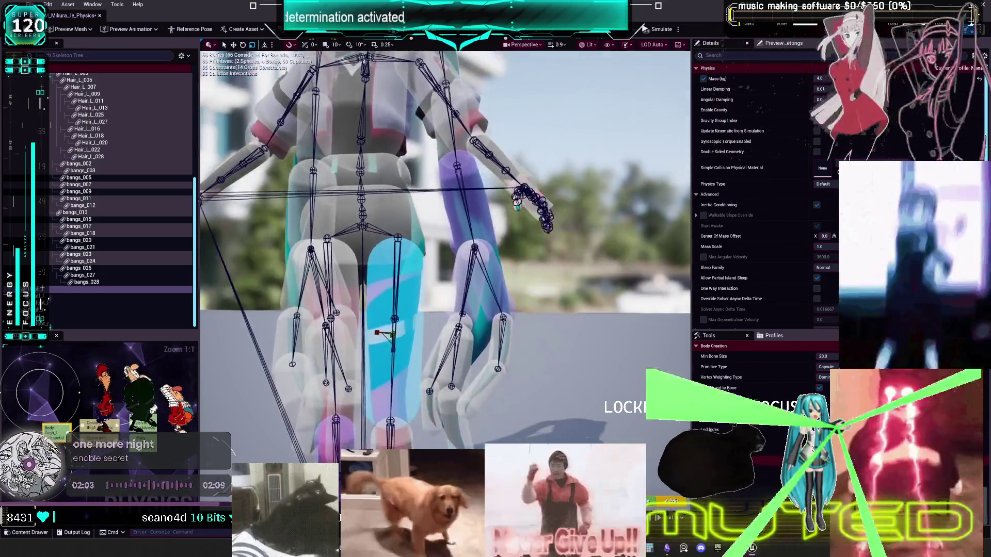
left_click(447, 353)
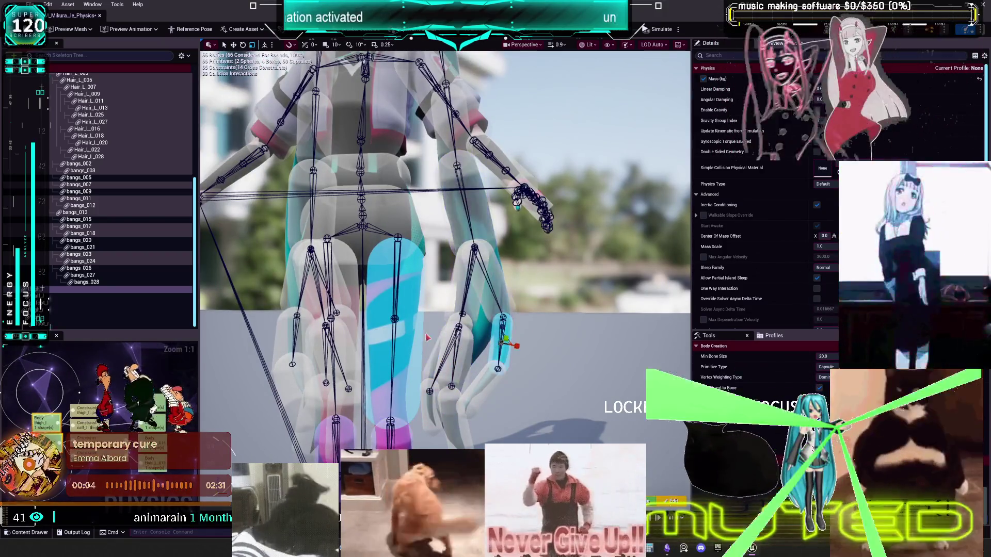
left_click(486, 386)
left_click(451, 424)
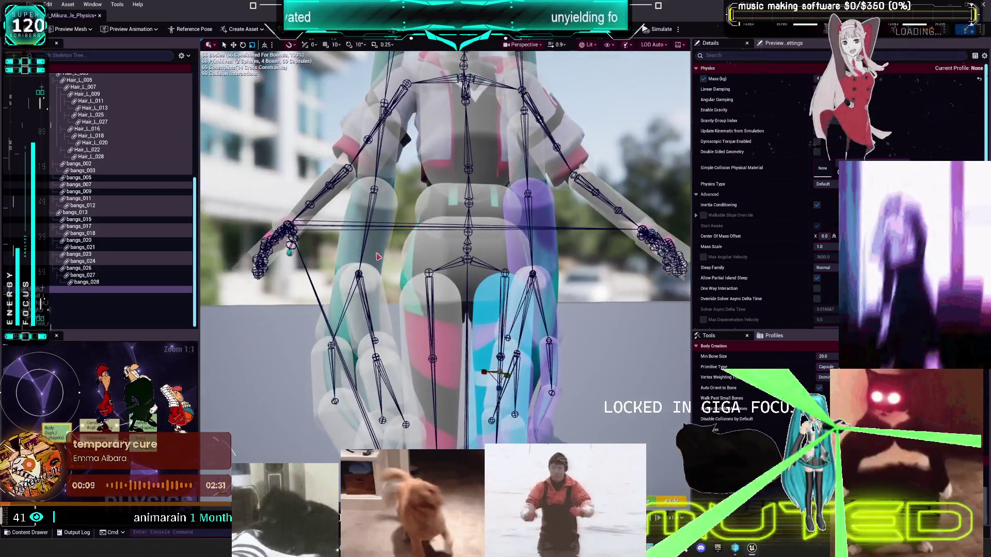
Step: Add the left thigh, left calf and right upper-arm bodies to the leg selection
left_click(378, 257)
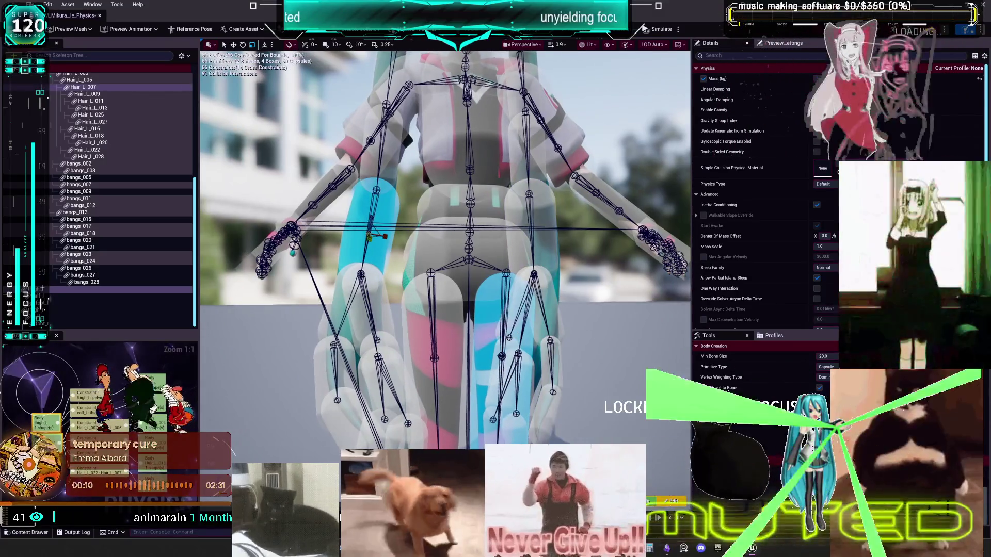
left_click(383, 297)
left_click(506, 334)
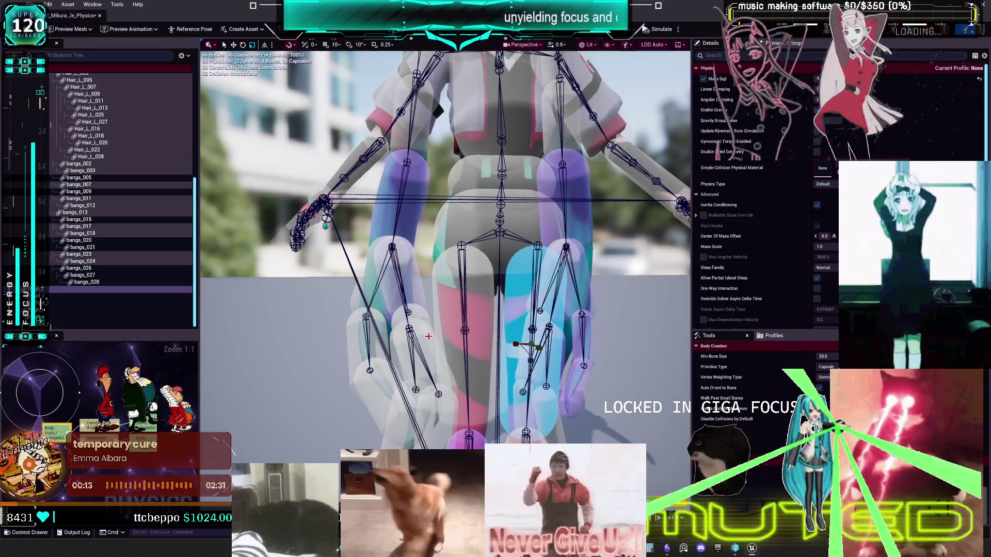
left_click(475, 328)
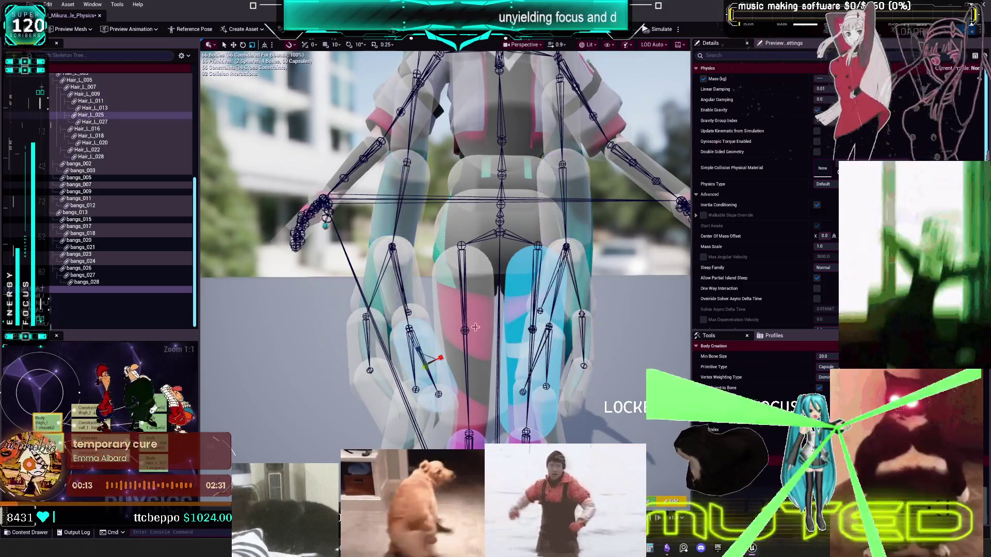
scroll(518, 294, "down", 5)
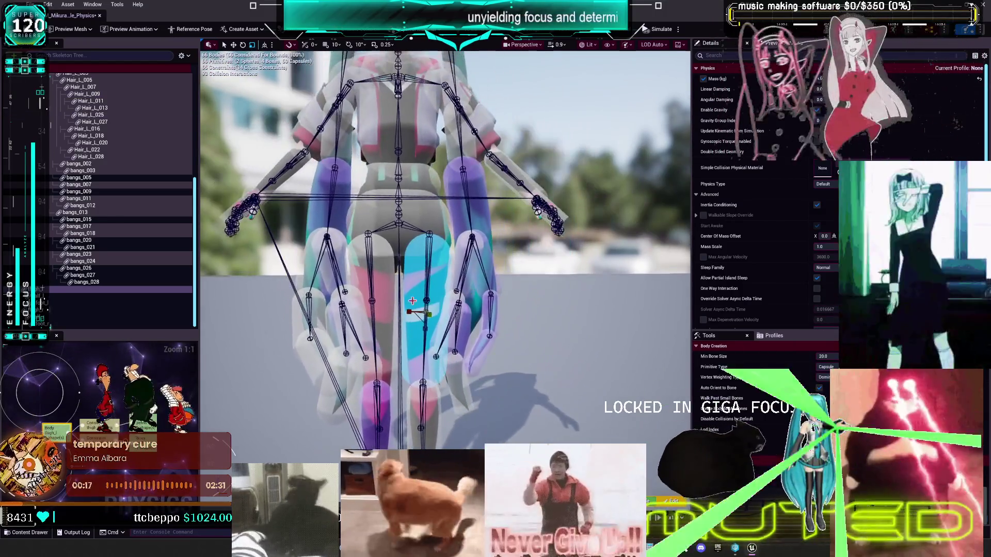
left_click(464, 298)
scroll(453, 293, "up", 3)
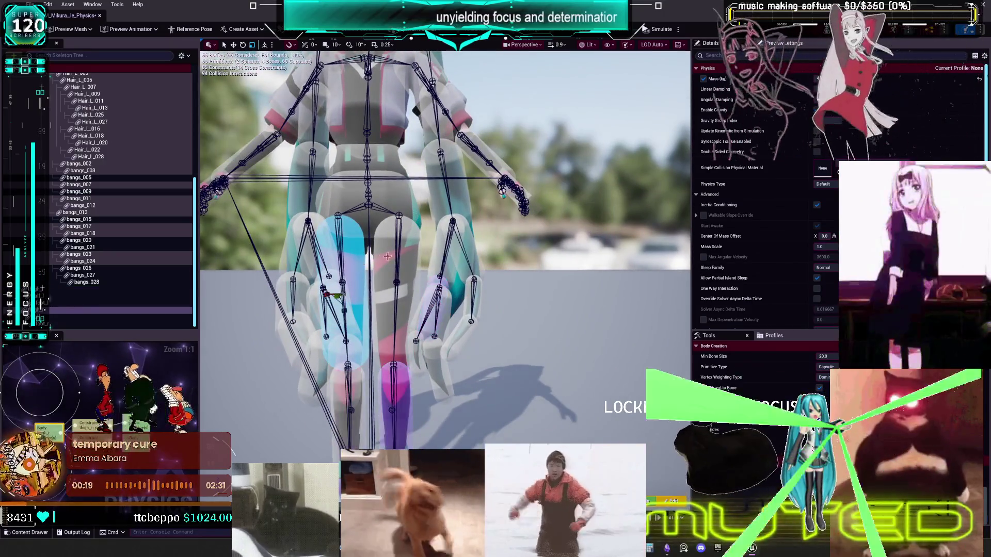
left_click(461, 203, "ctrl")
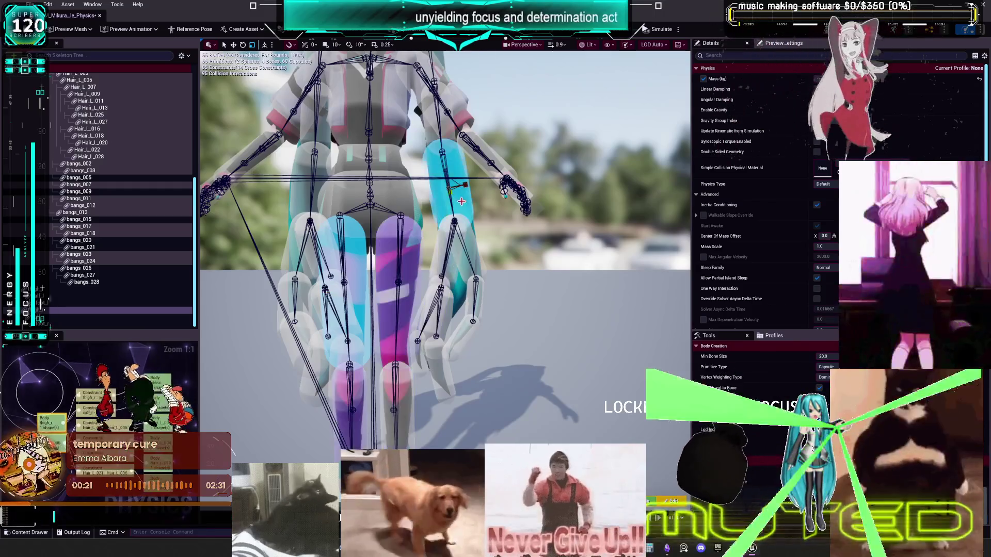
Step: Select the lower left skirt body and the Hair_L_009 and Hair_L_011 hair bodies together
left_click_drag(369, 264, 357, 243)
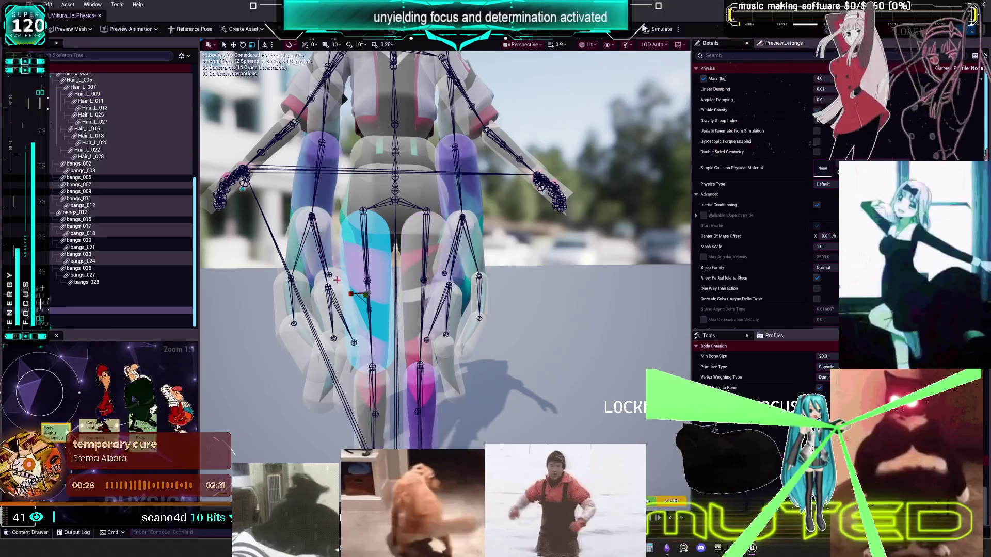
left_click(355, 257)
left_click_drag(356, 257, 331, 327)
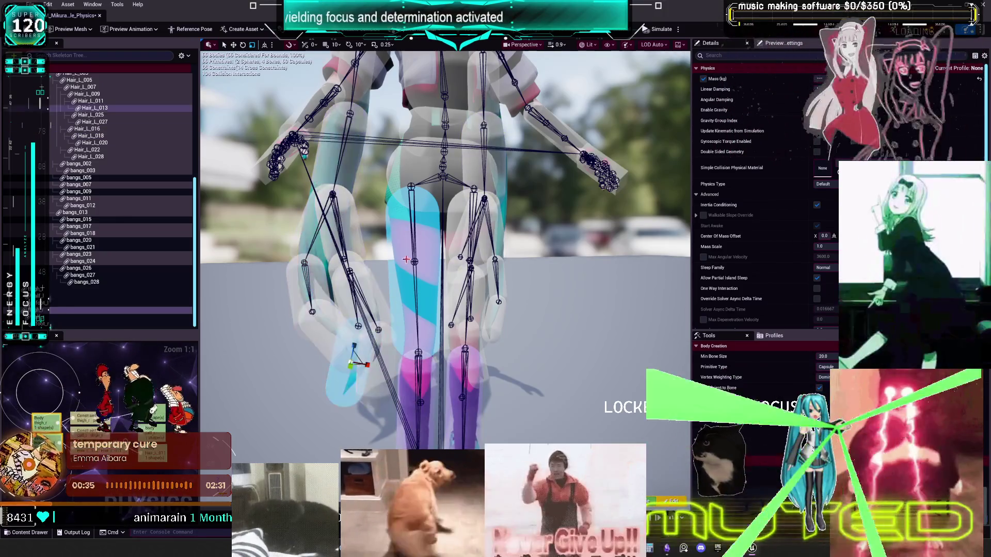
scroll(485, 300, "up", 3)
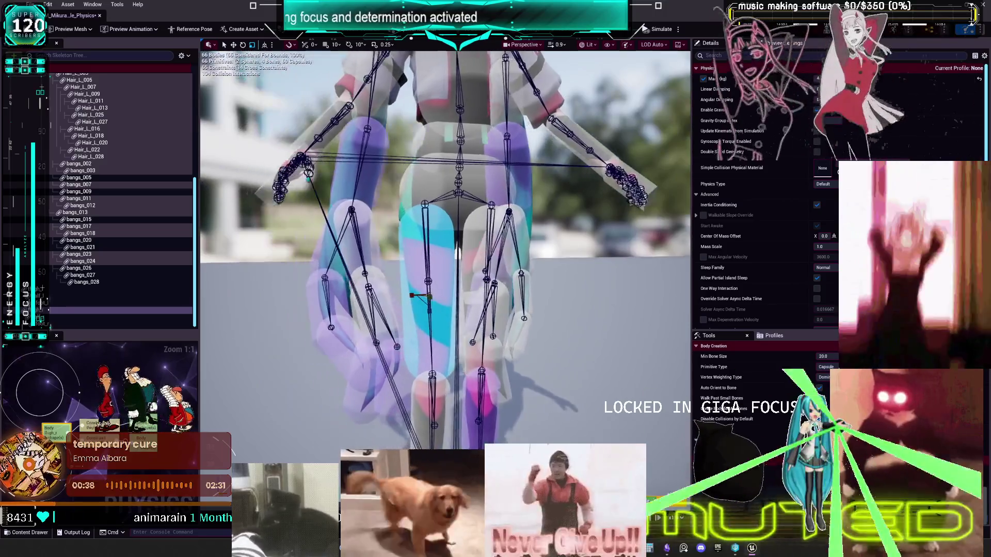
scroll(444, 299, "up", 2)
left_click(382, 293)
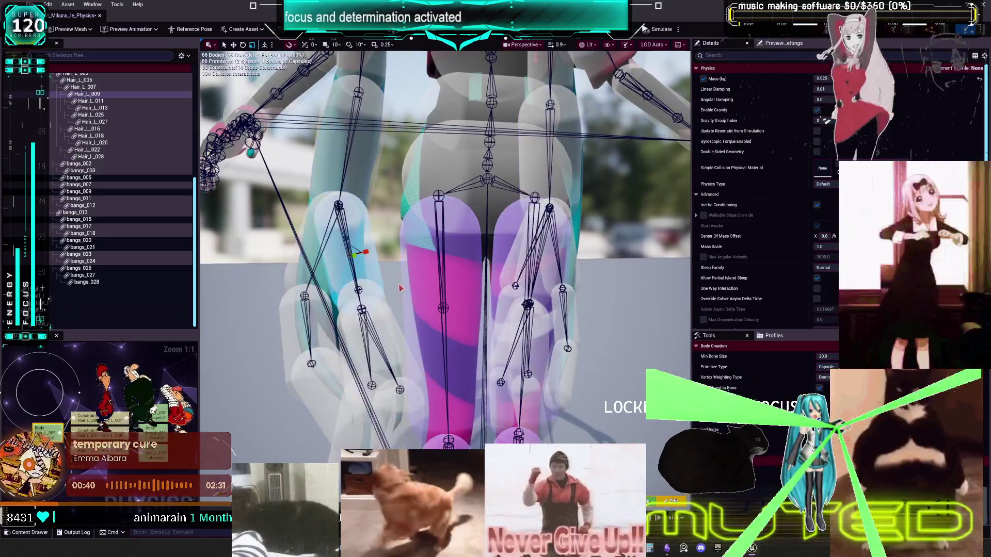
left_click(344, 321)
scroll(379, 293, "down", 4)
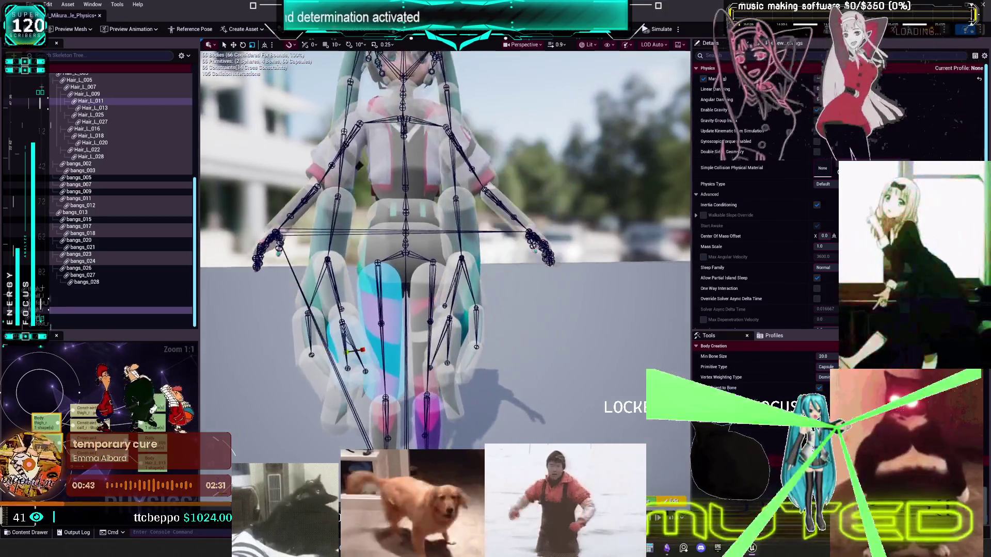
key("ctrl+a")
left_click_drag(548, 254, 568, 320)
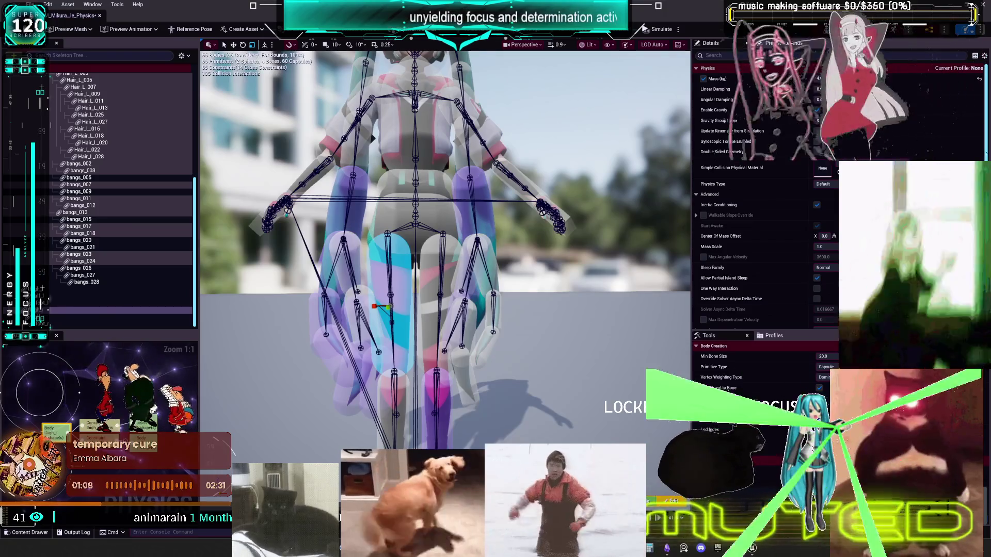
scroll(444, 248, "down", 5)
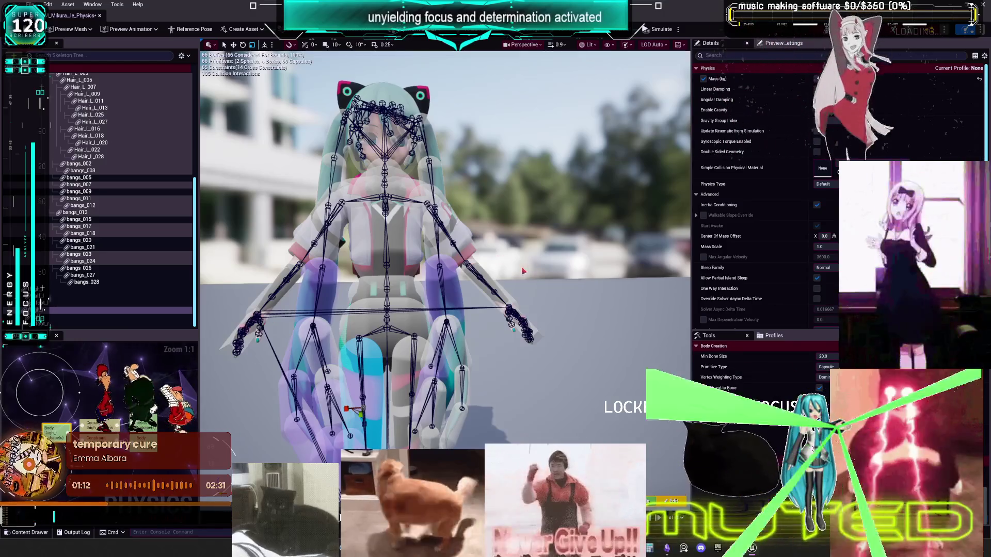
left_click_drag(444, 247, 444, 140)
left_click_drag(468, 262, 482, 252)
mouse_move(416, 261)
left_mouse_down()
mouse_move(478, 267)
mouse_move(434, 288)
mouse_move(439, 269)
mouse_move(382, 240)
left_mouse_up()
Step: Select spine_02, spine_05 and the Hair_L_002 through Hair_L_005 hair bodies
left_click(392, 256)
left_click(485, 170)
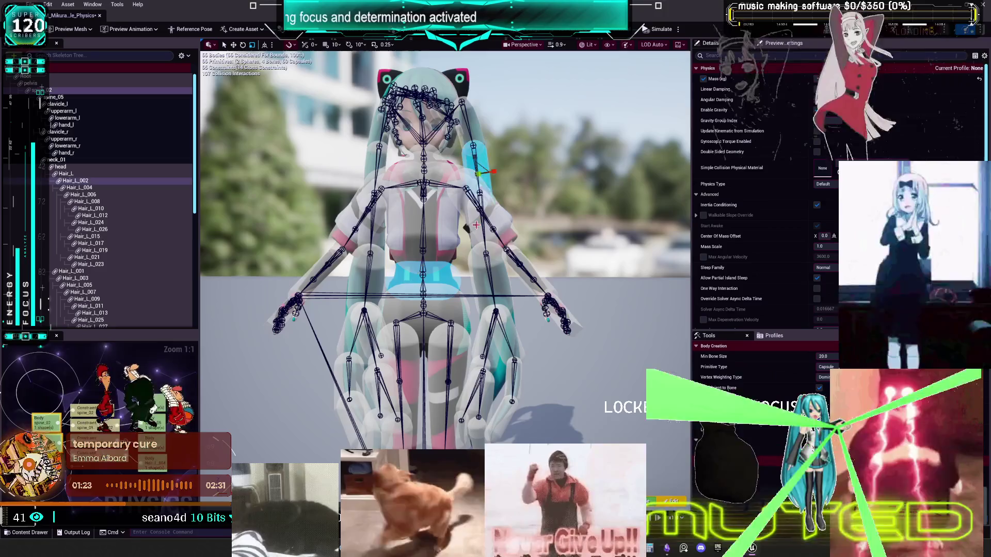
left_click_drag(450, 274, 442, 245)
left_click(442, 245)
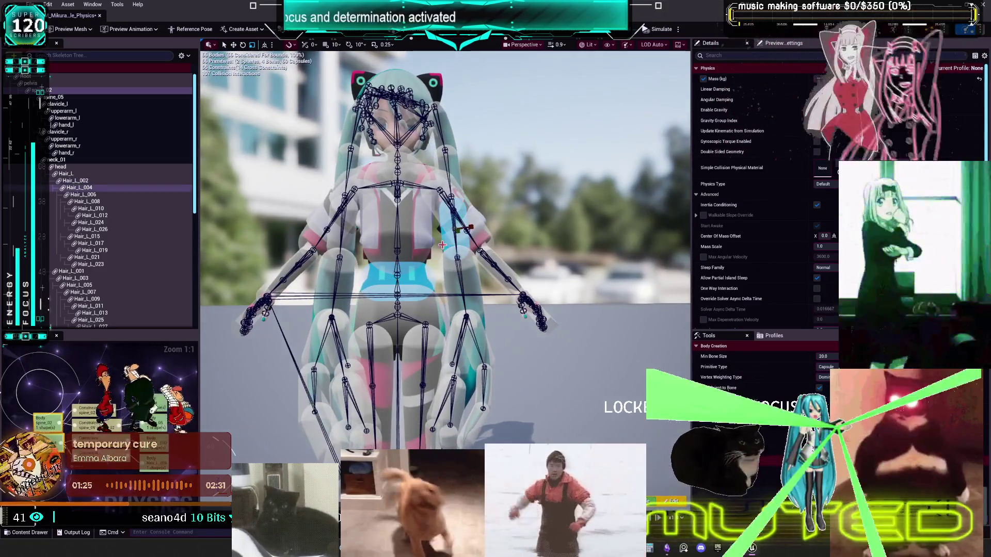
left_click_drag(423, 280, 401, 260)
left_click(400, 260)
left_click(401, 260)
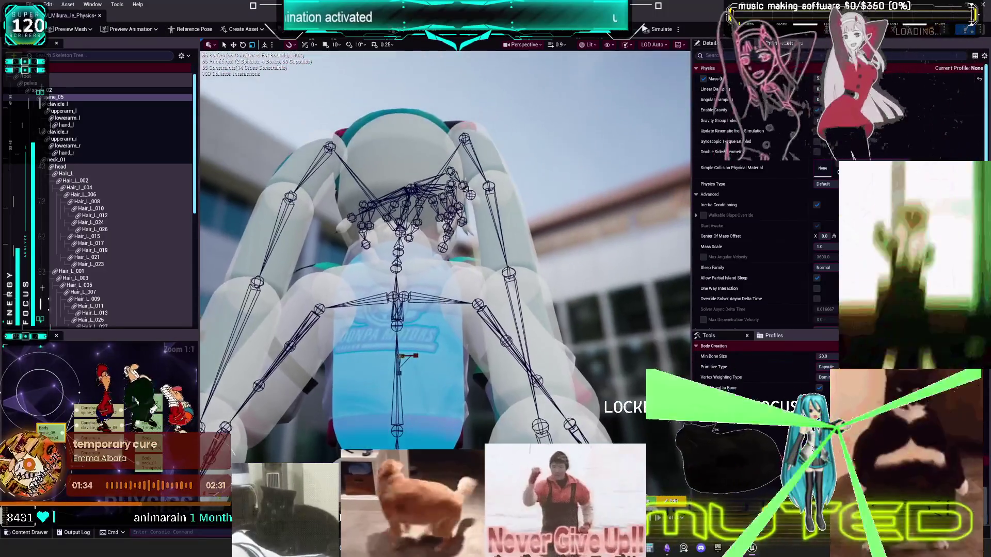
left_click(515, 243)
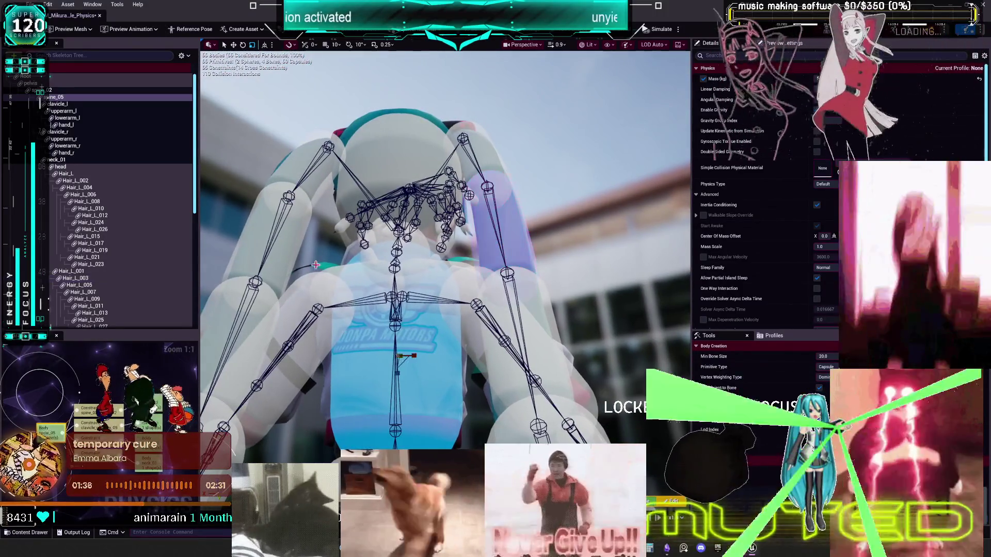
left_click(444, 366)
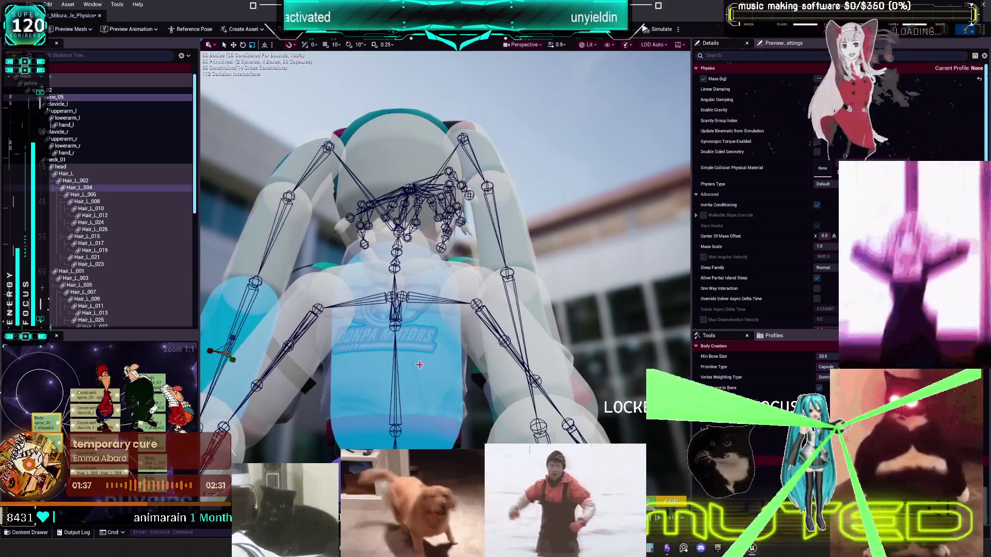
Step: Pair the rear arm body with the Hair_L_006 tail hair body
scroll(556, 322, "down", 5)
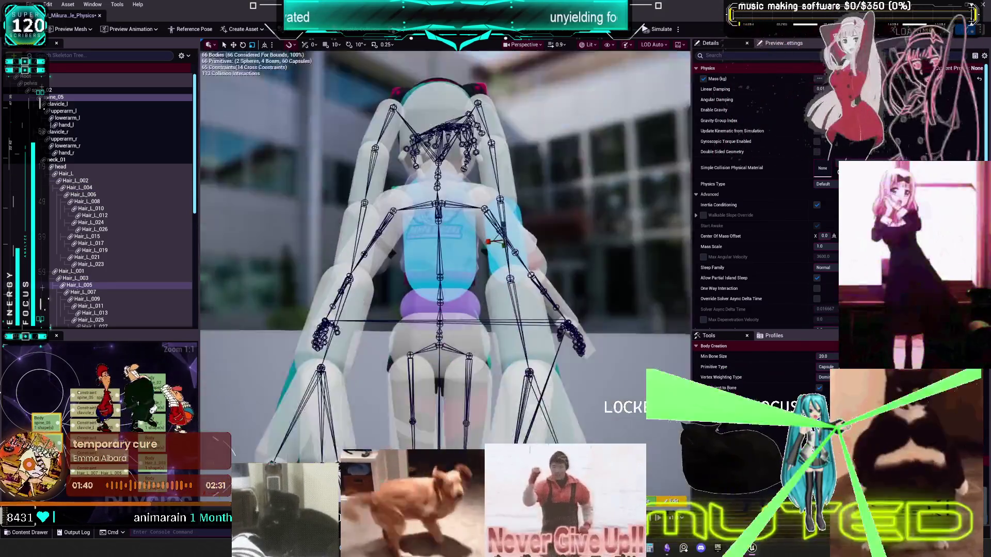
scroll(488, 288, "up", 5)
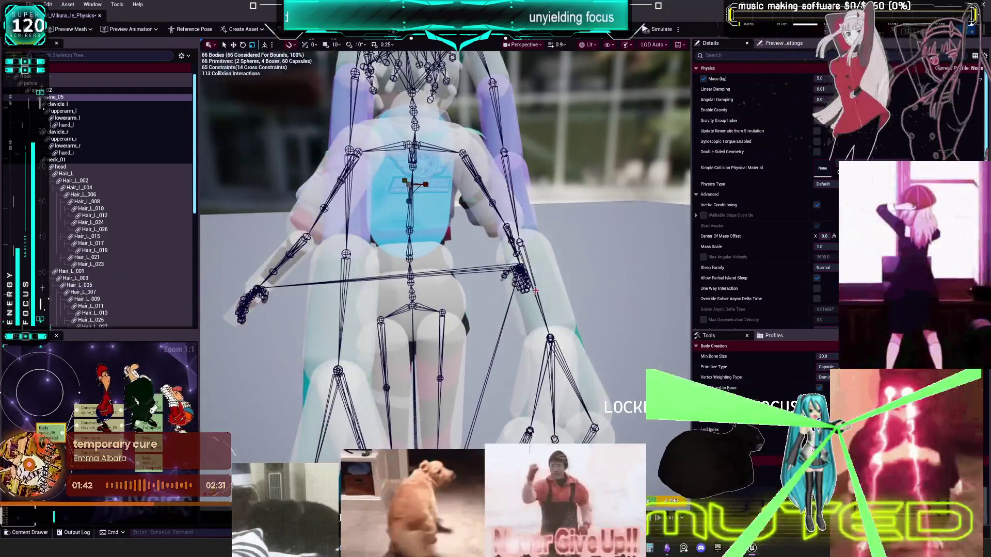
left_click(545, 287)
left_click_drag(524, 293, 406, 285)
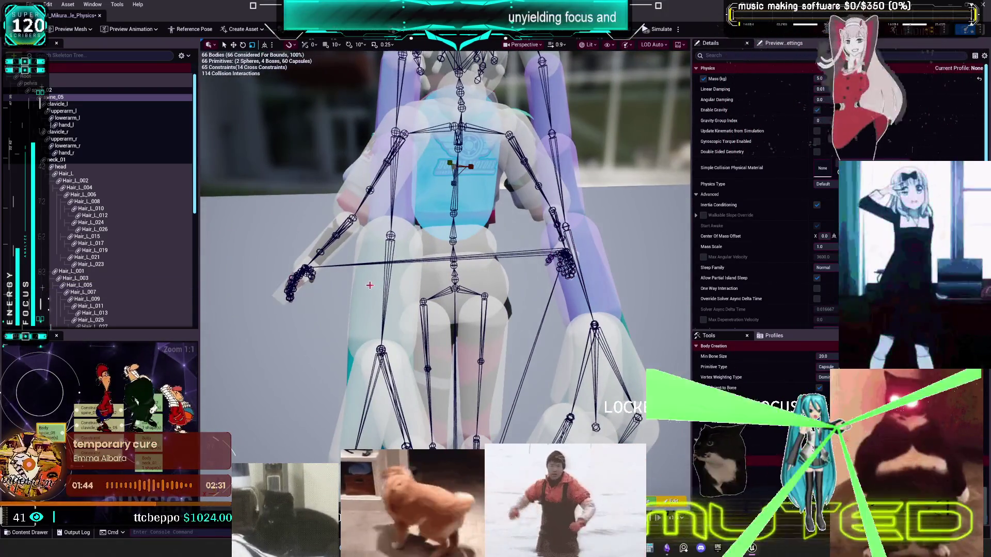
left_click(369, 285)
scroll(369, 285, "down", 5)
scroll(365, 287, "up", 2)
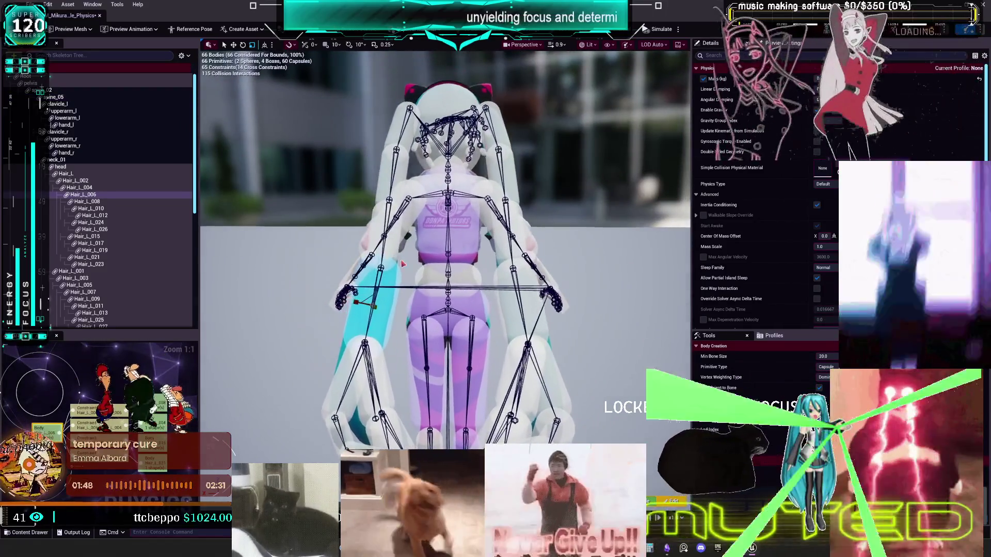
mouse_move(365, 287)
left_mouse_down()
mouse_move(516, 287)
mouse_move(361, 287)
mouse_move(372, 299)
left_mouse_up()
left_click_drag(465, 308, 515, 278)
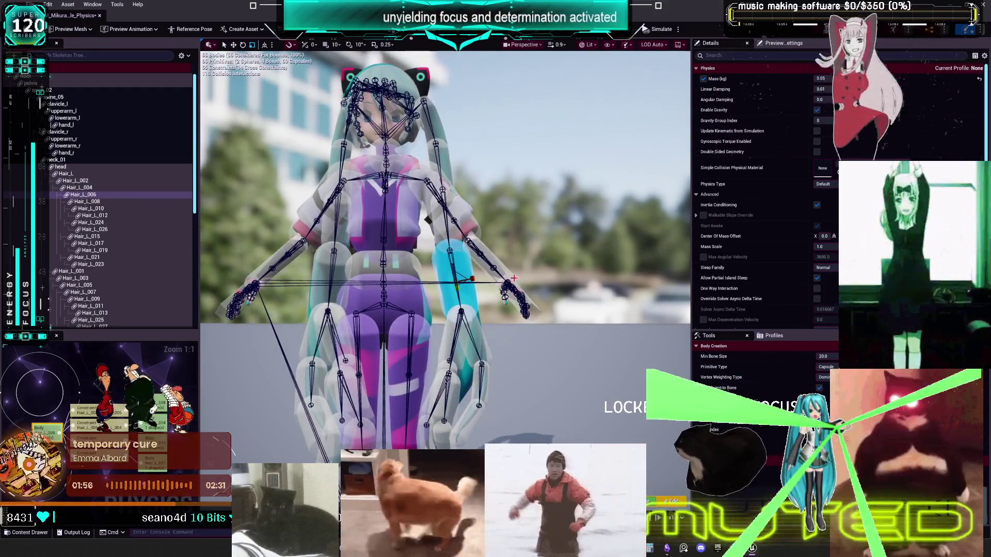
left_click_drag(514, 278, 577, 251)
Step: Select spine_05, spine_02 and the pelvis together with the lowerarm_l and lowerarm_r bodies
left_click(431, 243)
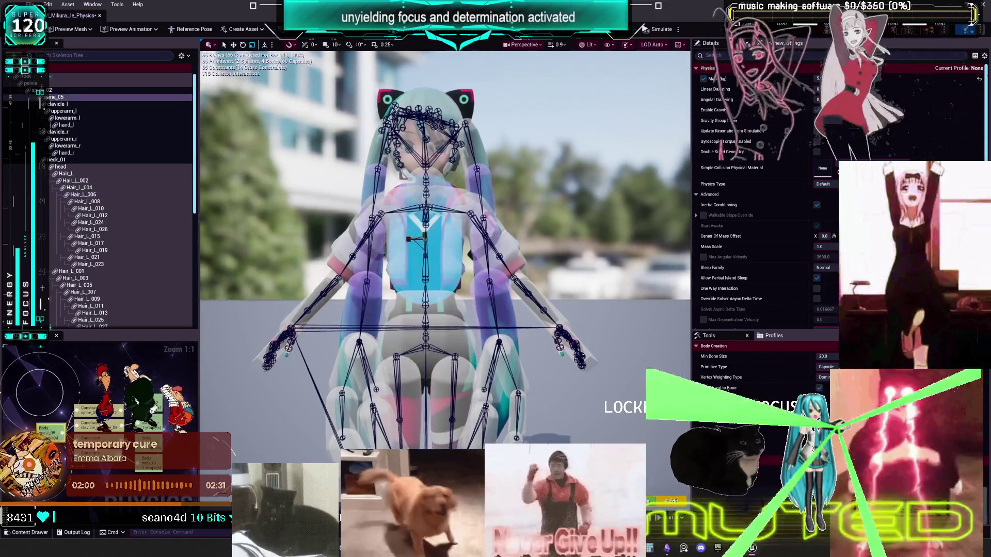
left_click_drag(464, 269, 513, 298)
left_click(529, 300)
left_click(263, 313)
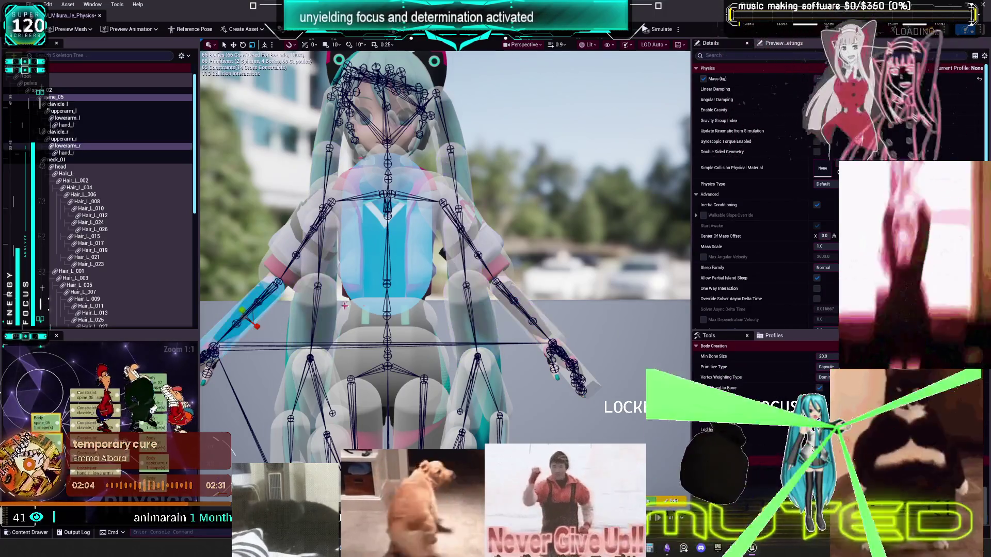
left_click(400, 291)
left_click_drag(400, 290, 449, 307)
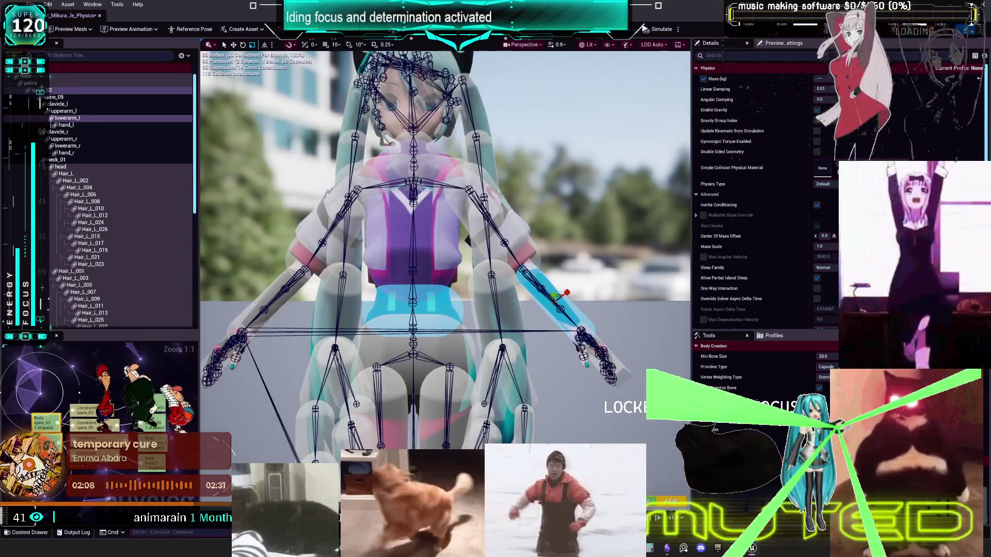
left_click(413, 310)
left_click(471, 336)
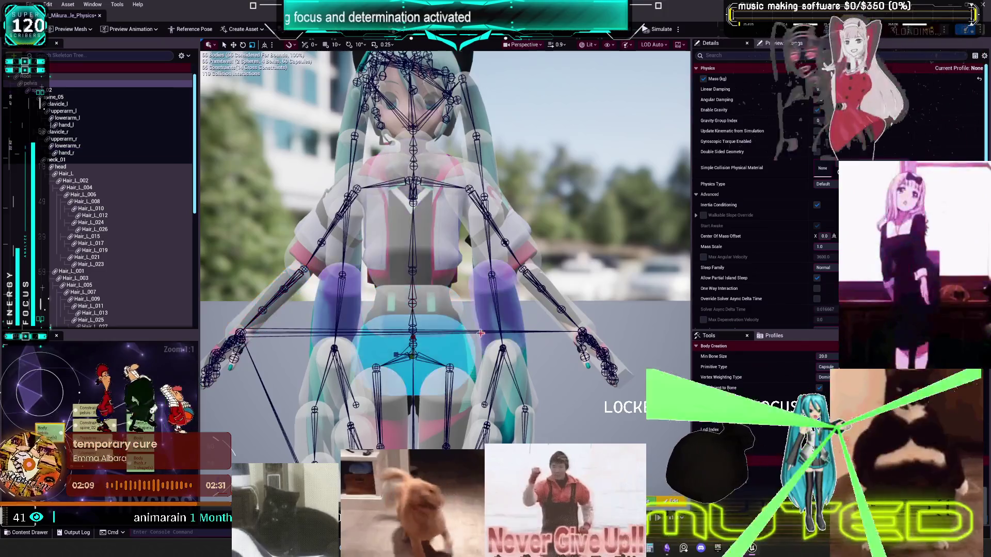
left_click(551, 305)
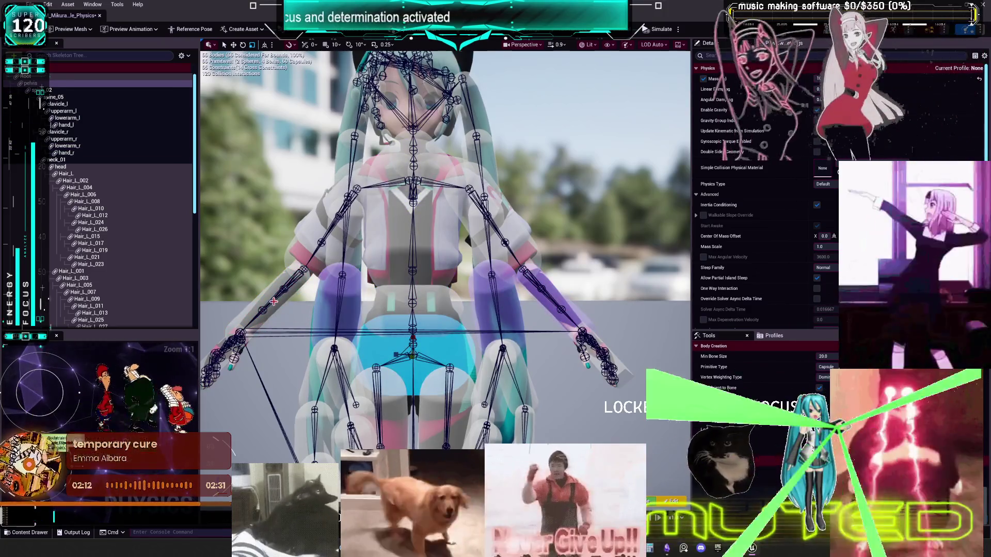
left_click(273, 302)
Step: Check hand_l and the right hand against spine_05, the head, bangs and thigh bodies
scroll(274, 302, "down", 3)
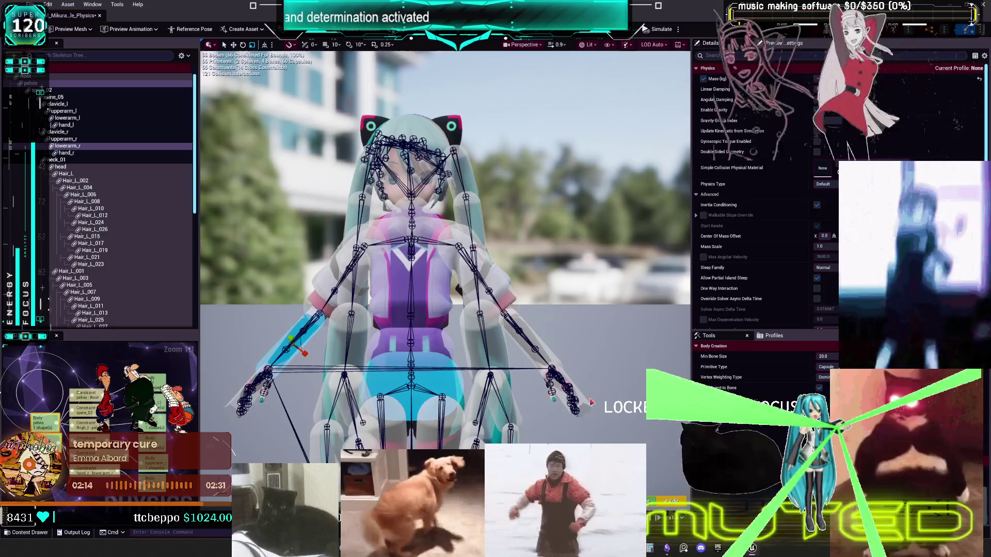
left_click(456, 383)
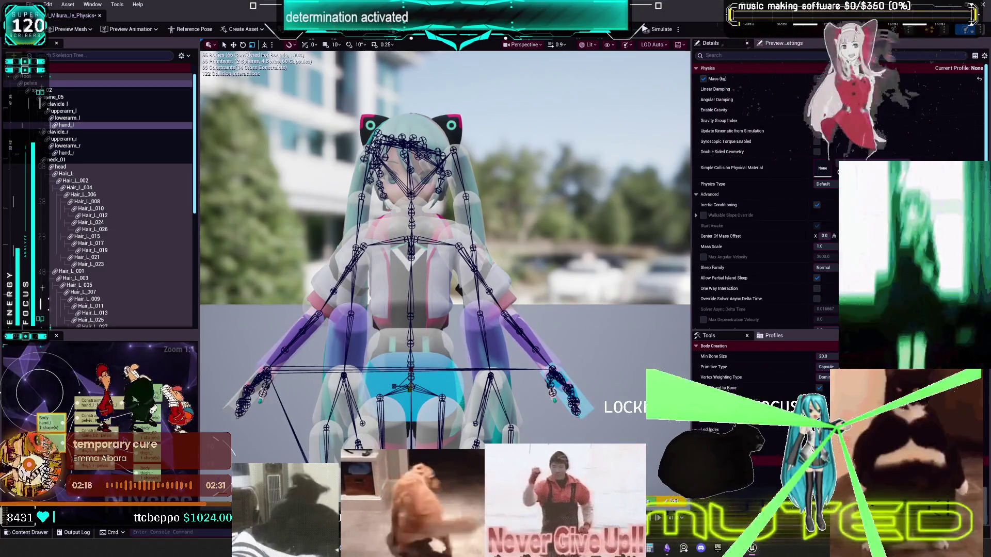
left_click(584, 405)
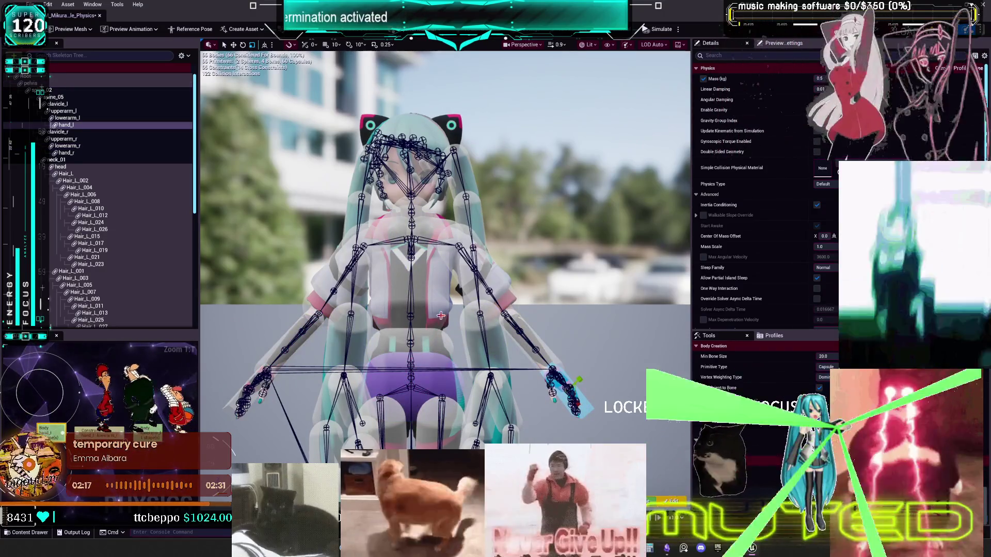
left_click(445, 312)
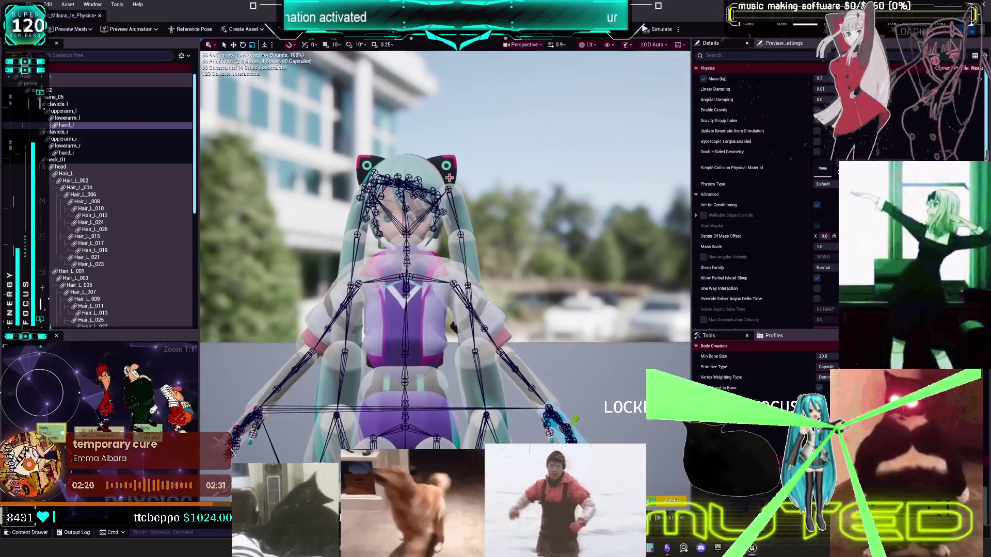
left_click(437, 175)
scroll(562, 262, "down", 5)
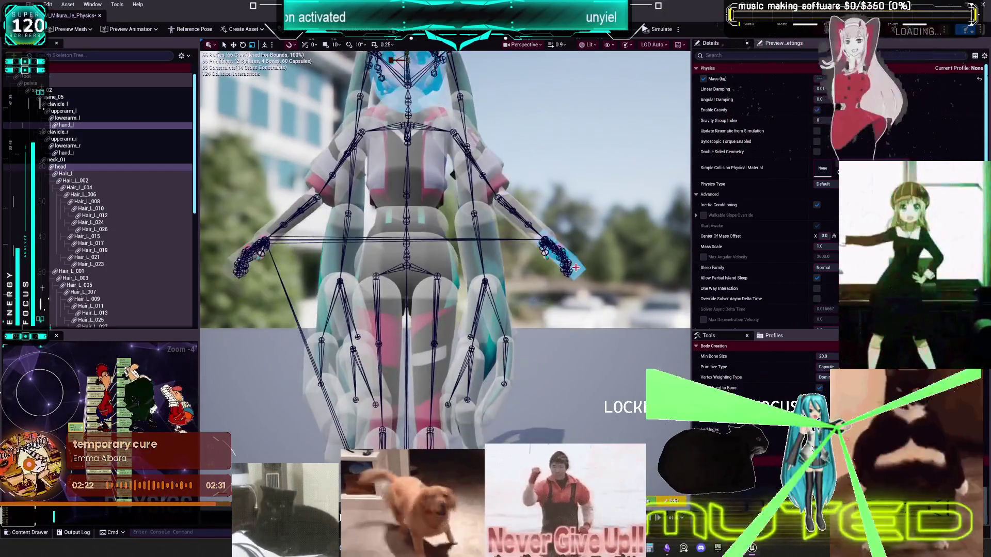
left_click(434, 320)
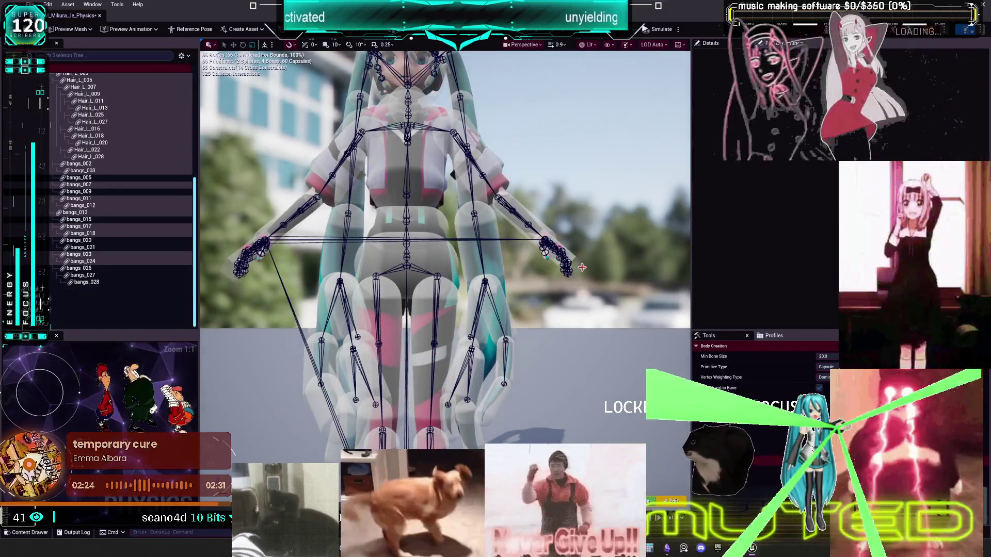
left_click(571, 263)
left_click(563, 355)
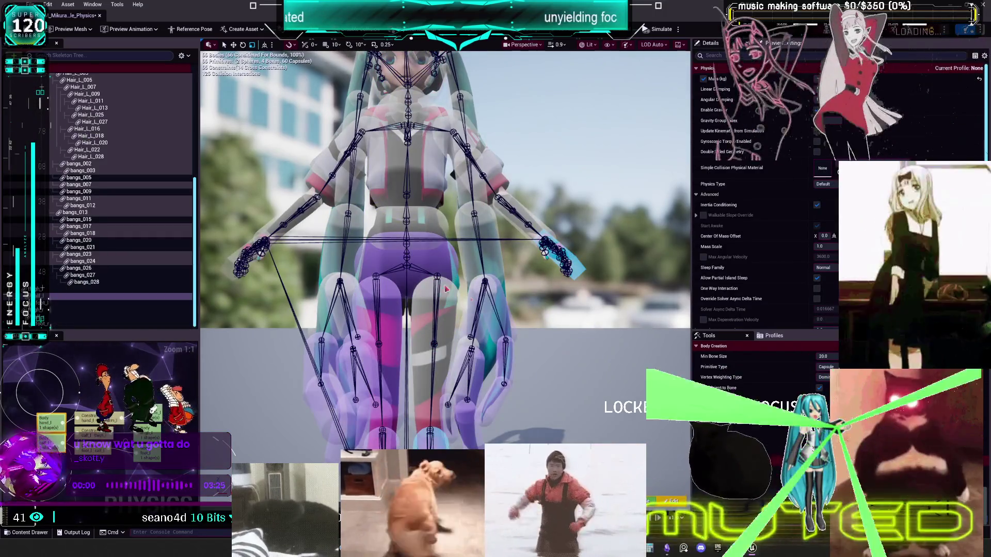
left_click(387, 309)
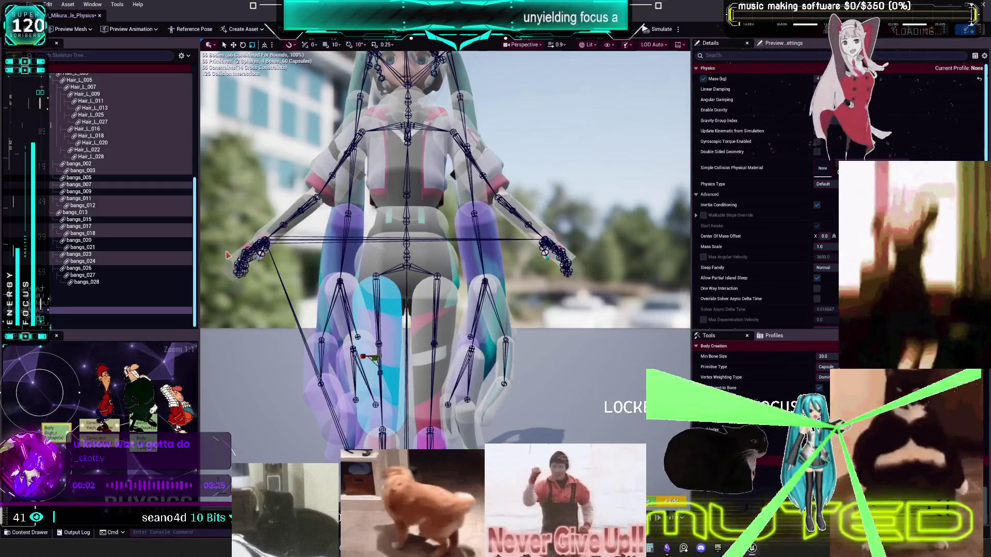
left_click(229, 256)
Step: Disable collision between the hand_r and lower-leg bodies from the right-click menu
left_click(242, 274)
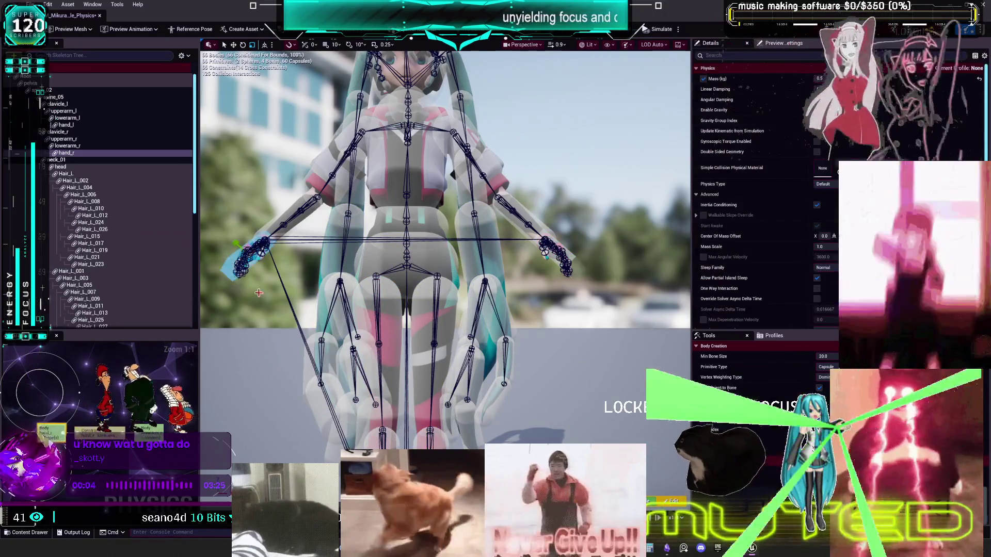
scroll(242, 273, "up", 2)
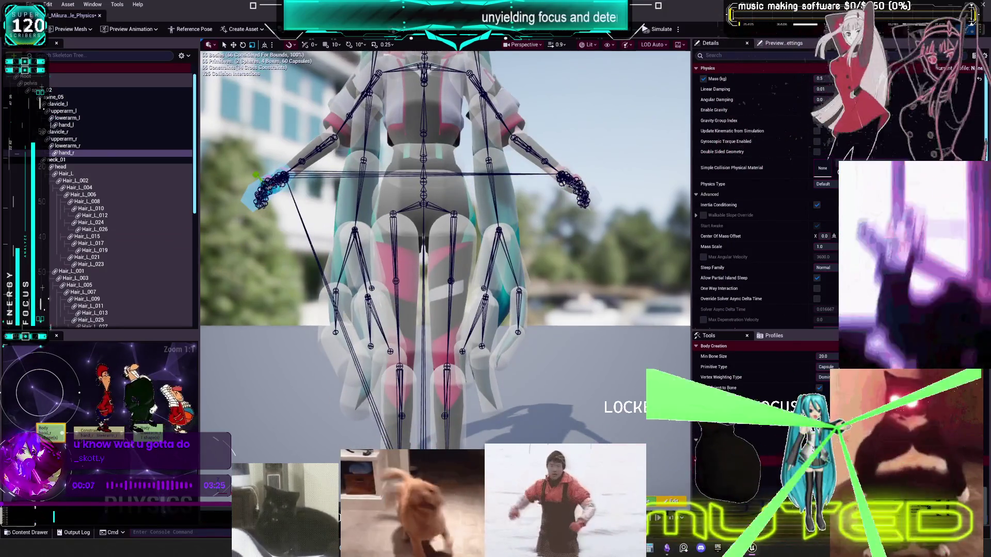
left_click_drag(543, 245, 544, 307)
scroll(467, 419, "up", 3)
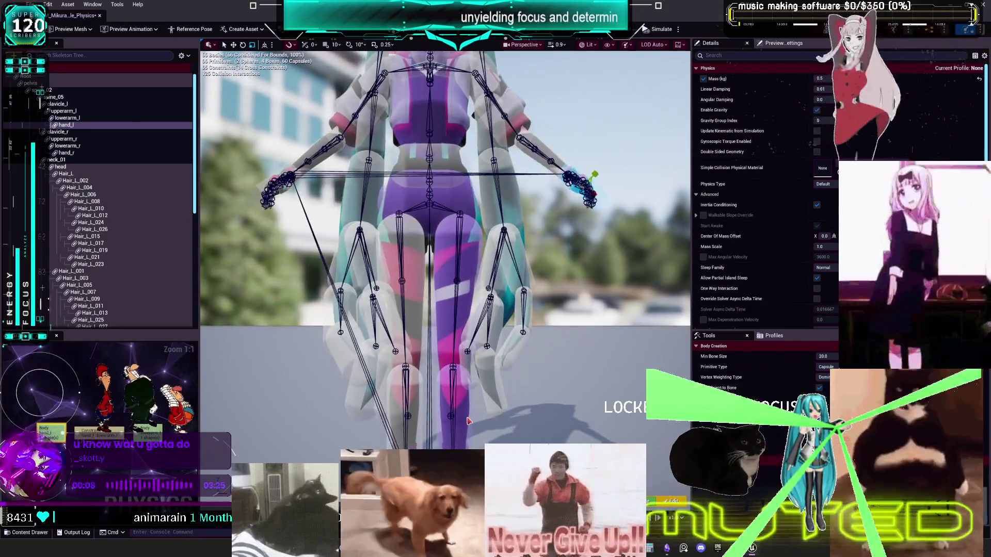
left_click(468, 419)
right_click(485, 385)
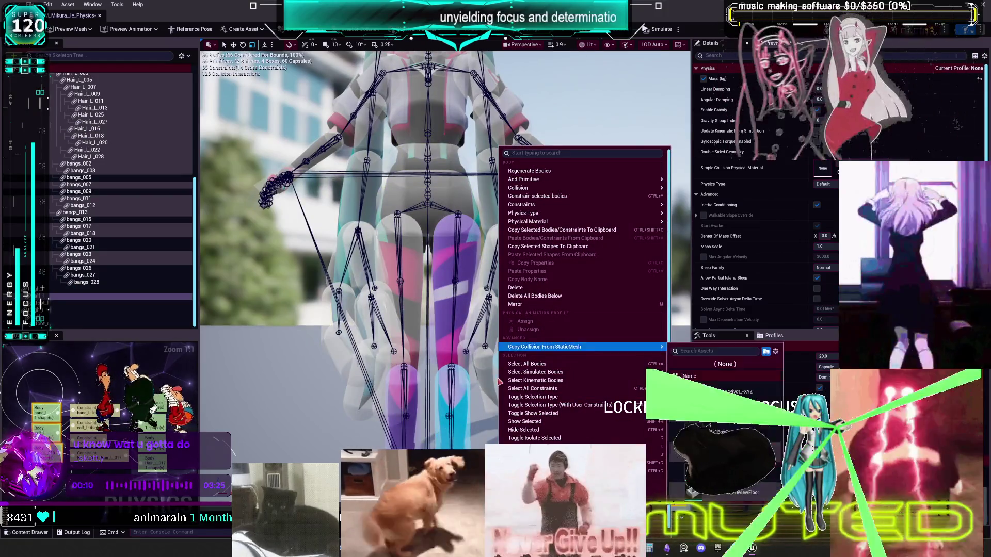
left_click(501, 378)
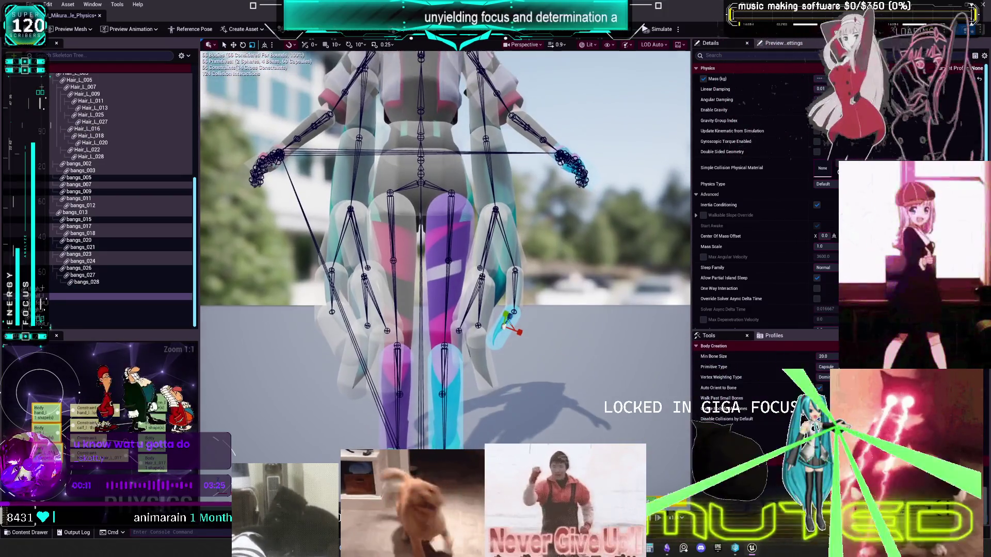
left_click(484, 384)
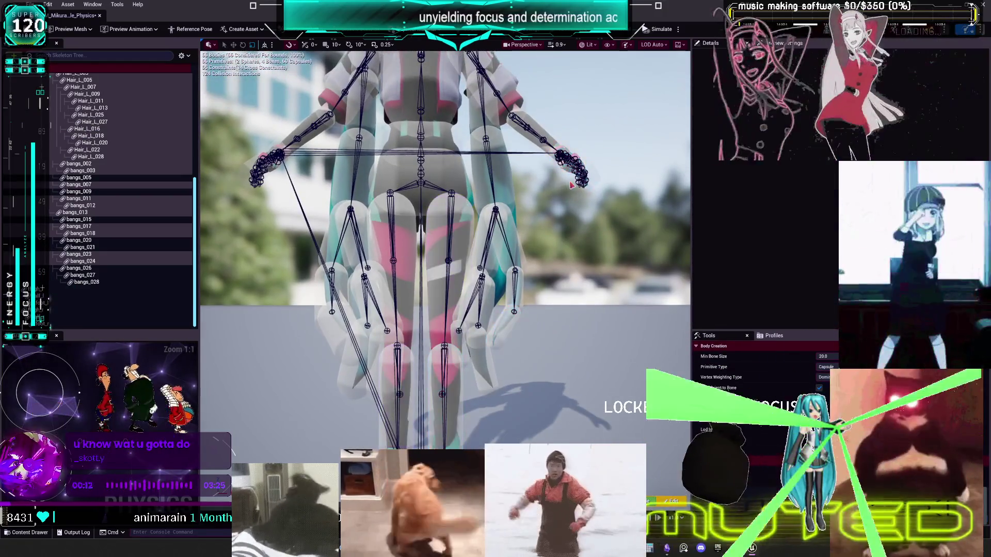
Step: Select hand_l together with the pelvis body
left_click(580, 178)
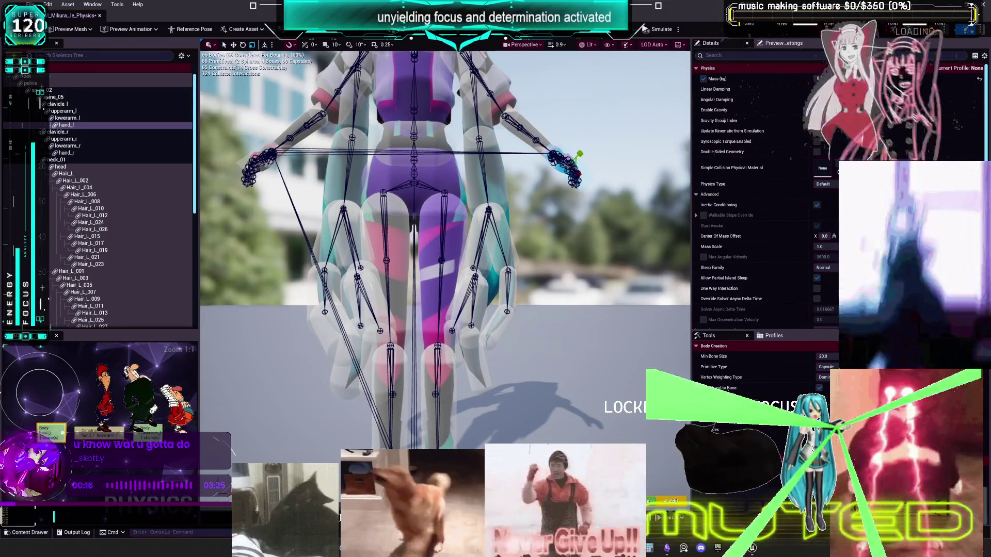
left_click_drag(553, 231, 572, 184)
mouse_move(473, 272)
left_mouse_down()
mouse_move(433, 273)
mouse_move(472, 272)
left_mouse_up()
left_click(473, 273)
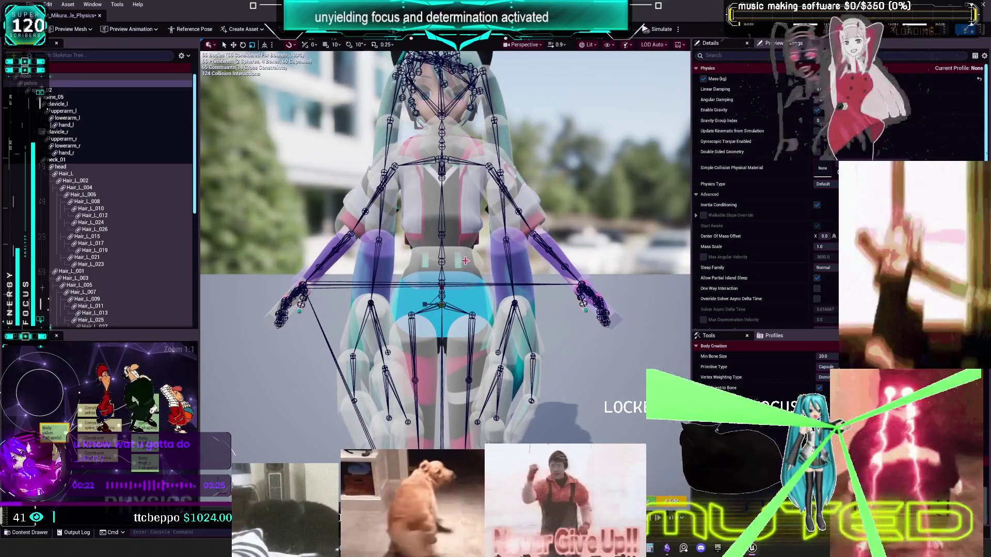
Step: Disable collision on the spine_05 chest selection through the right-click Collision menu
left_click(467, 249)
right_click(468, 249)
left_click(590, 276)
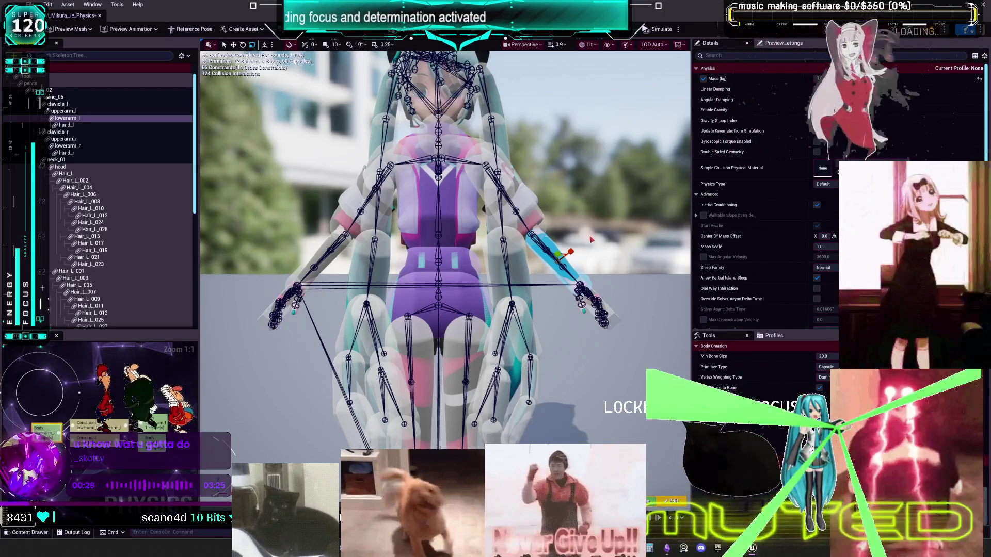
scroll(585, 235, "up", 3)
mouse_move(585, 236)
left_mouse_down()
mouse_move(751, 218)
mouse_move(751, 259)
mouse_move(764, 269)
left_mouse_up()
Step: Reselect the pelvis body alone after briefly adding spine_05 to the selection
left_click_drag(442, 243, 443, 220)
right_click(443, 221)
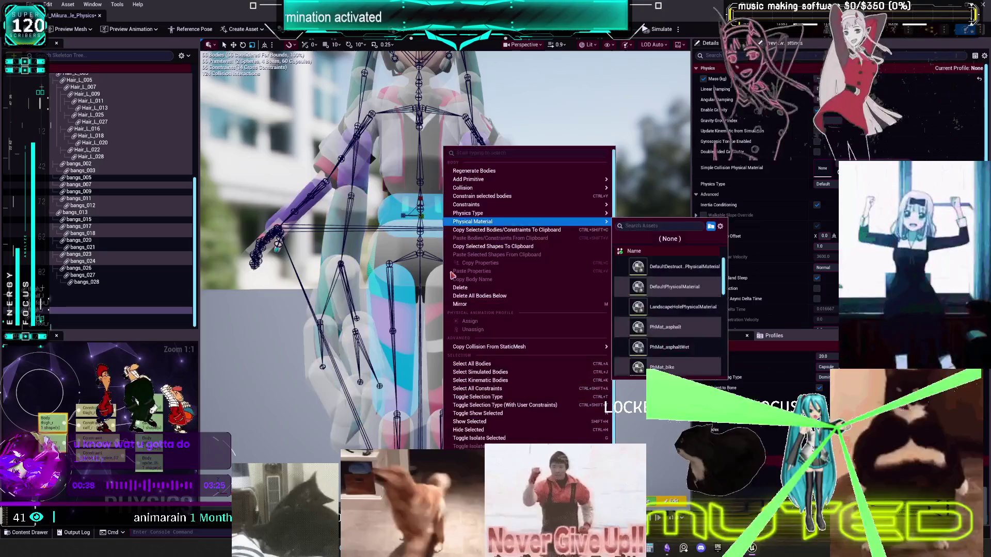
key("Escape")
left_click(441, 242)
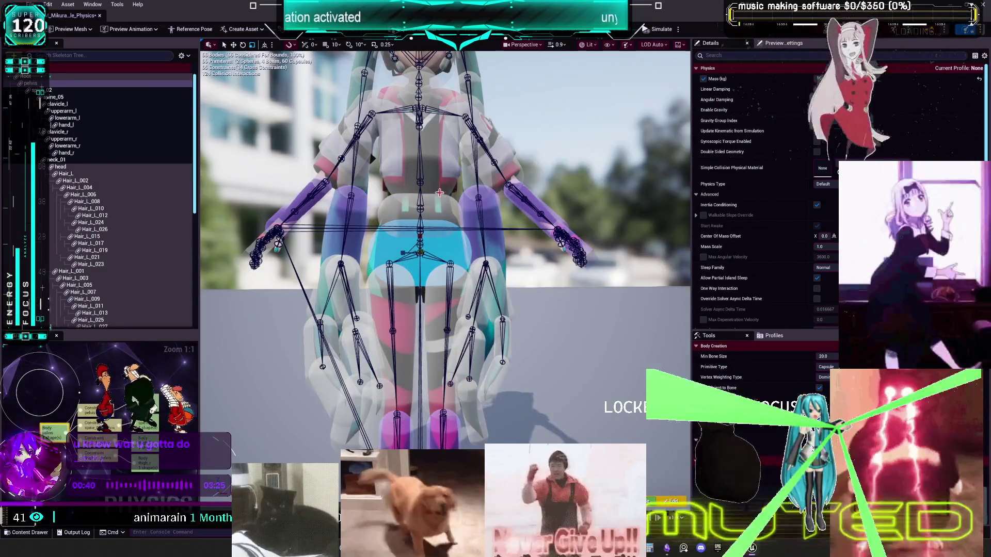
left_click(433, 171, "ctrl")
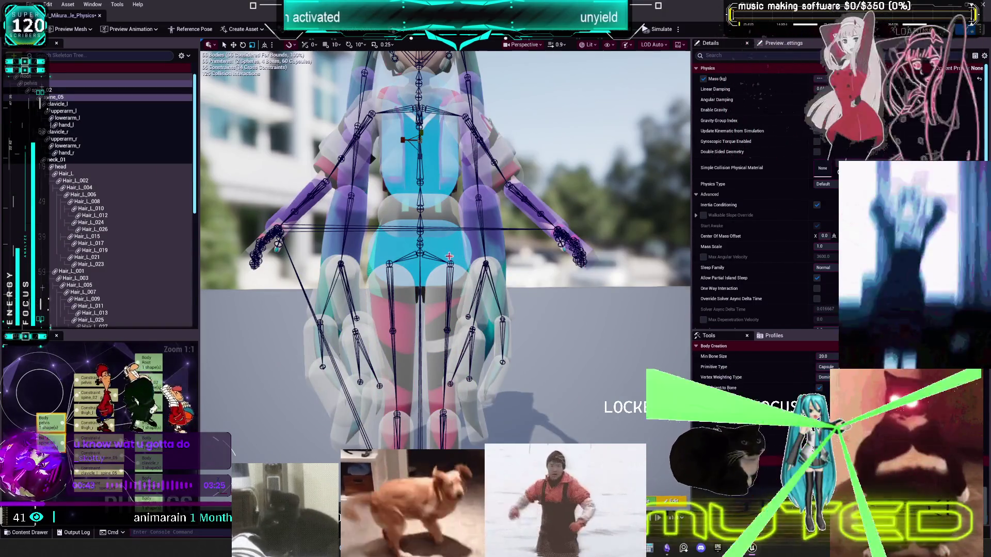
left_click(450, 248)
left_click_drag(460, 257, 468, 182)
left_click_drag(444, 131, 444, 96)
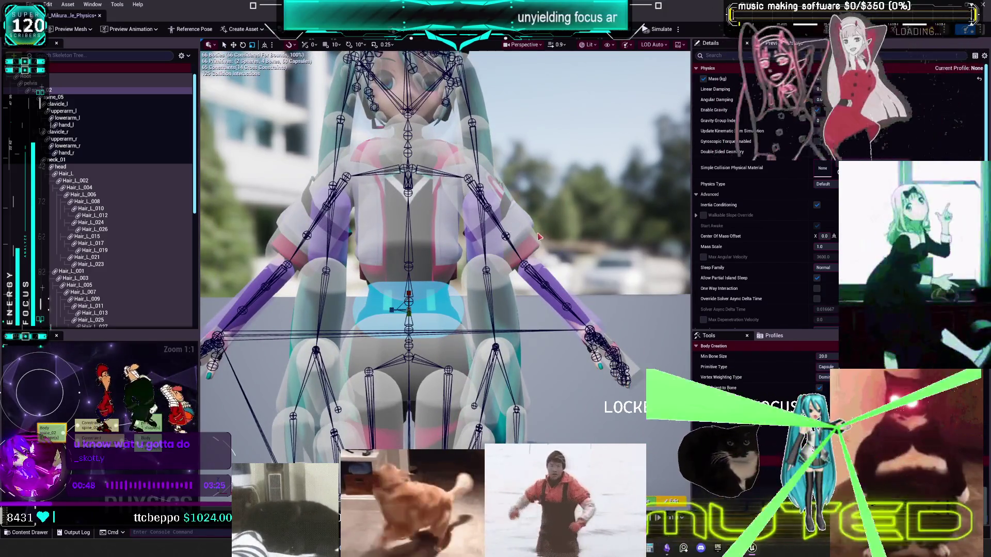
Step: Inspect upperarm_l, hand_r and the waist and spine_05 chest bodies
left_click(538, 236)
left_click(441, 316)
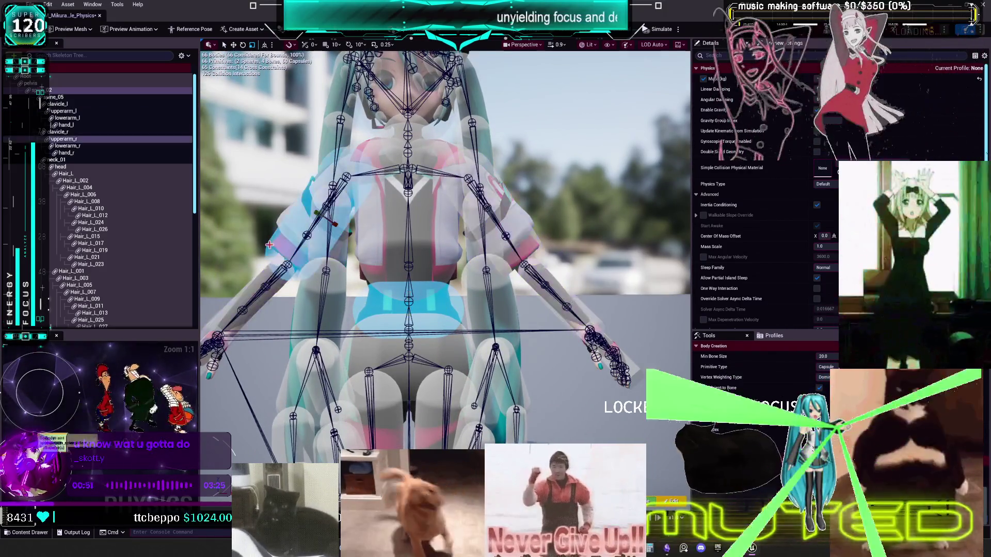
left_click(424, 248)
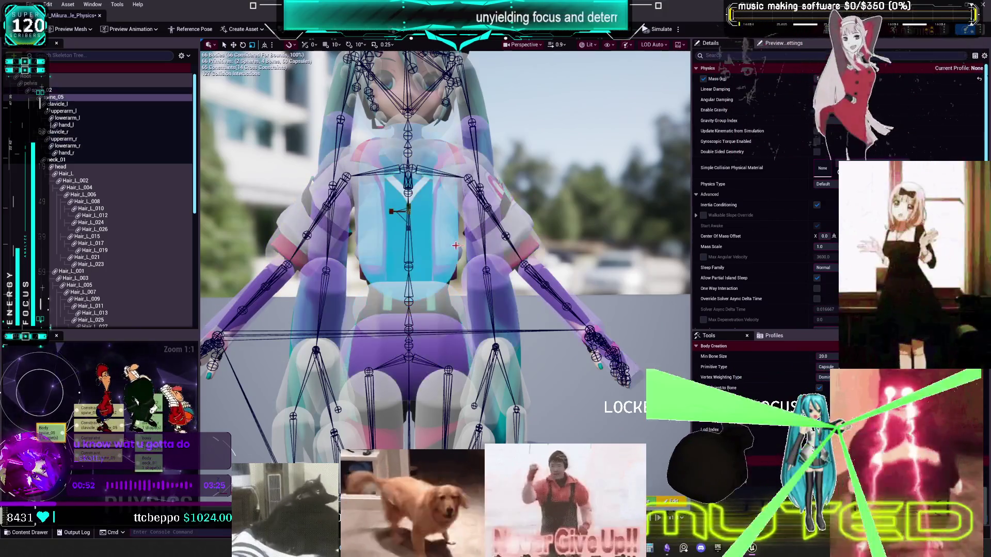
left_click_drag(424, 249, 424, 268)
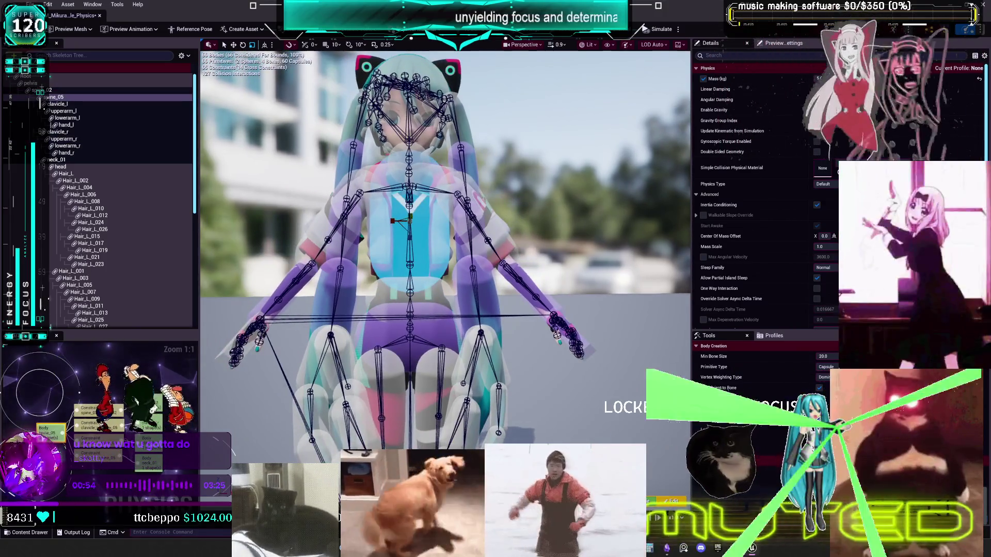
left_click_drag(569, 212, 540, 233)
left_click(284, 357)
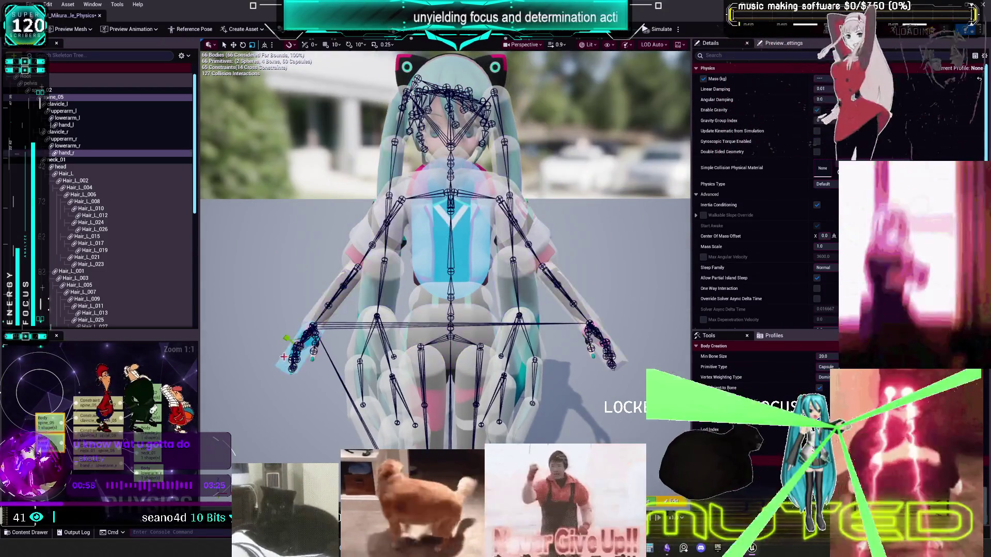
left_click(445, 260)
left_click(617, 356)
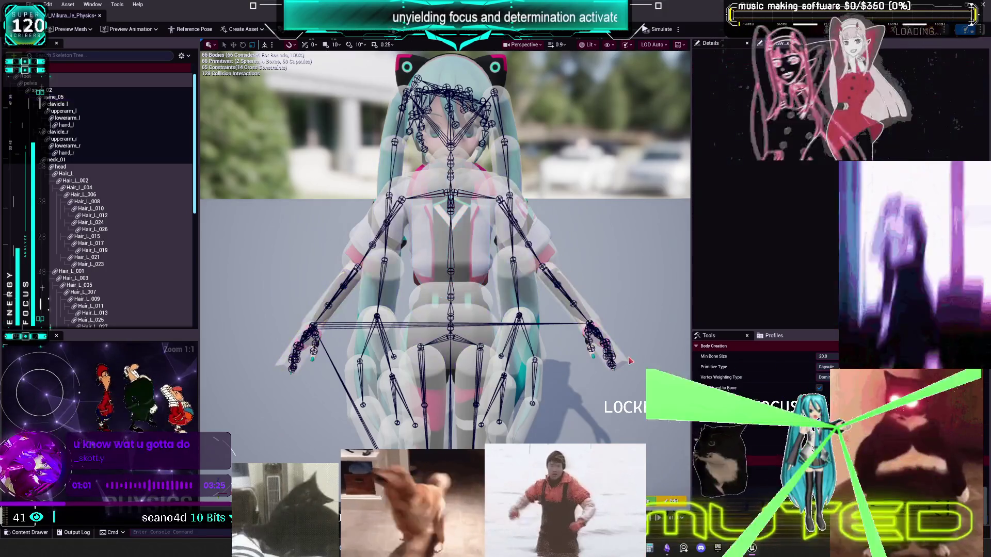
Step: With hand_l selected, disable its collision with lowerarm_l and reselect hand_l
left_click(623, 364)
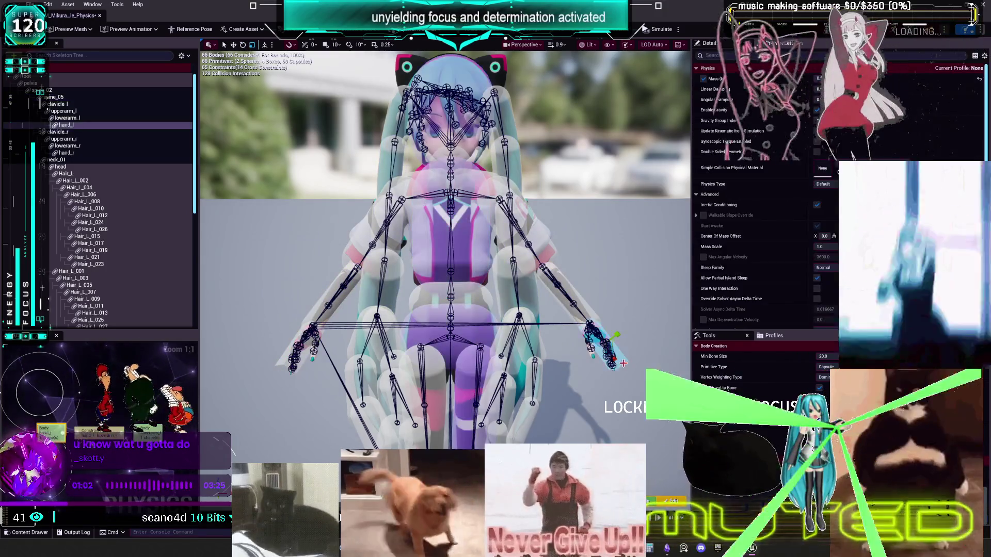
left_click(279, 368, "ctrl")
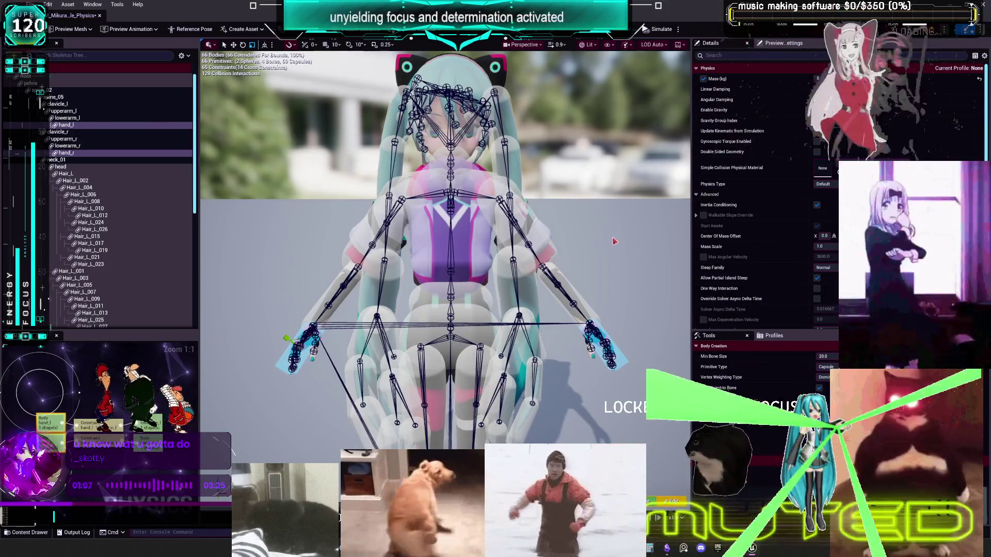
left_click(621, 356)
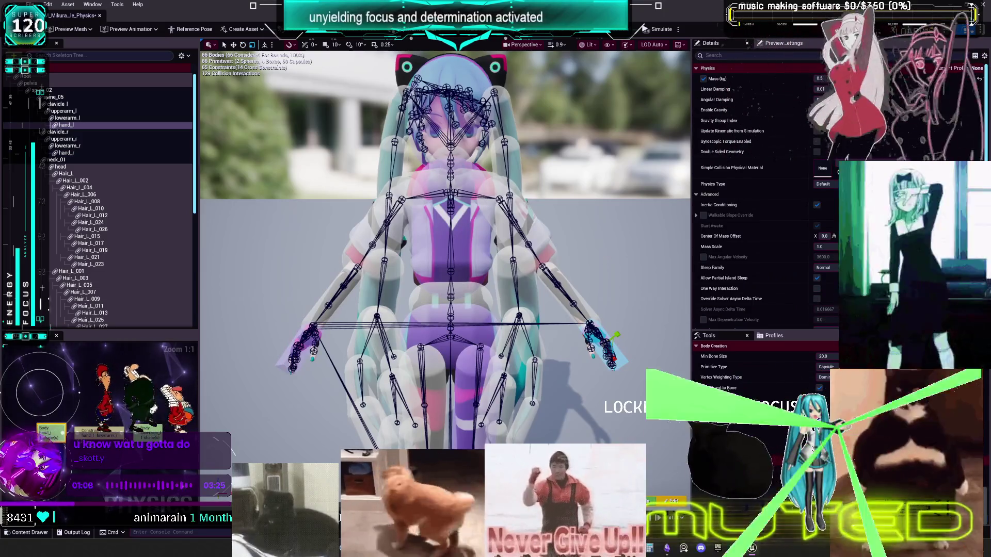
right_click(599, 256)
left_click(583, 300)
left_click(625, 354)
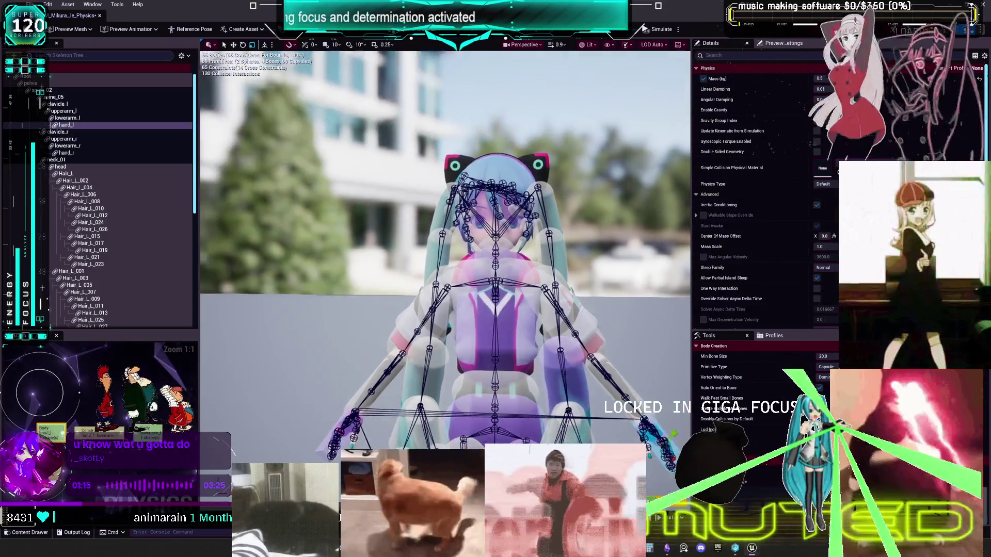
Step: Disable collision between hand_l and Hair_L_008, Hair_L_015, Hair_L_024, Hair_L_010 and Hair_L_017
left_click_drag(584, 387, 510, 285)
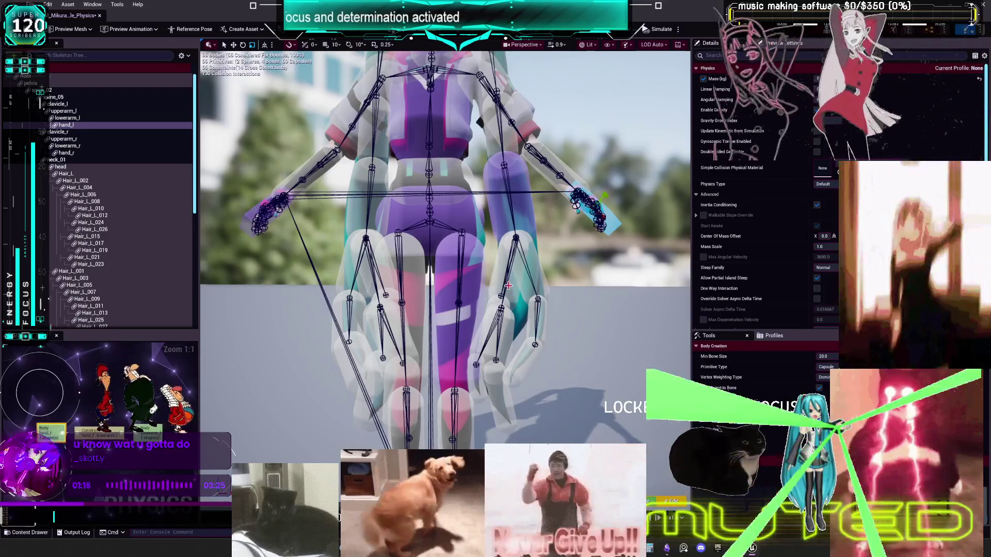
left_click(498, 277)
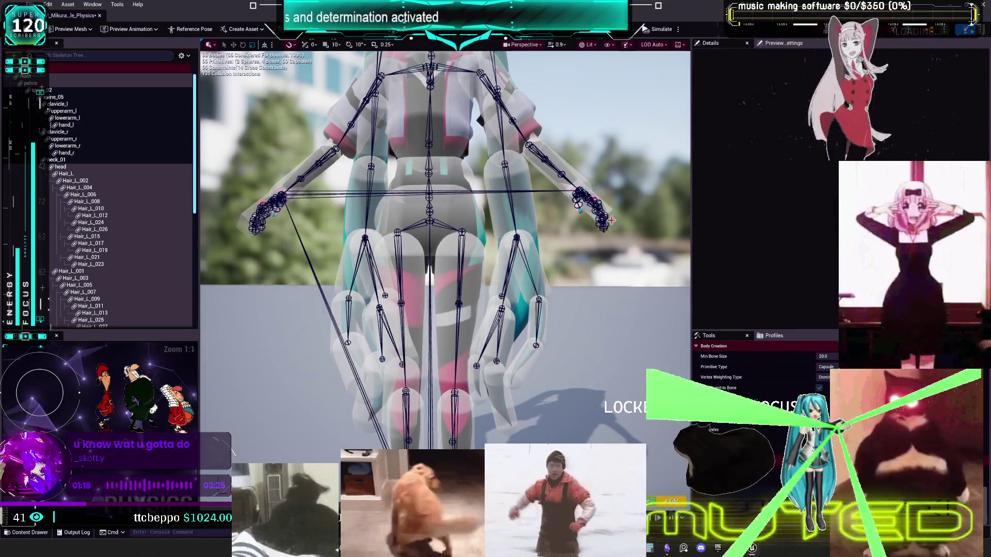
left_click(548, 288)
left_click(617, 221)
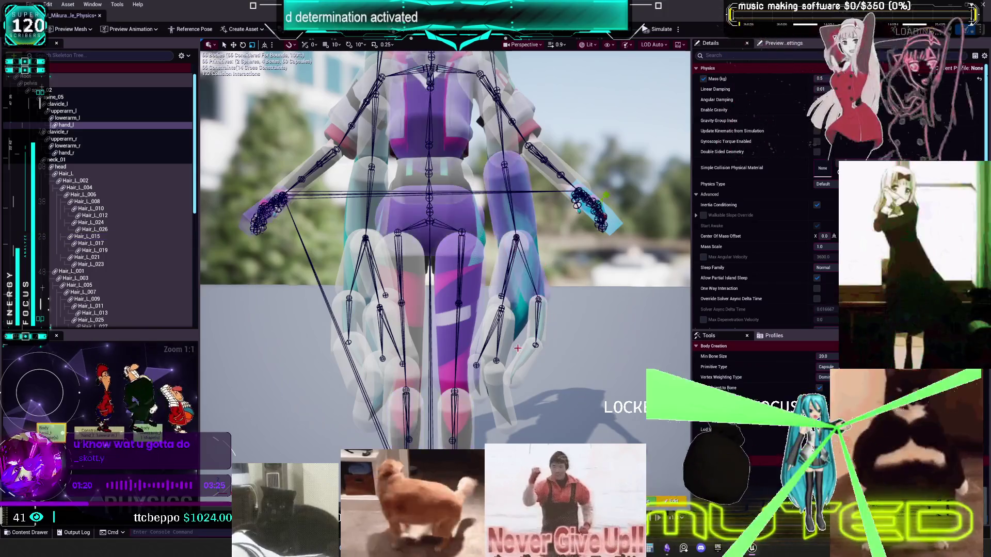
left_click(488, 328)
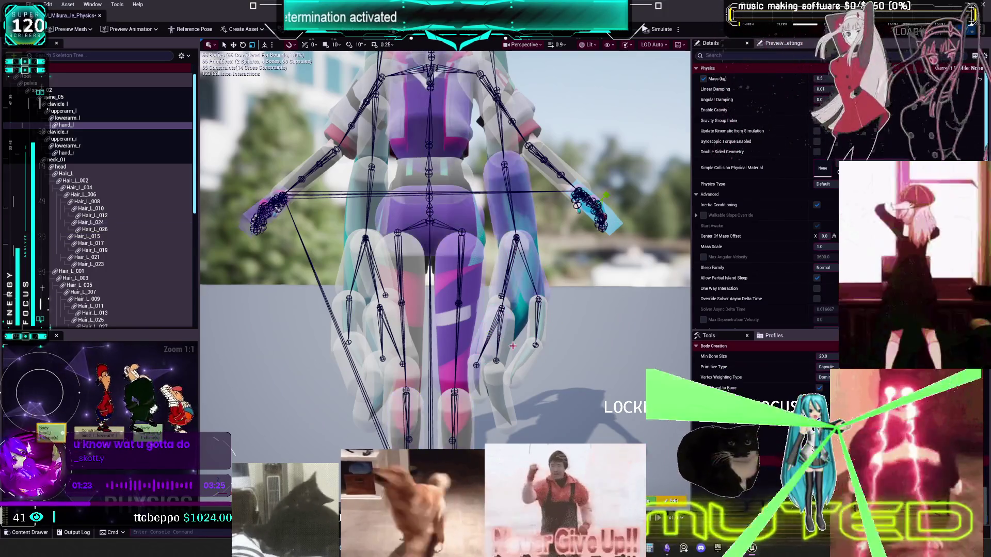
left_click(503, 346)
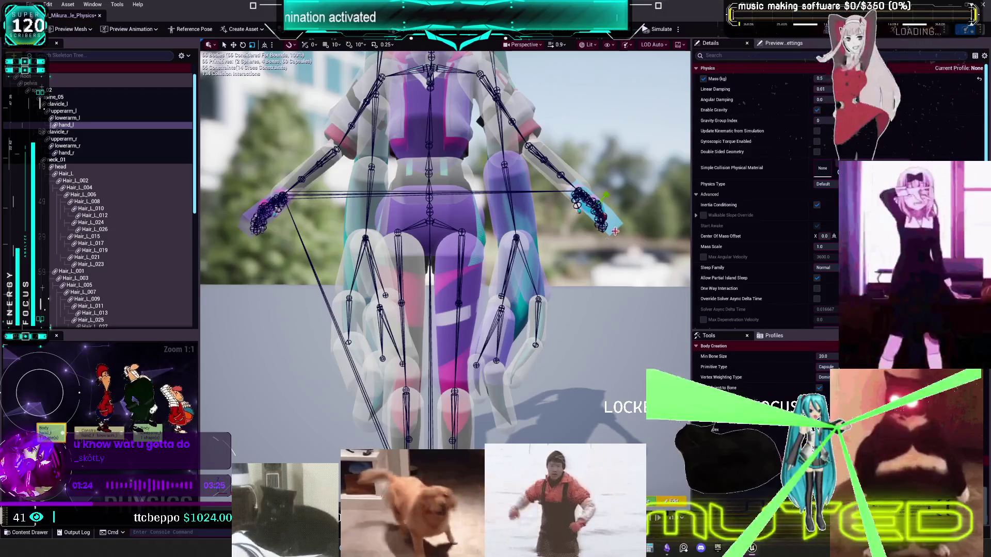
left_click(613, 231)
left_click(611, 233)
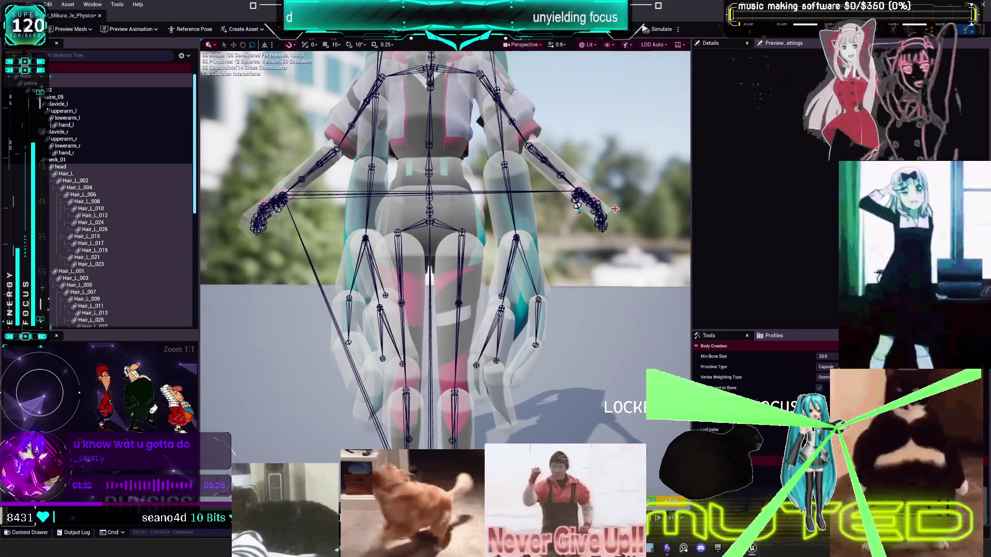
Step: Frame the upper body and select the hand_r body
left_click_drag(608, 218, 568, 305)
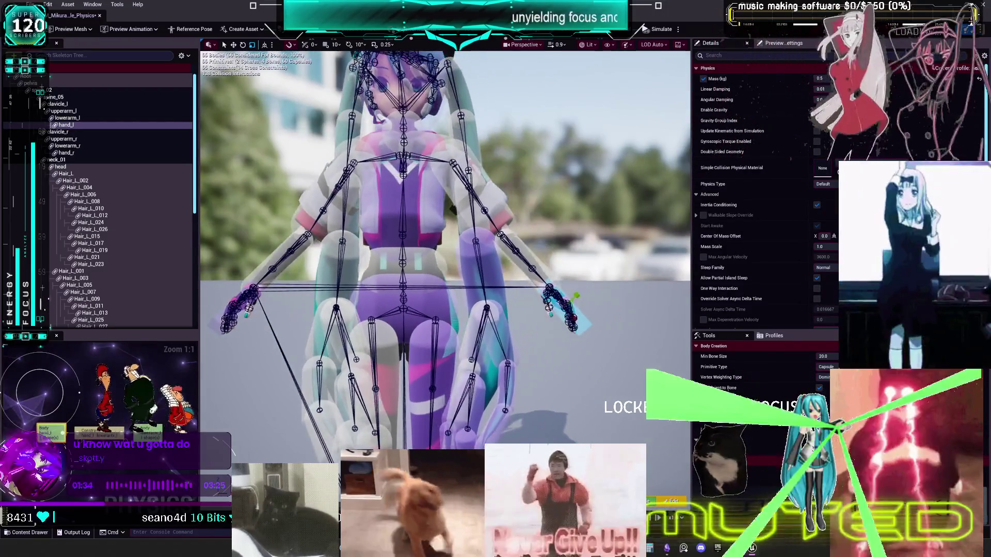
left_click_drag(369, 321, 365, 317)
left_click(290, 258)
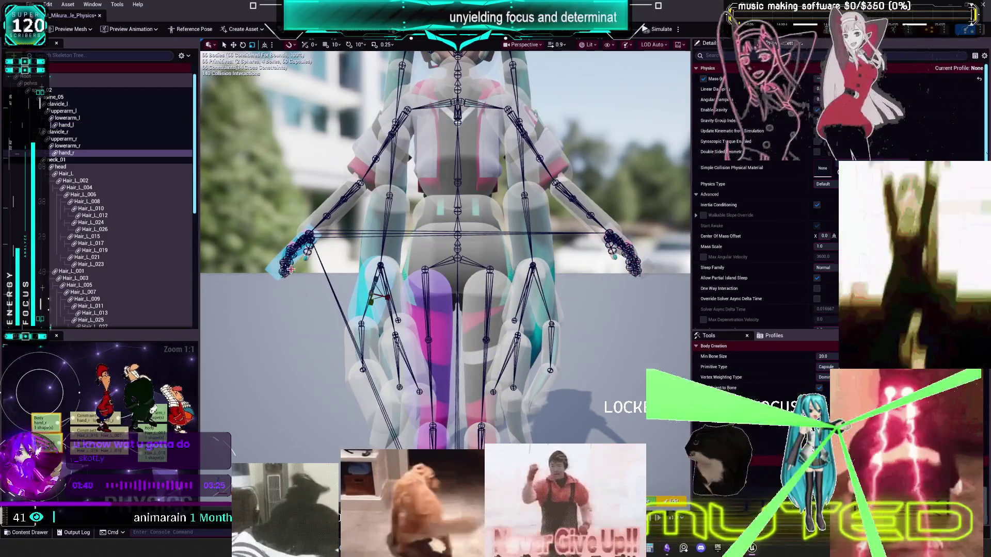
Step: Disable collision between the hand and the Hair_L_009, knee and lower-body capsules
left_click(395, 292)
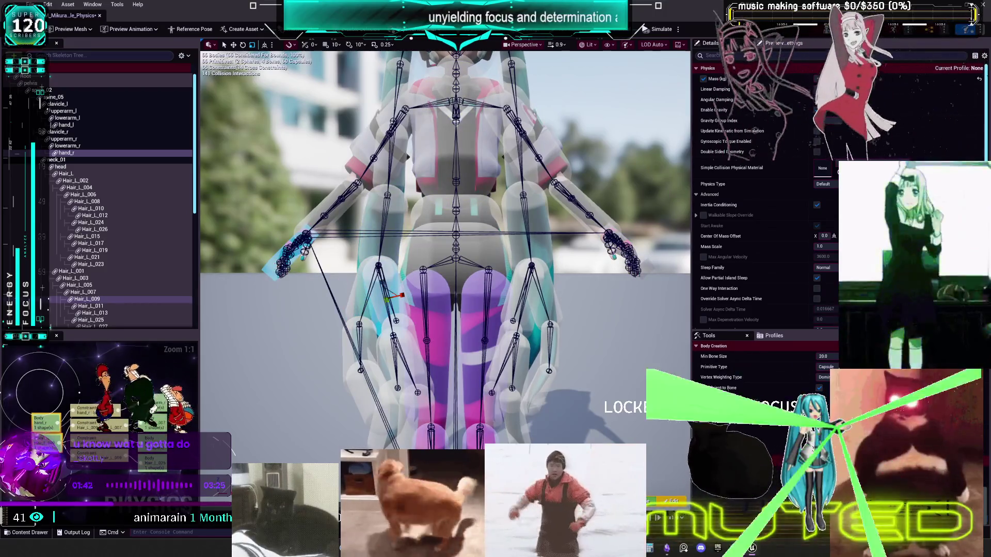
left_click(349, 351)
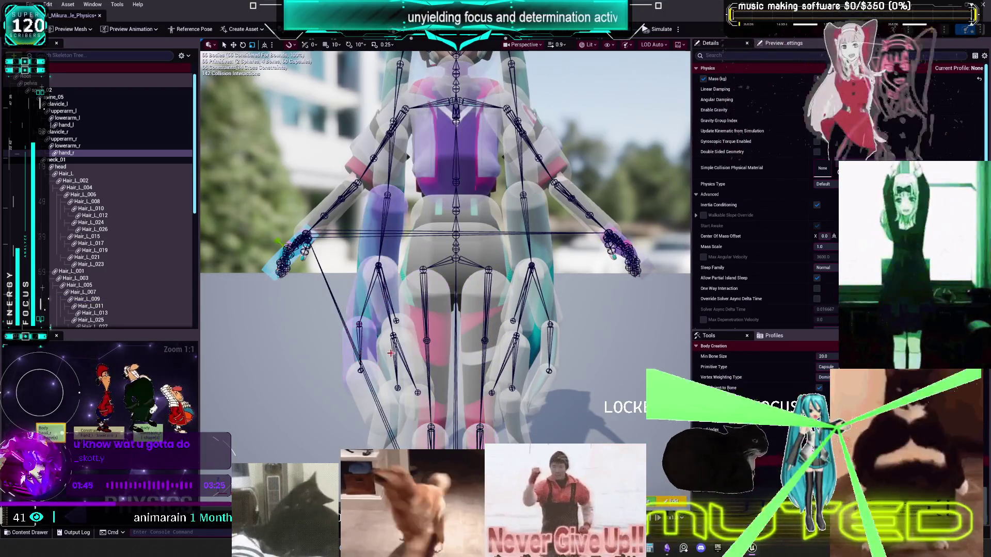
left_click(278, 268)
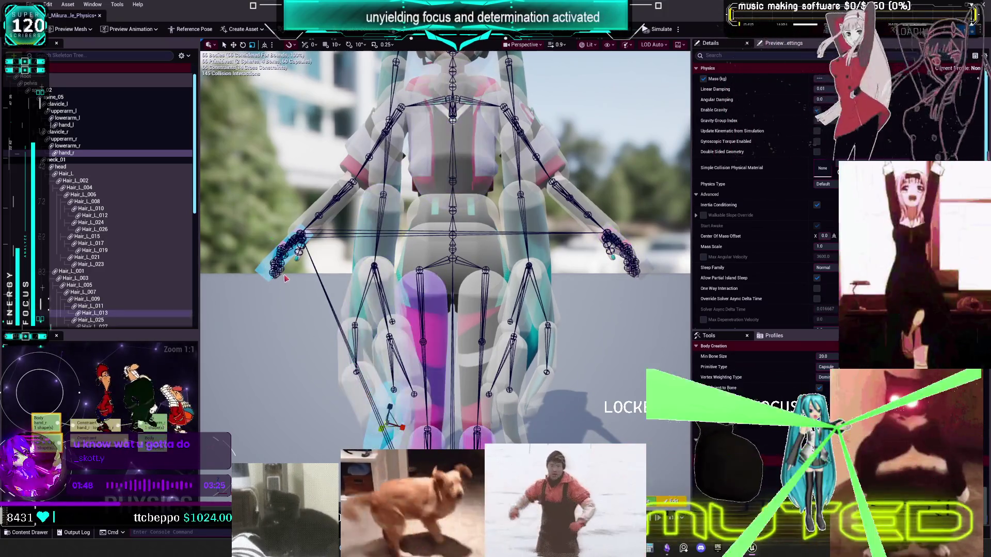
left_click(369, 376)
Step: Check the hand bodies against the Hair_L_025 hair body and a thigh body
left_click_drag(414, 396, 350, 291)
left_click(319, 244)
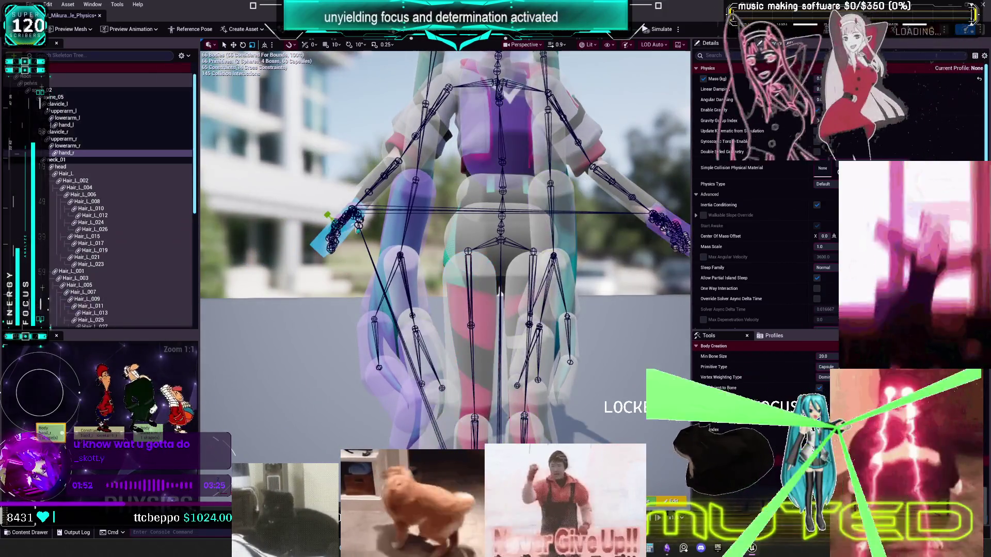
left_click(425, 339, "ctrl")
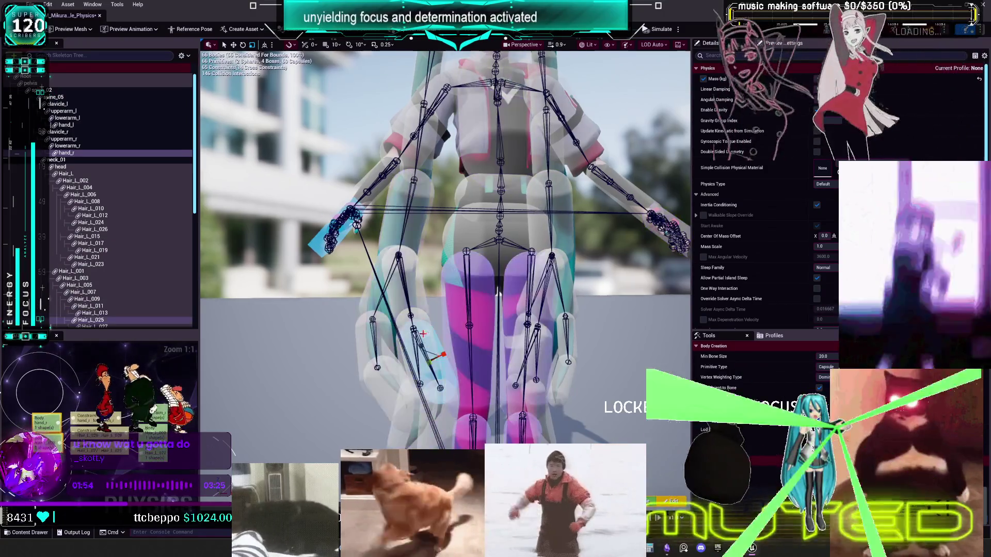
left_click(320, 246)
left_click(320, 246)
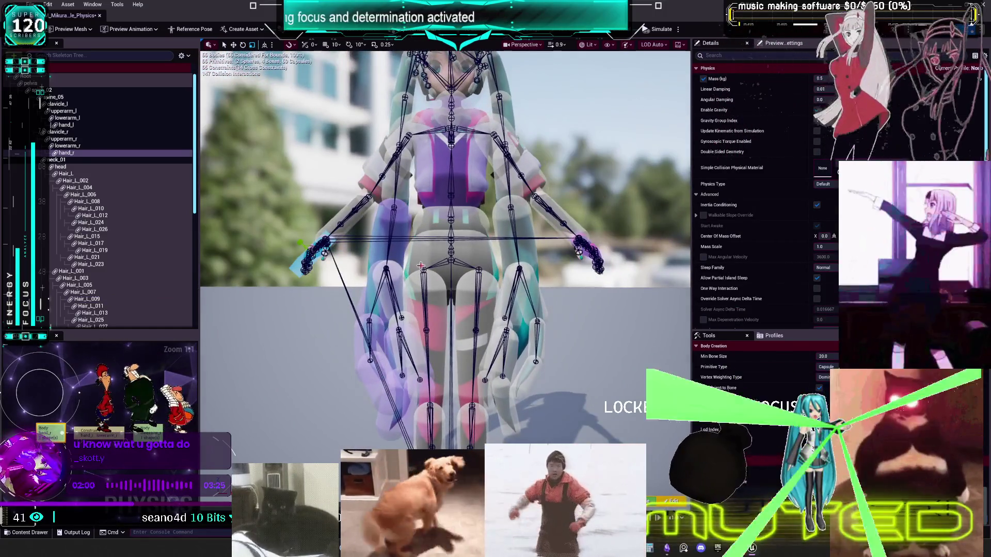
left_click(590, 241)
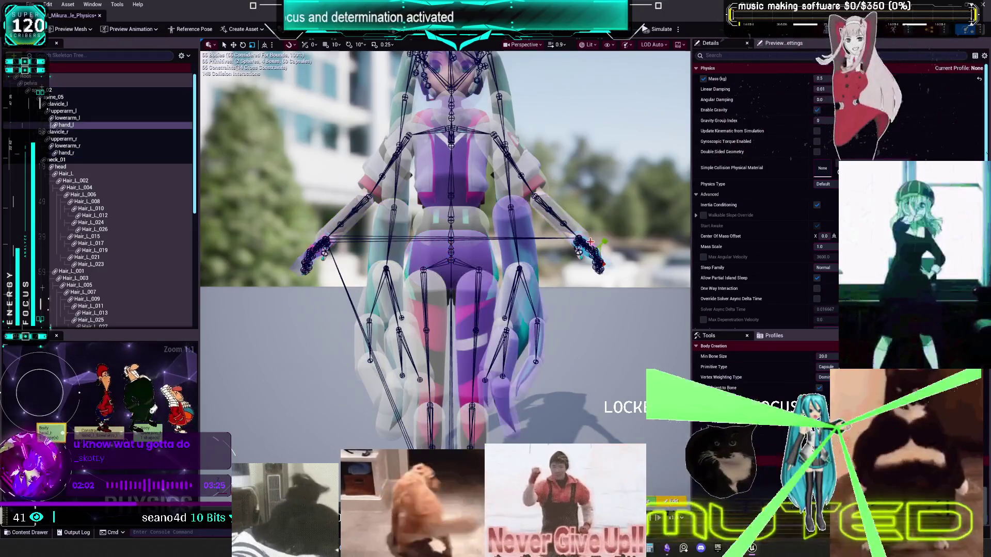
left_click(441, 336)
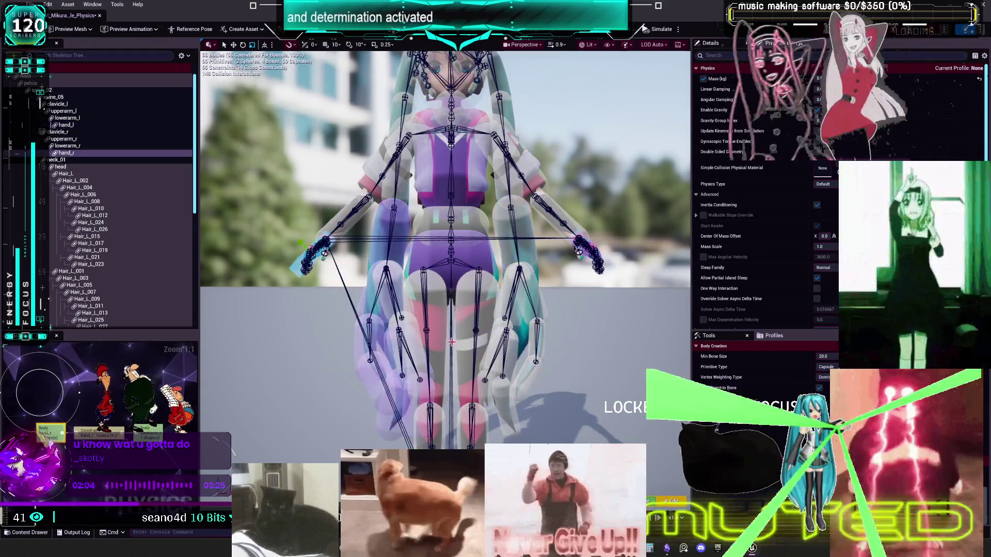
left_click(599, 254)
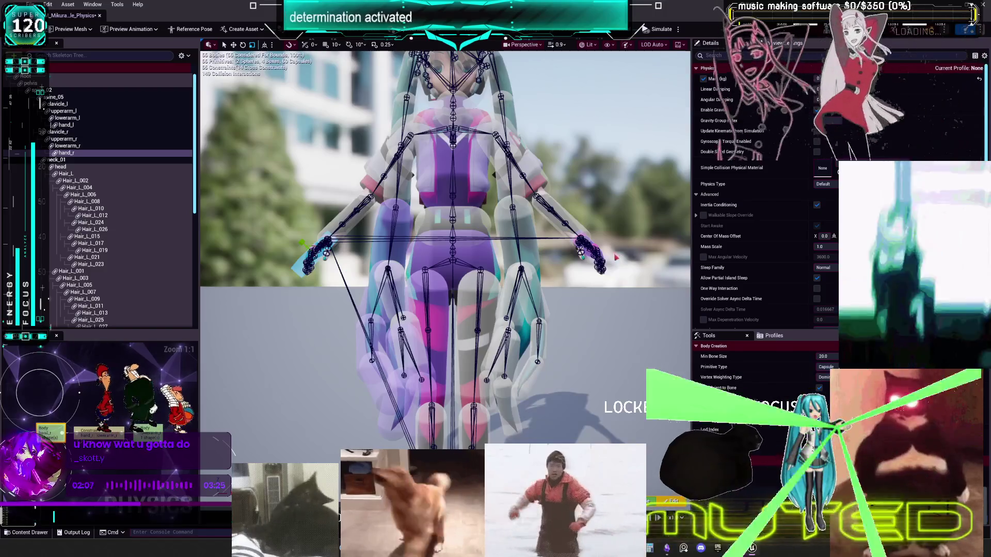
Step: Disable collision between the hand bodies and a bangs hair body and two leg bodies
left_click_drag(605, 254, 406, 286)
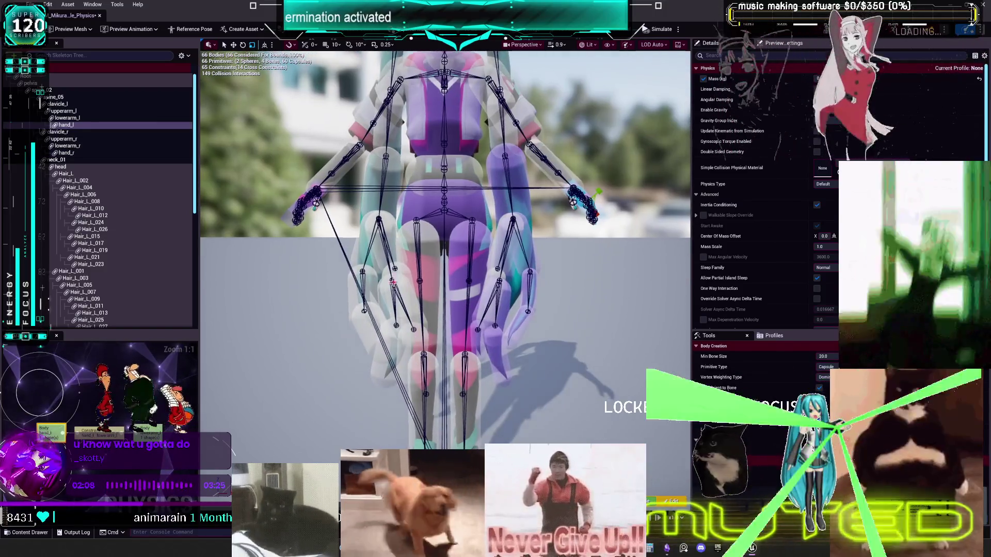
left_click(300, 206)
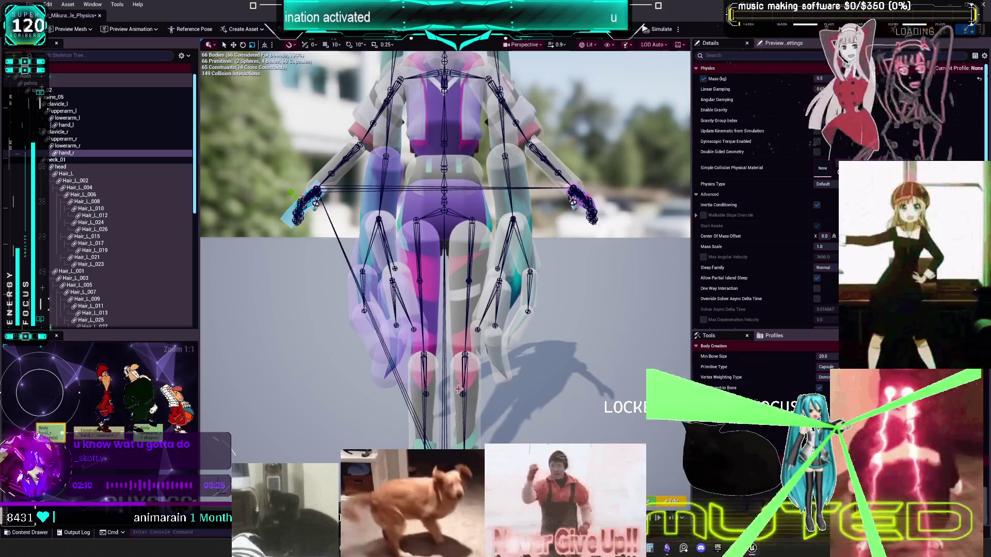
left_click(605, 210)
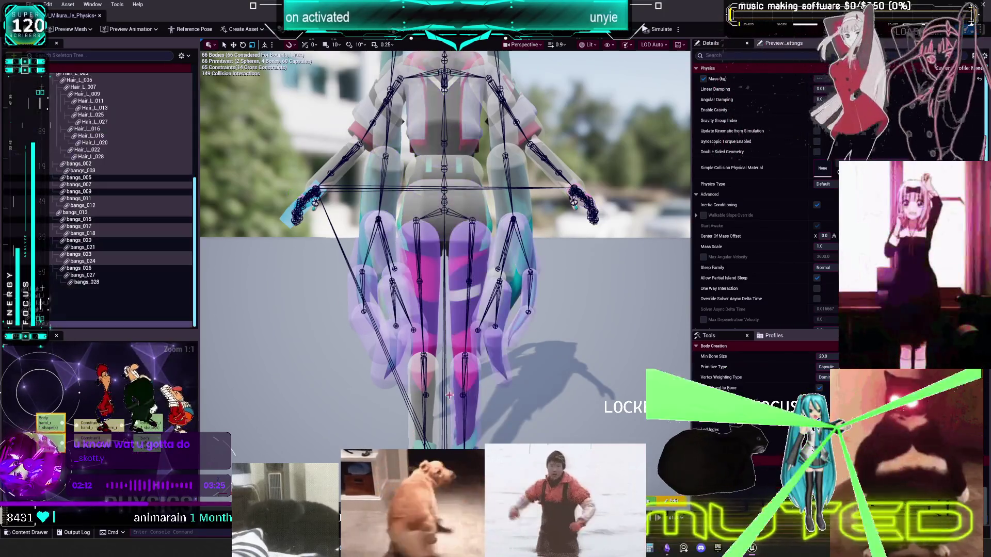
left_click(602, 211)
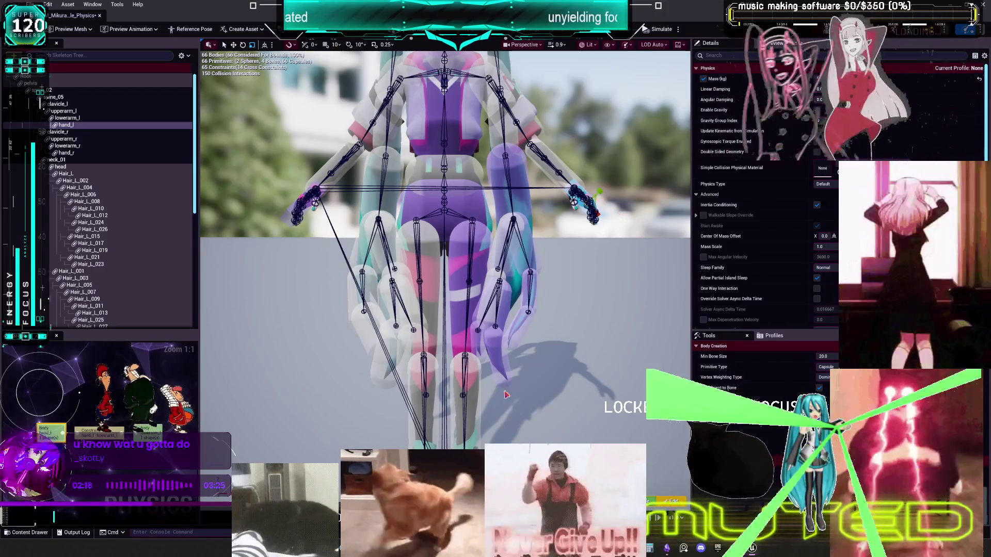
left_click(325, 233)
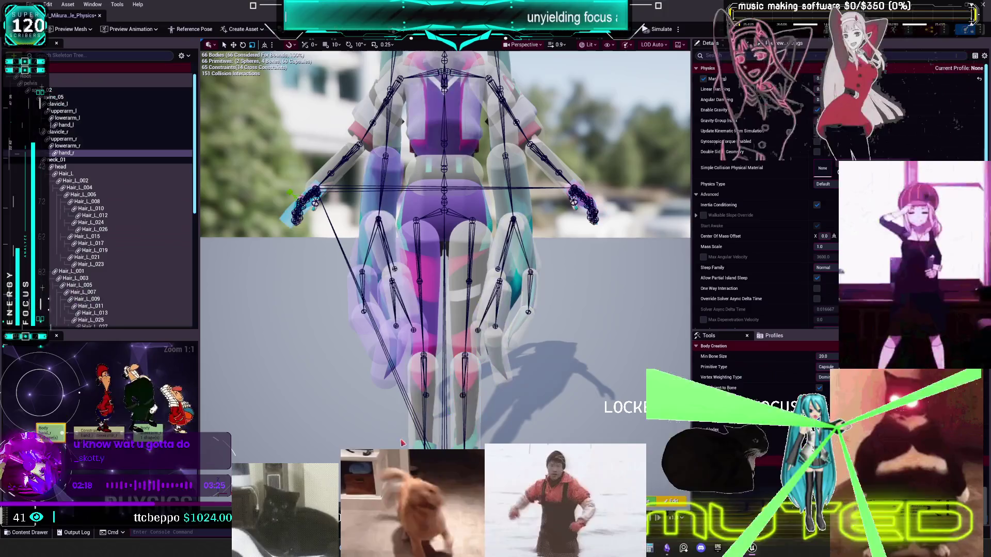
left_click(447, 351)
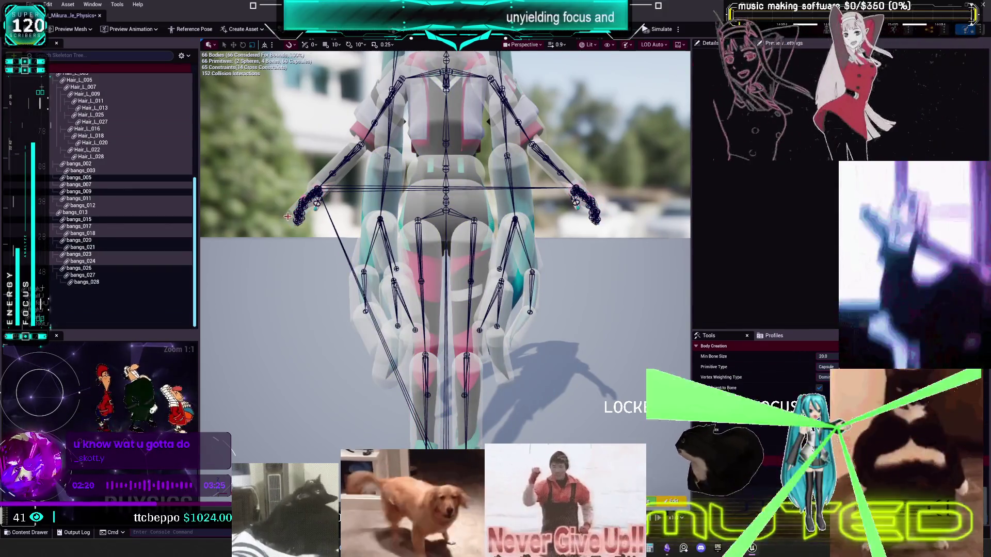
Step: Inspect the hand bodies paired with the left forearm and right upper-arm bodies
left_click(290, 217)
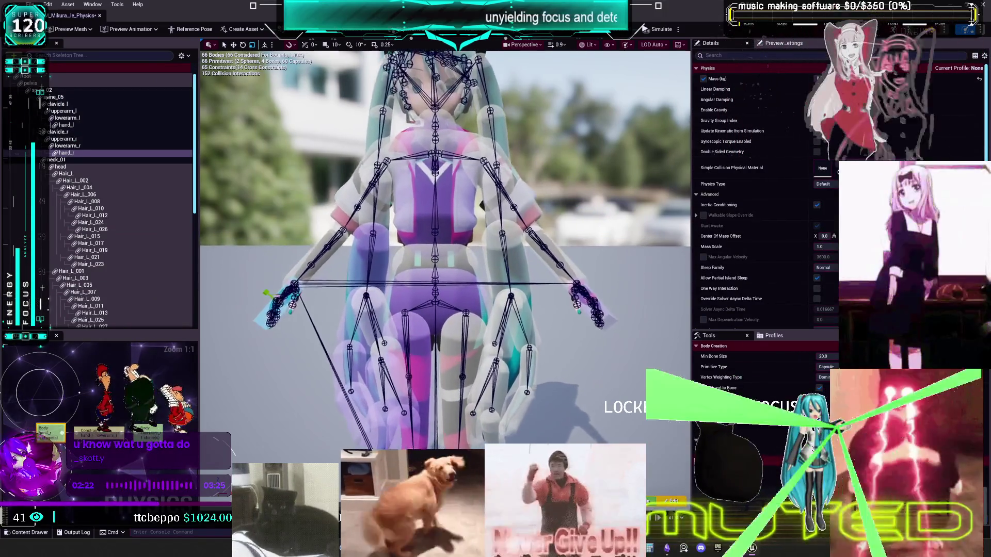
left_click(575, 292, "ctrl")
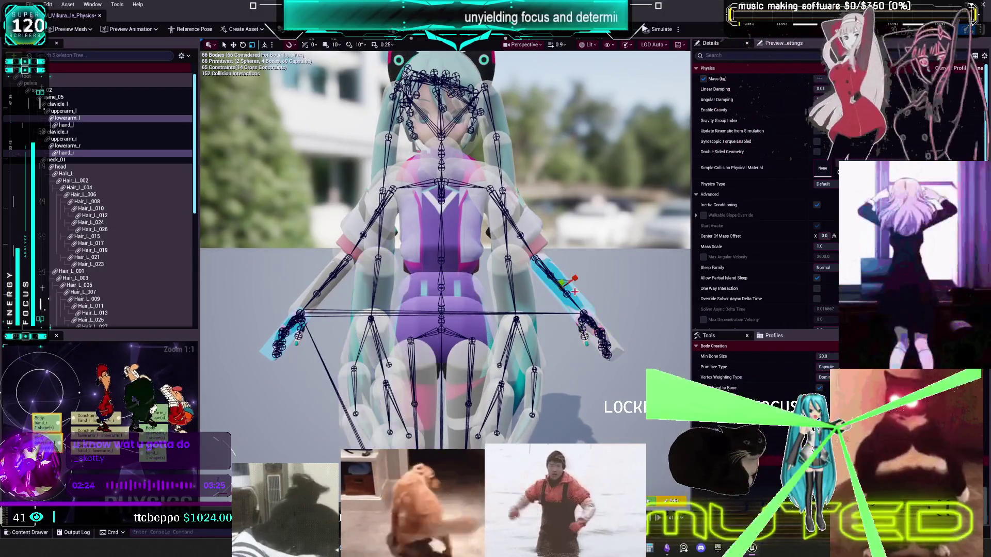
left_click(623, 351)
left_click(284, 336)
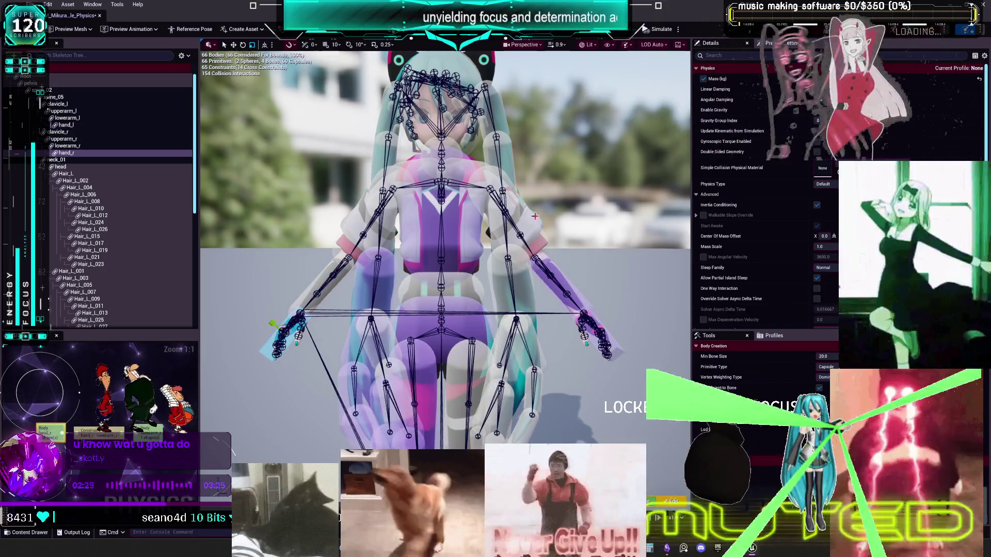
left_click(614, 346)
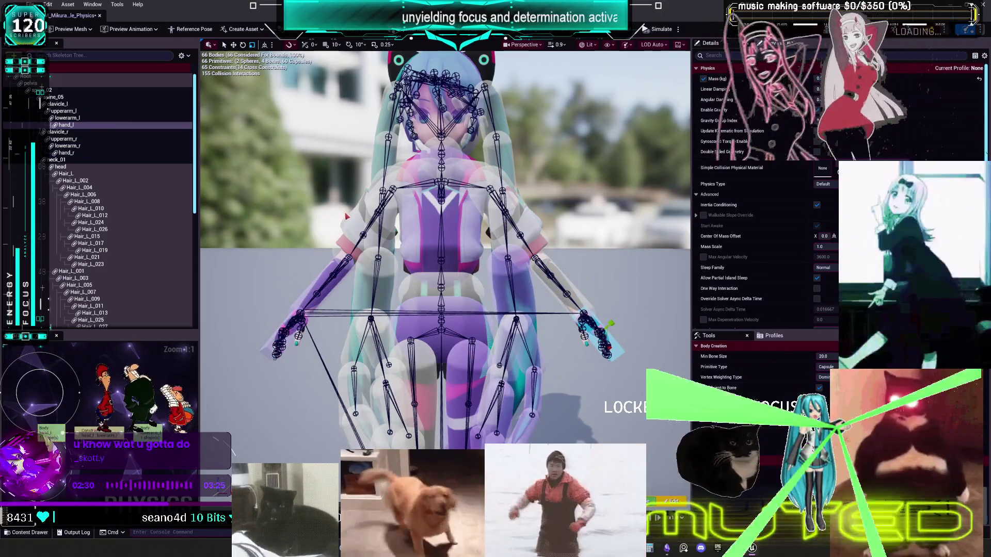
left_click(351, 226, "ctrl")
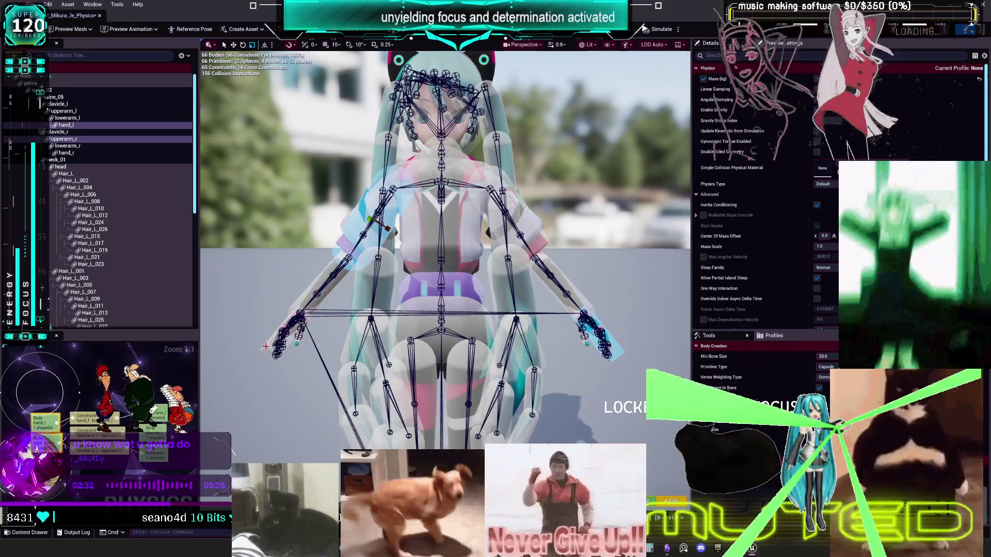
left_click(284, 336)
left_click_drag(424, 316, 330, 273)
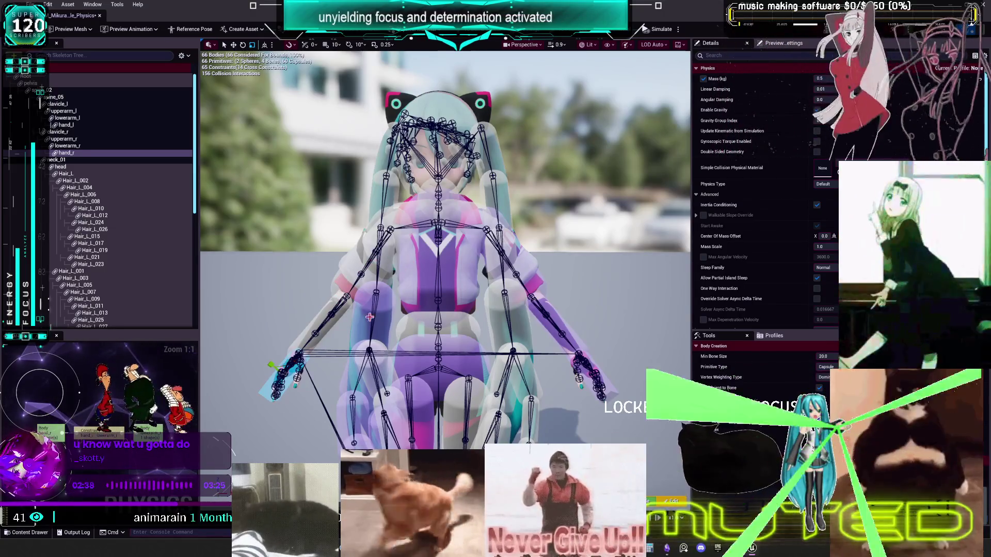
Step: Select lowerarm_l and lowerarm_r together and disable collision between them
left_click(298, 338)
left_click(570, 325)
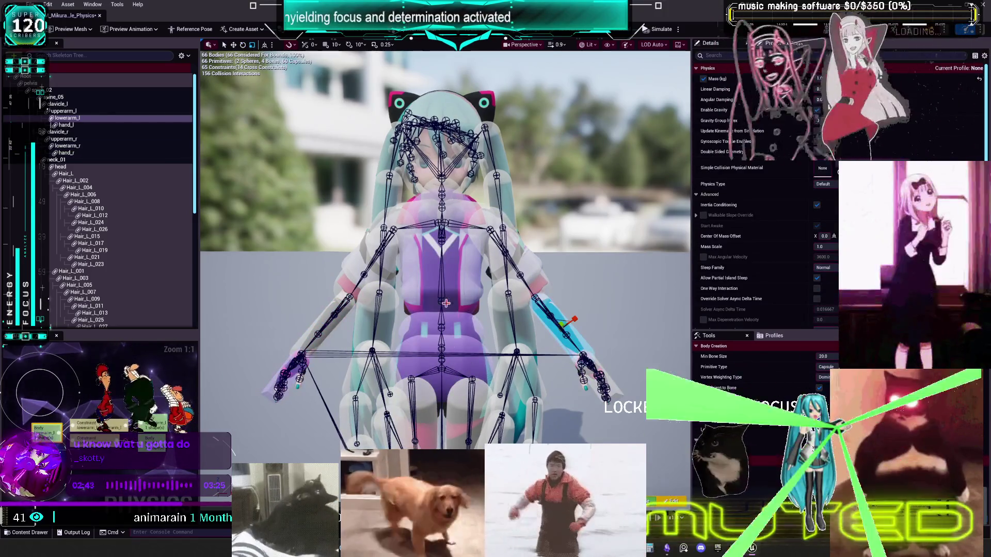
left_click(325, 325)
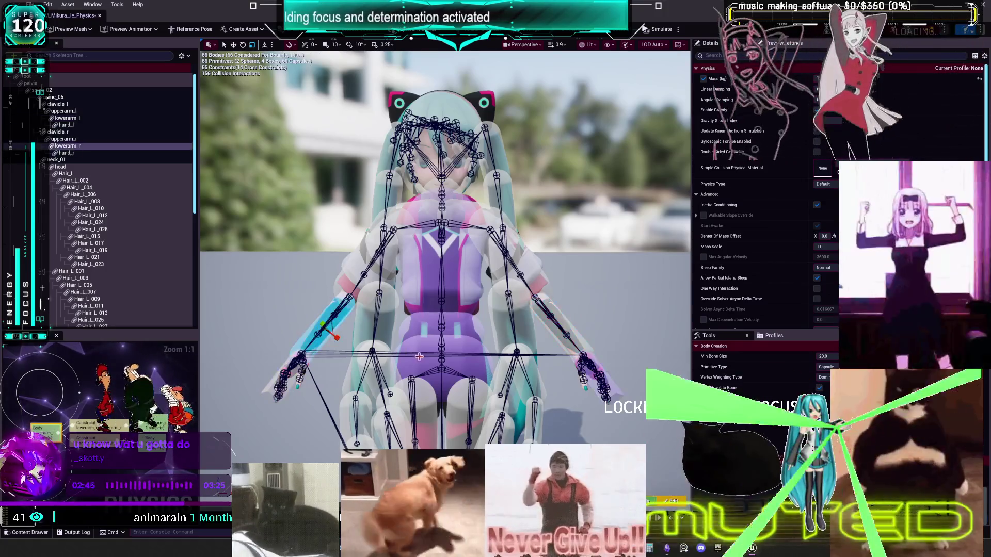
left_click(572, 328)
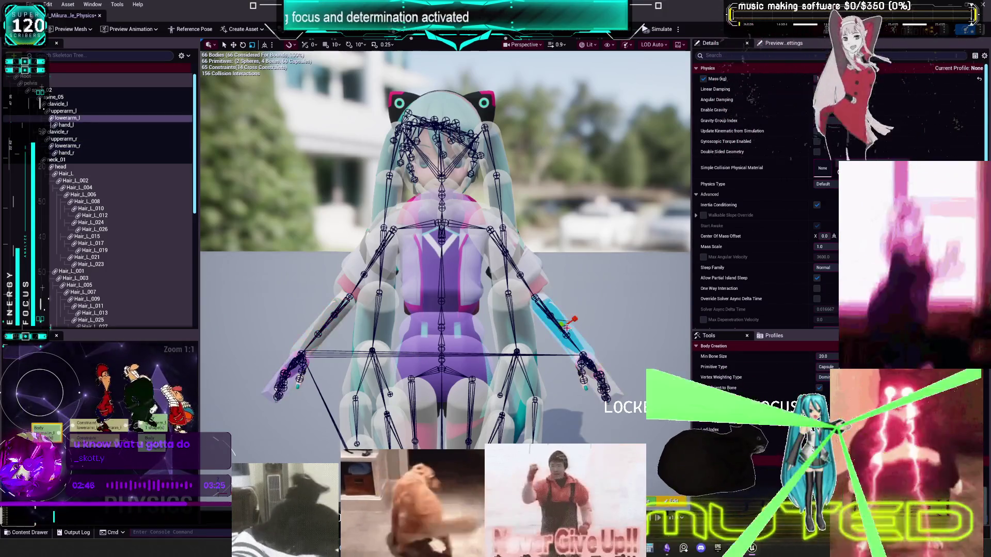
left_click(316, 320, "ctrl")
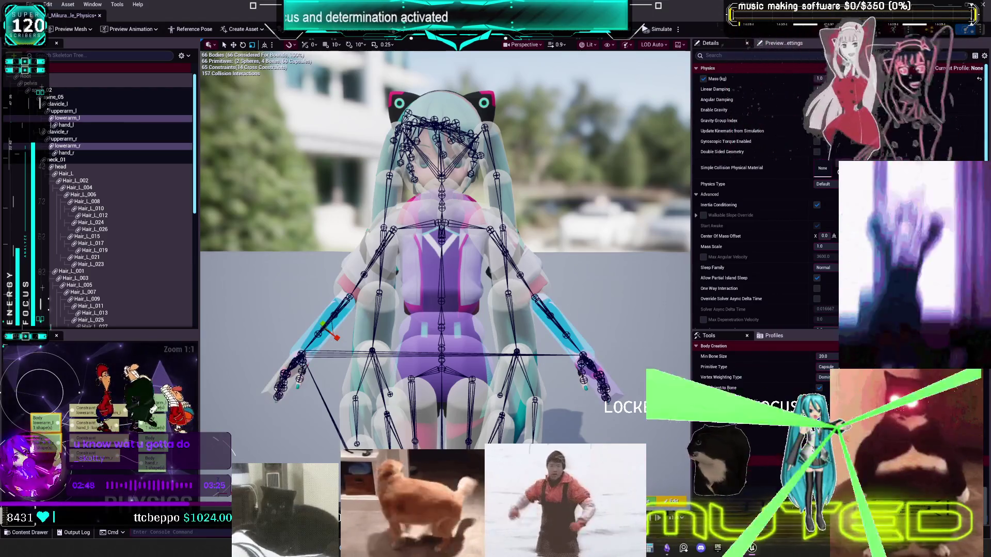
left_click(311, 325)
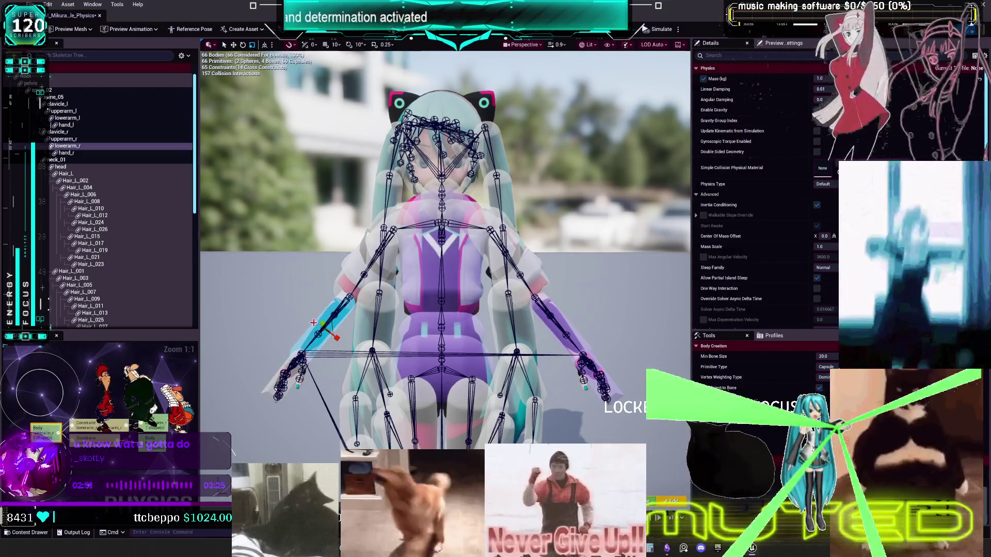
left_click(449, 270)
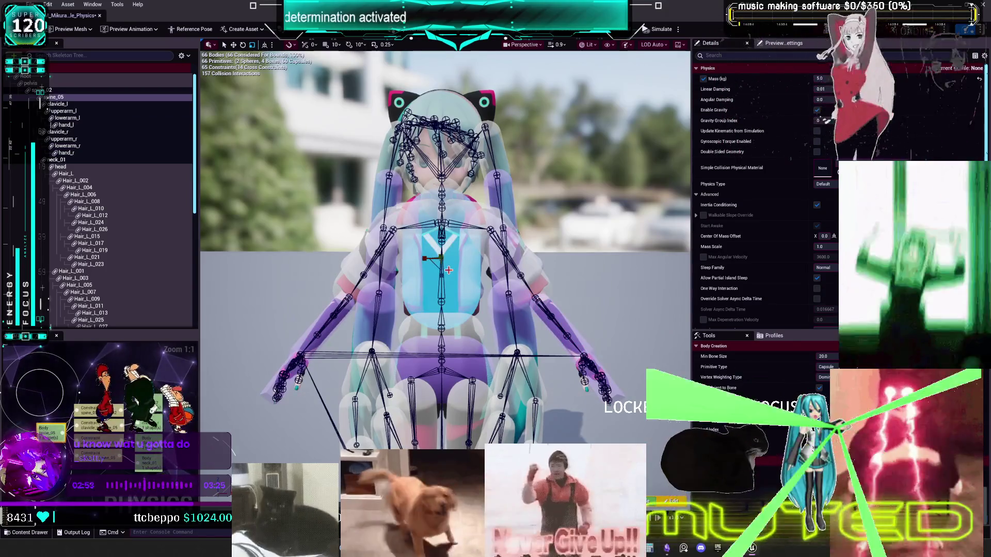
Step: Disable collision for clavicle_l with hand_l and clavicle_r with hand_r
left_click(480, 204)
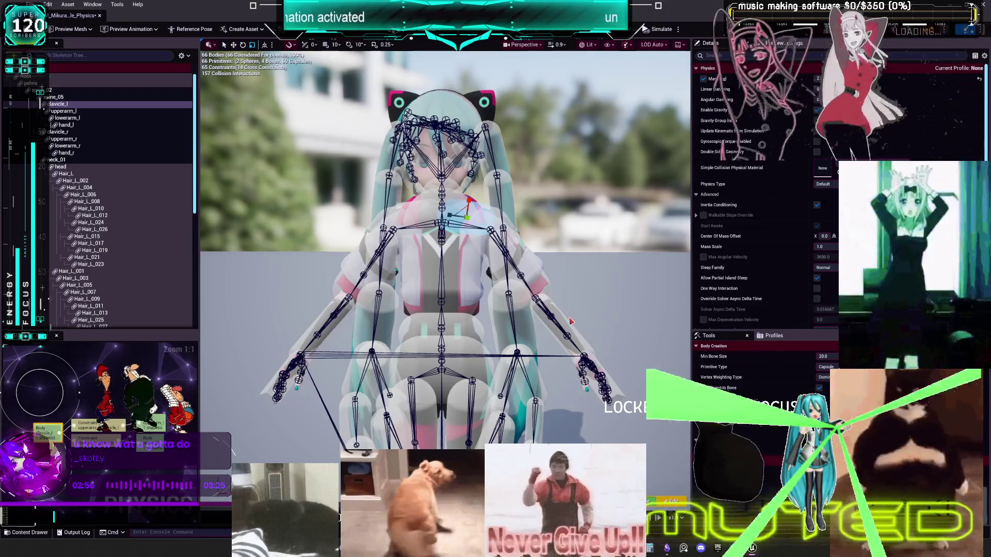
left_click(596, 374, "ctrl")
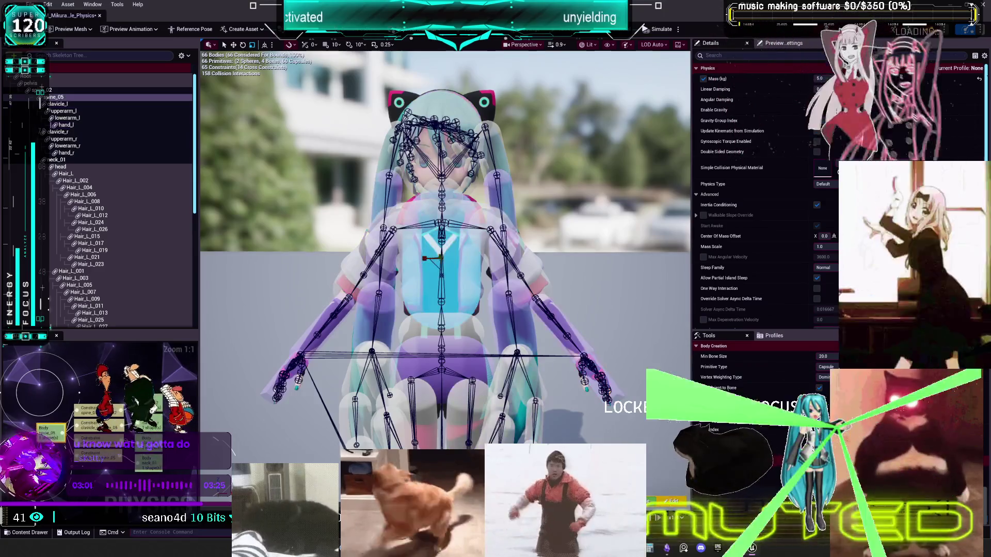
left_click(360, 299)
left_click(263, 395, "ctrl")
mouse_move(522, 216)
left_mouse_down()
mouse_move(500, 213)
mouse_move(494, 239)
mouse_move(509, 255)
left_mouse_up()
left_click(501, 212)
Step: Exclude the arm capsule from colliding with Hair_L, Hair_L_003, Hair_L_004, Hair_L_005 and the head body
left_click(509, 255)
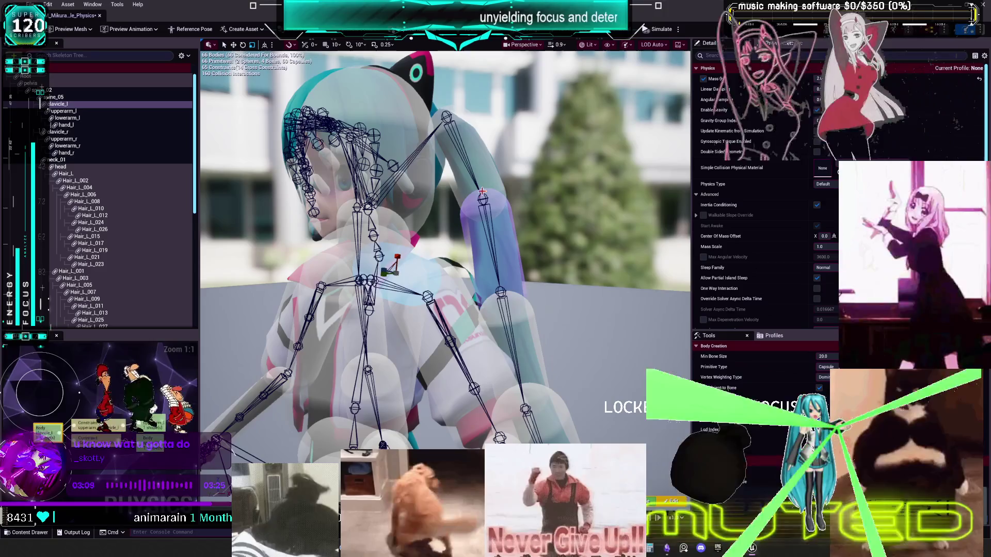
left_click(508, 263)
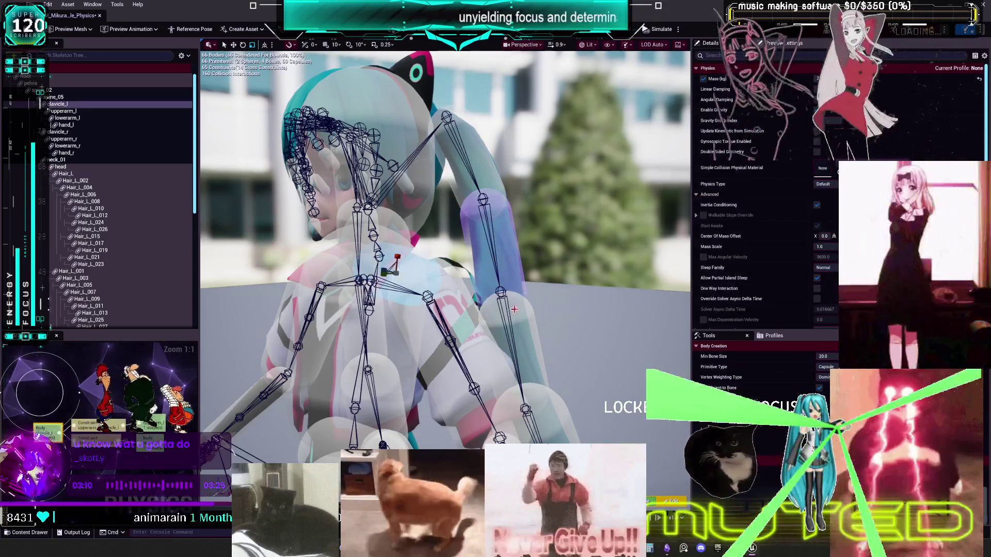
left_click(522, 323)
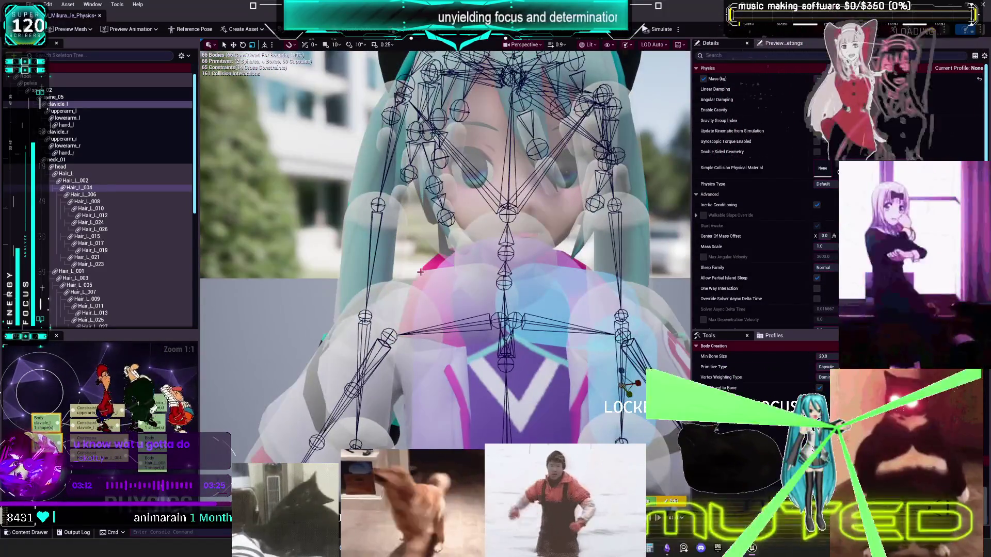
left_click(395, 256)
left_click_drag(418, 275, 398, 283)
left_click(399, 283)
scroll(399, 283, "down", 5)
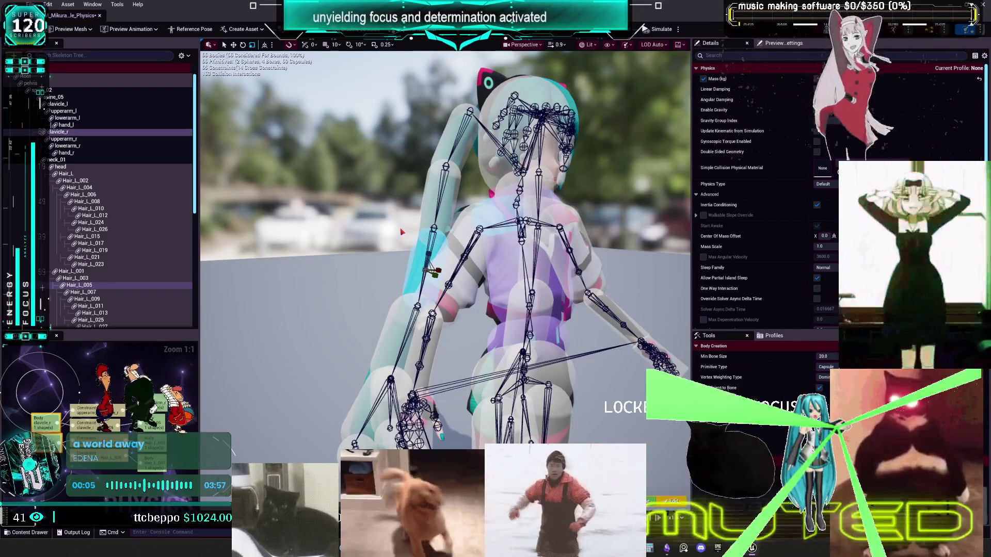
left_click_drag(582, 247, 444, 248)
left_click_drag(439, 178, 438, 134)
left_click(438, 134)
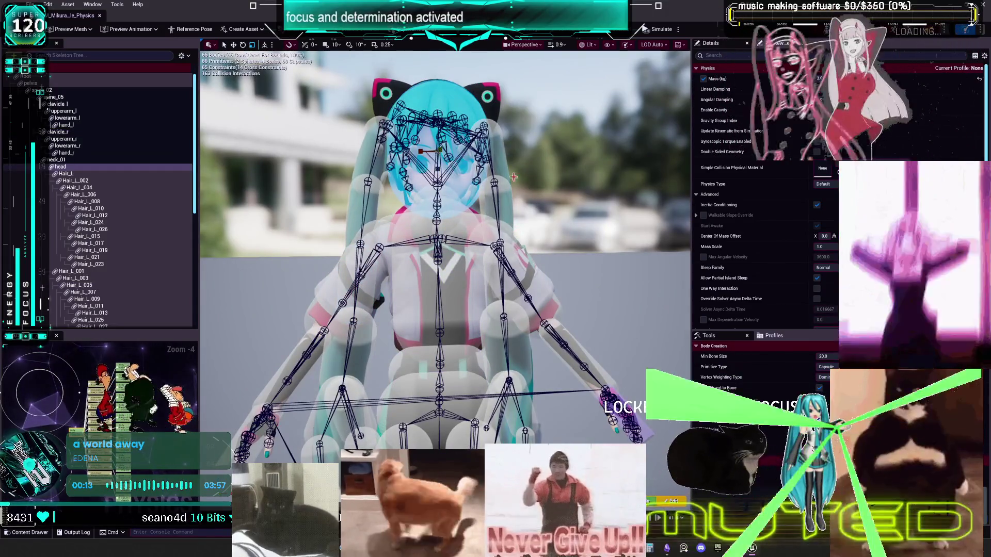
left_click_drag(556, 285, 491, 402)
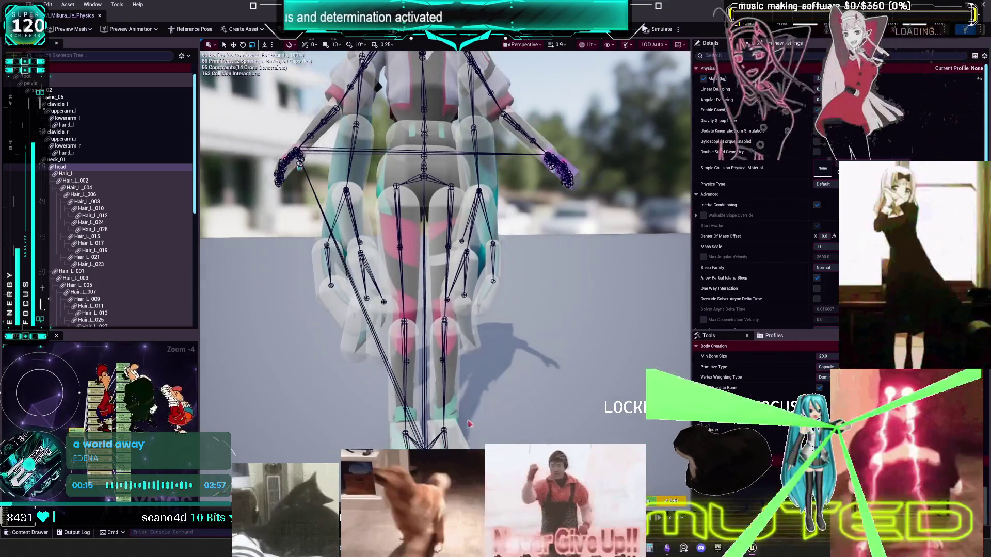
Step: Inspect the pelvis body and restore collision for the upper-arm body pair
left_click(469, 442)
left_click_drag(469, 442, 449, 413)
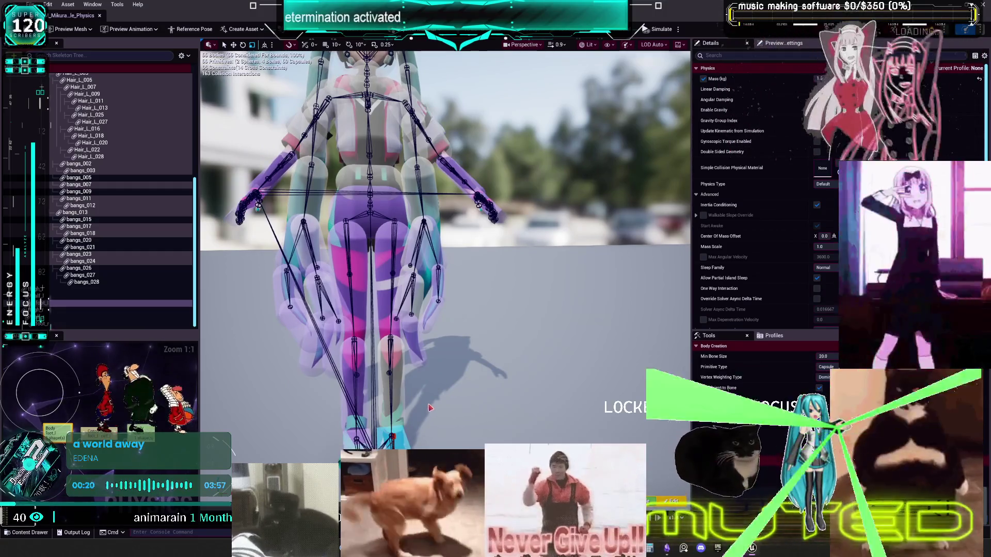
left_click(390, 211)
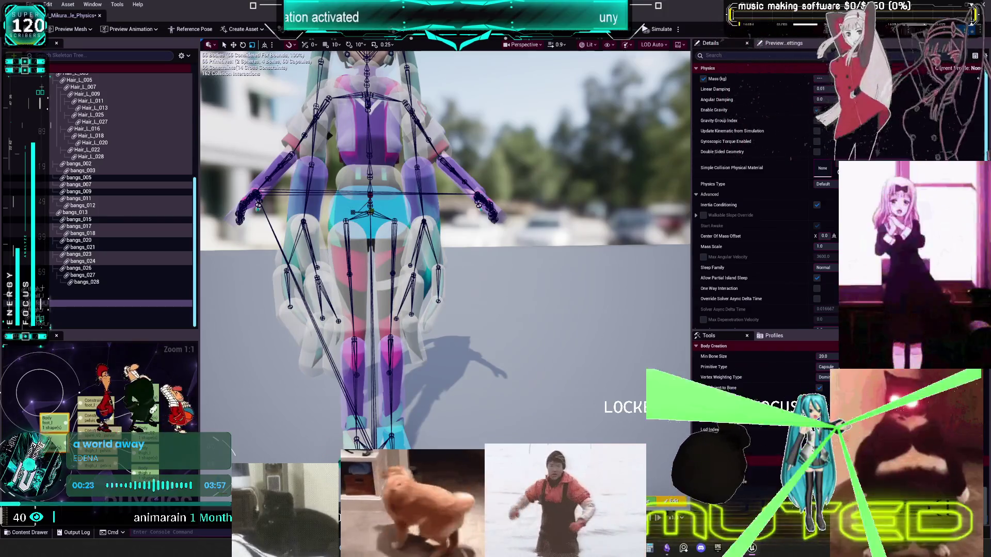
left_click(393, 243)
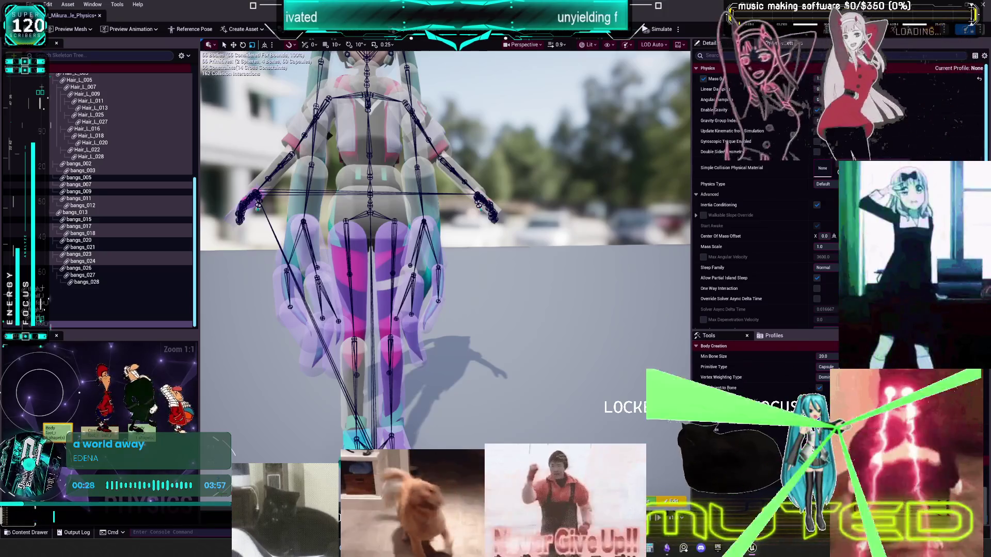
left_click(269, 171)
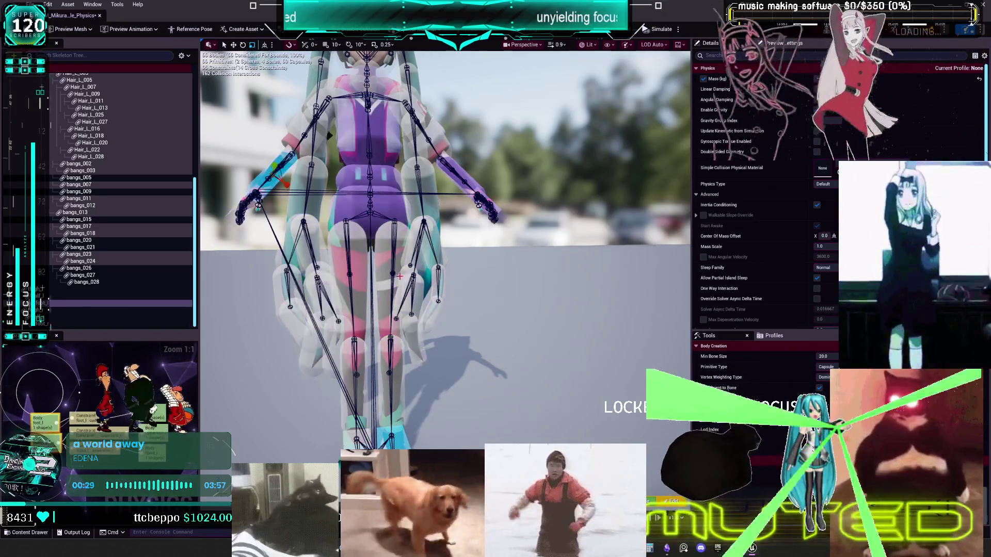
left_click(449, 267)
left_click(450, 172)
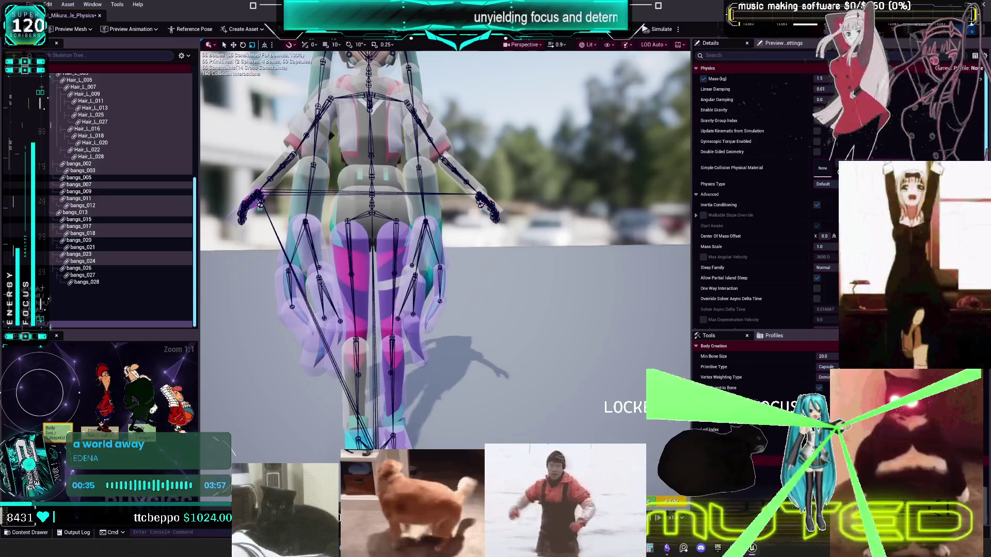
Step: Check the left leg, left thigh, pelvis, spine_02 and upper-arm bodies for overlaps
scroll(387, 412, "up", 3)
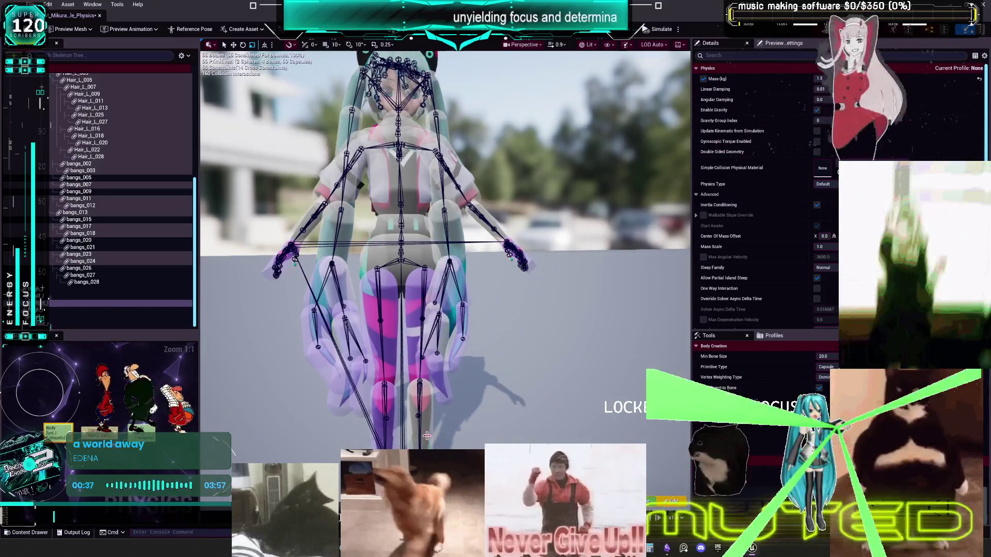
left_click(372, 405)
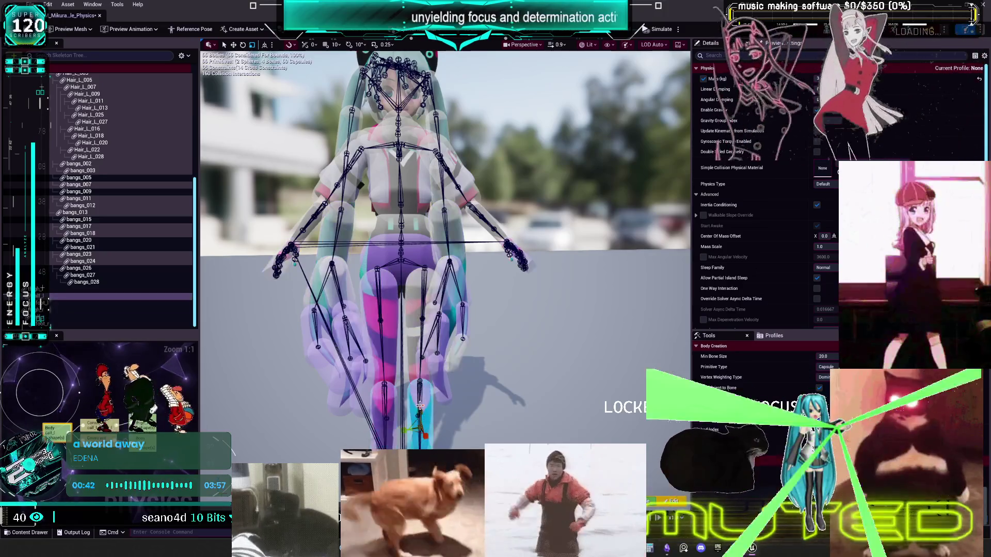
left_click(348, 228)
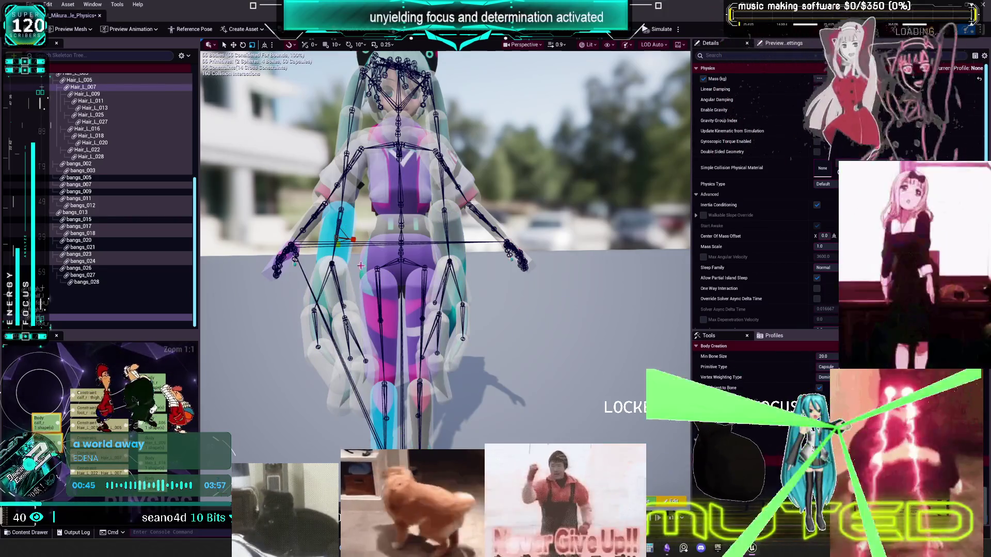
left_click(388, 332)
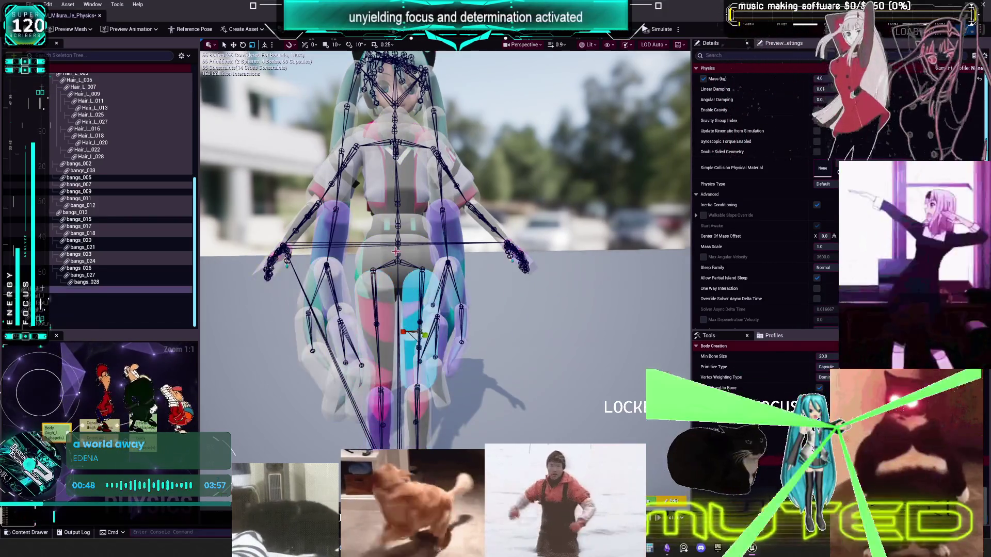
left_click(377, 254)
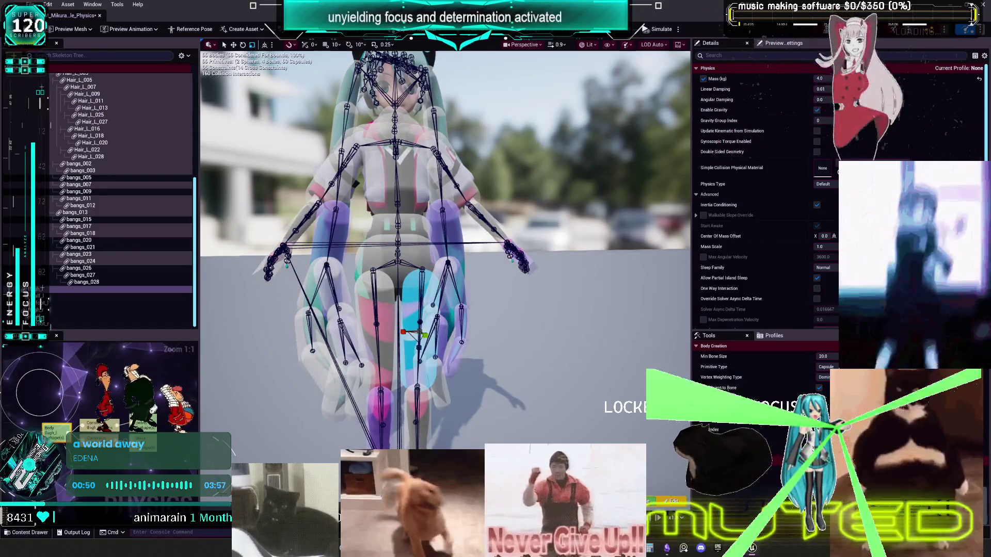
left_click(386, 298)
left_click(397, 256)
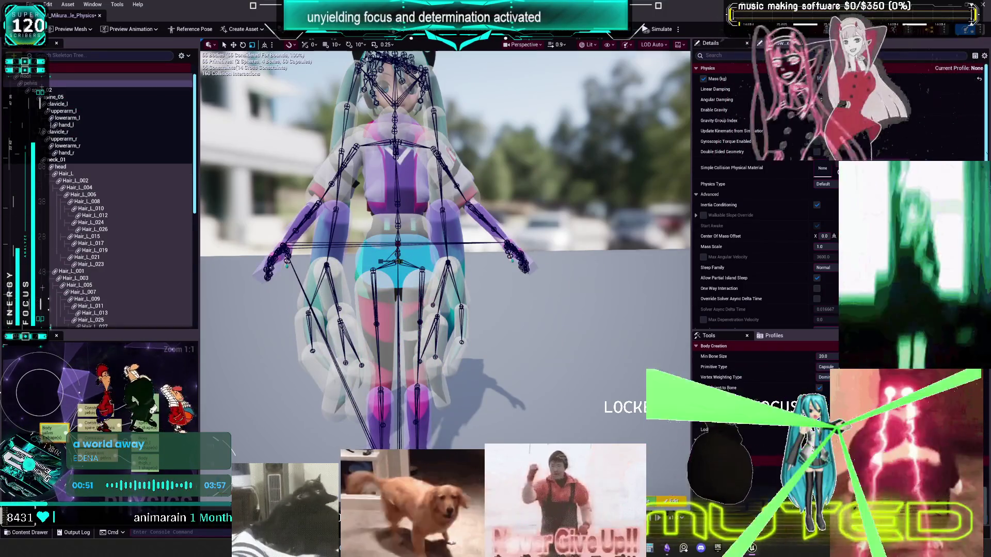
left_click(398, 222)
Step: Inspect the spine_05 torso body and both upper-arm bodies
mouse_move(438, 221)
left_mouse_down()
mouse_move(438, 196)
mouse_move(438, 221)
left_mouse_up()
left_click(474, 227)
scroll(474, 227, "down", 5)
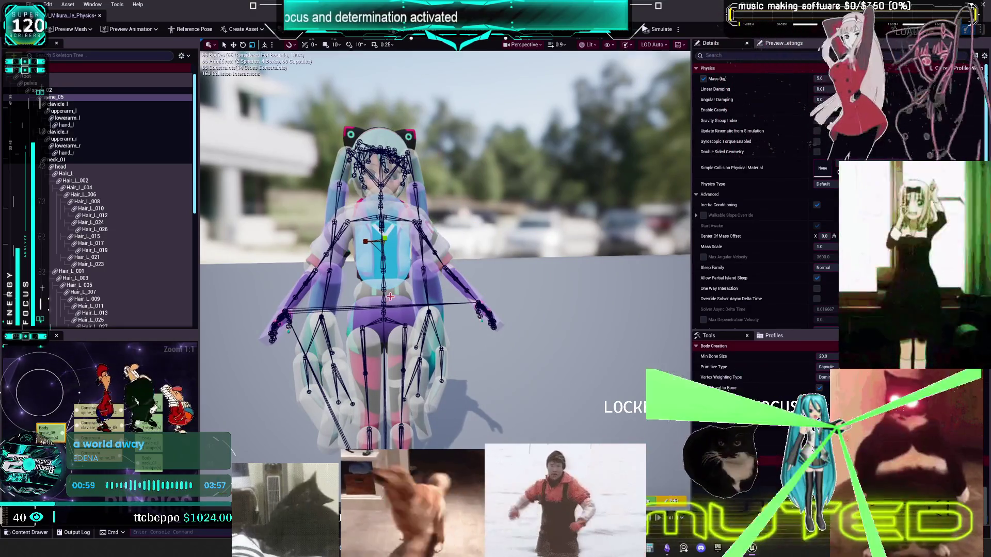
scroll(387, 299, "up", 6)
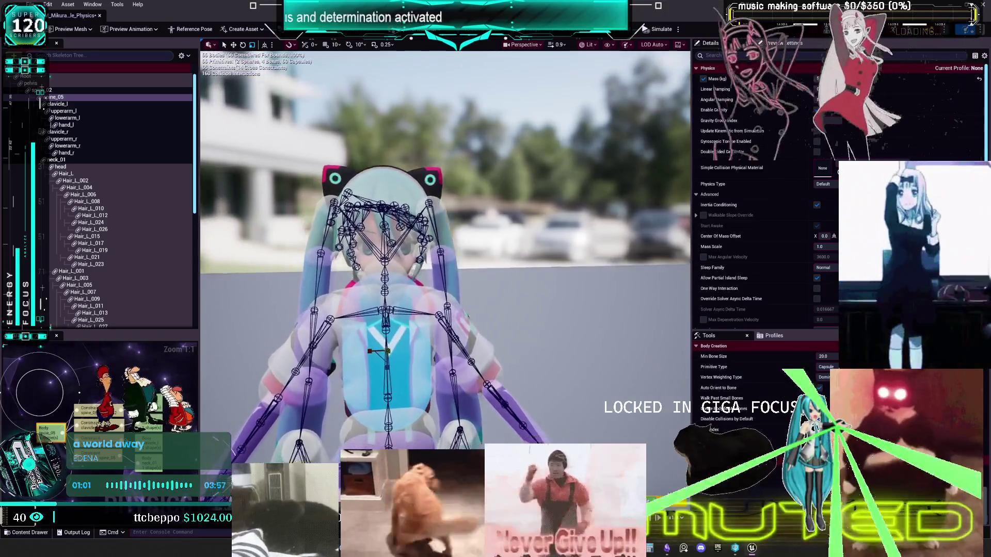
scroll(387, 299, "up", 2)
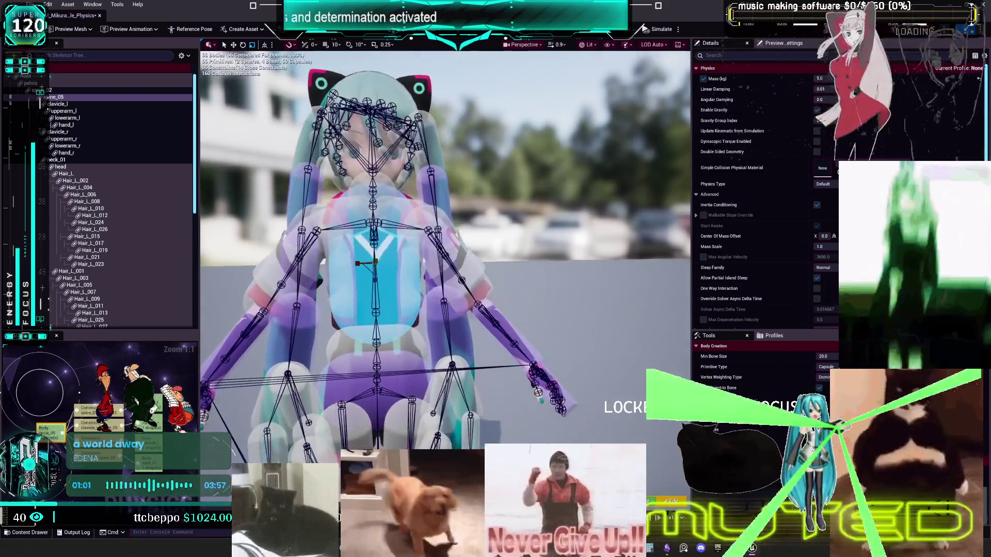
left_click(254, 302)
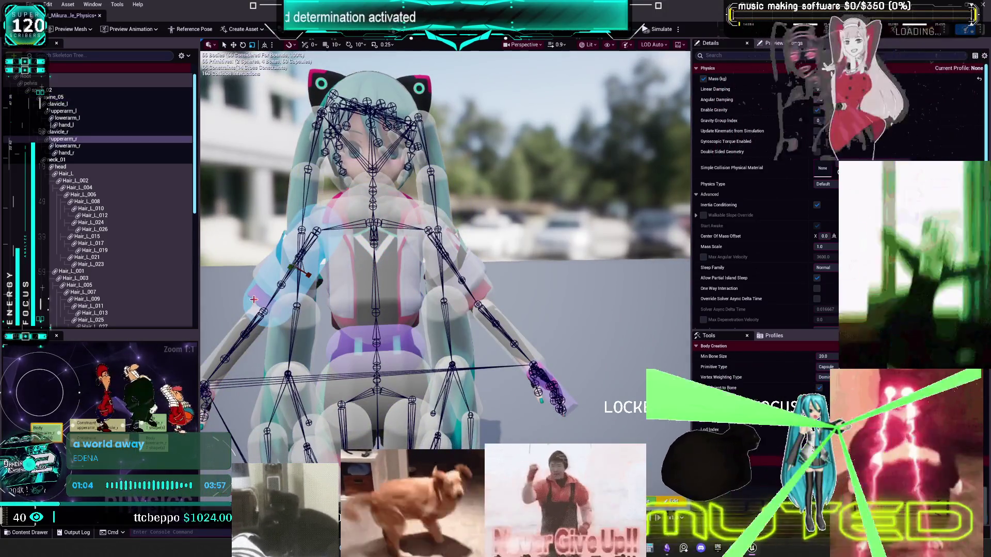
left_click(454, 266)
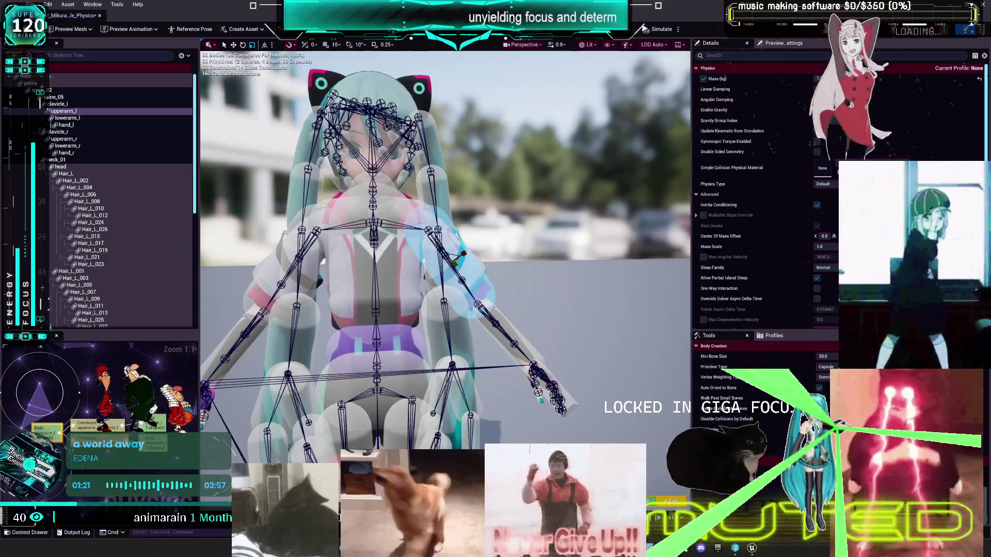
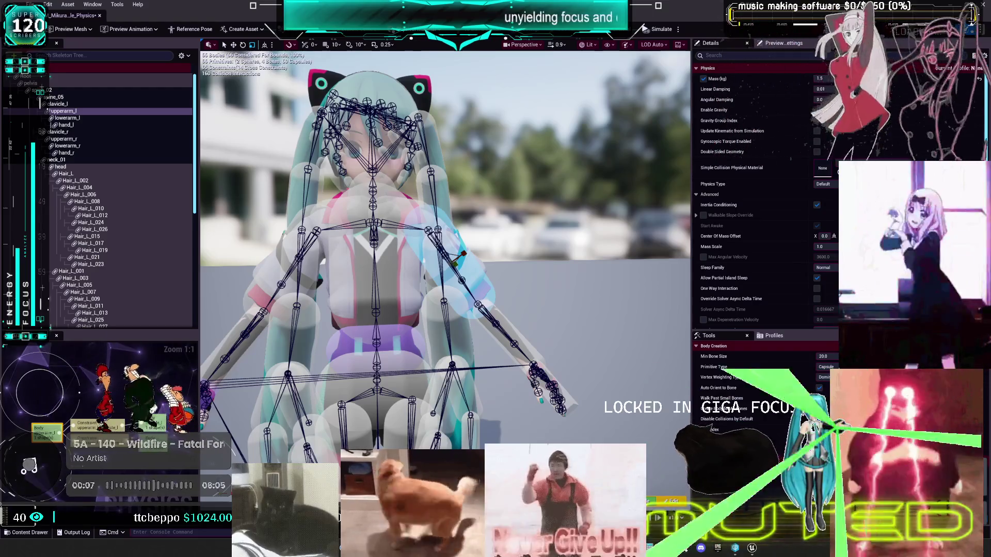
Step: Orbit around Miku and inspect the upper-arm bodies and the Hair_L_002 and Hair_L_006 capsules
left_click_drag(493, 277, 527, 226)
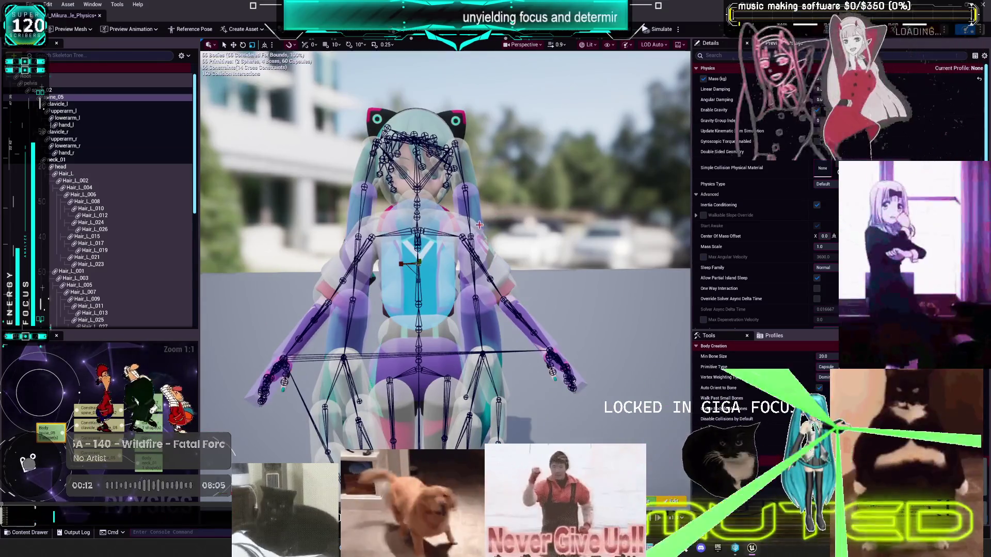
left_click(483, 227)
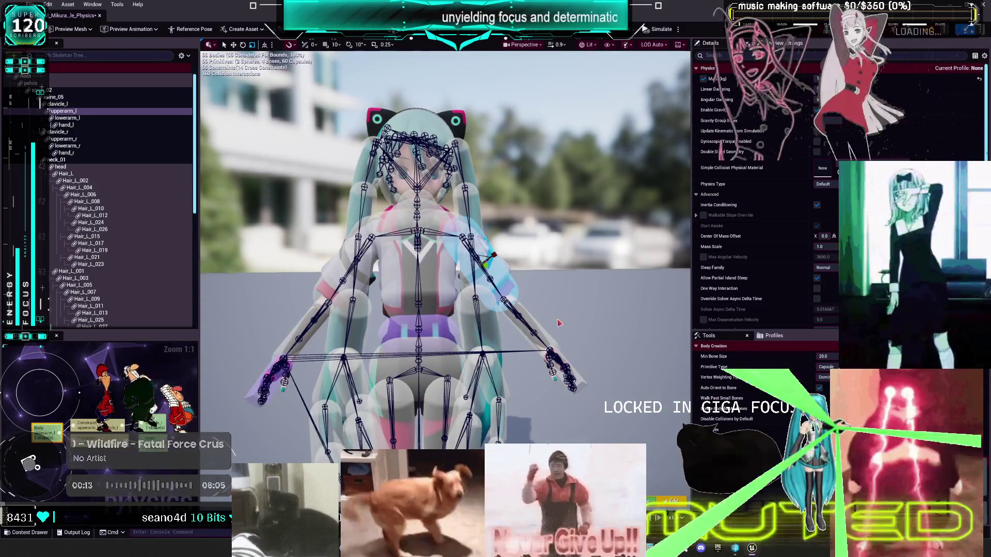
mouse_move(562, 330)
left_mouse_down()
mouse_move(593, 341)
mouse_move(573, 341)
left_mouse_up()
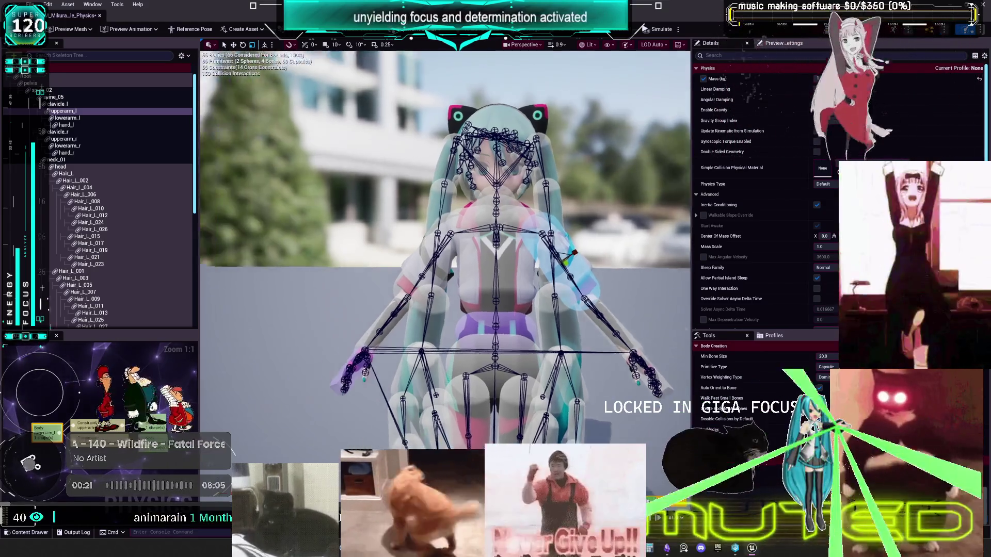
mouse_move(337, 294)
left_mouse_down()
mouse_move(387, 302)
mouse_move(361, 299)
left_mouse_up()
mouse_move(476, 281)
left_mouse_down()
mouse_move(465, 283)
mouse_move(476, 281)
left_mouse_up()
left_click(409, 237)
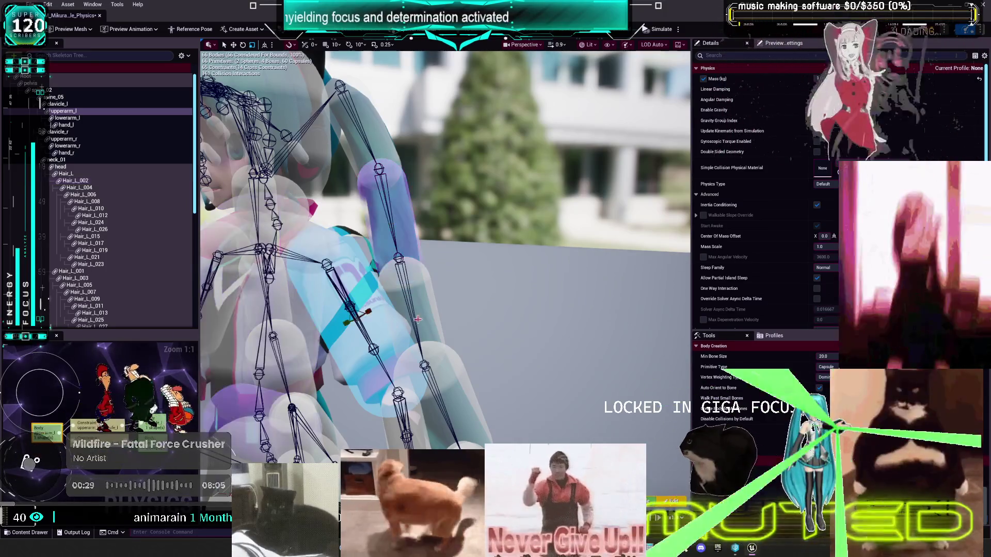
left_click(400, 333)
left_click(452, 359, "ctrl")
left_click_drag(452, 359, 377, 352)
left_click(405, 286)
left_click_drag(404, 286, 463, 227)
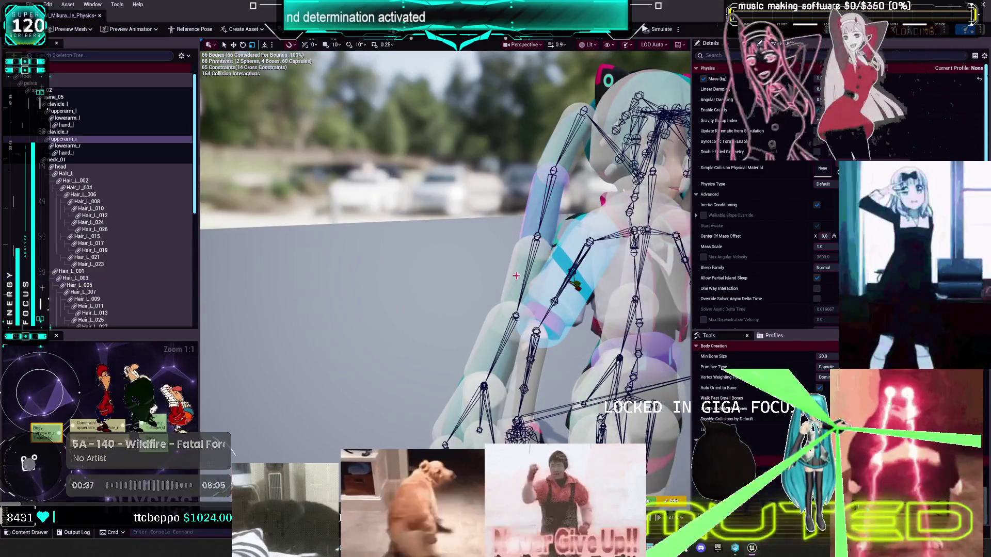
left_click_drag(502, 318, 474, 209)
Step: From a rear view, select the head and the Hair_L_002, Hair_L_006 and Hair_L_007 bodies
left_click(385, 239)
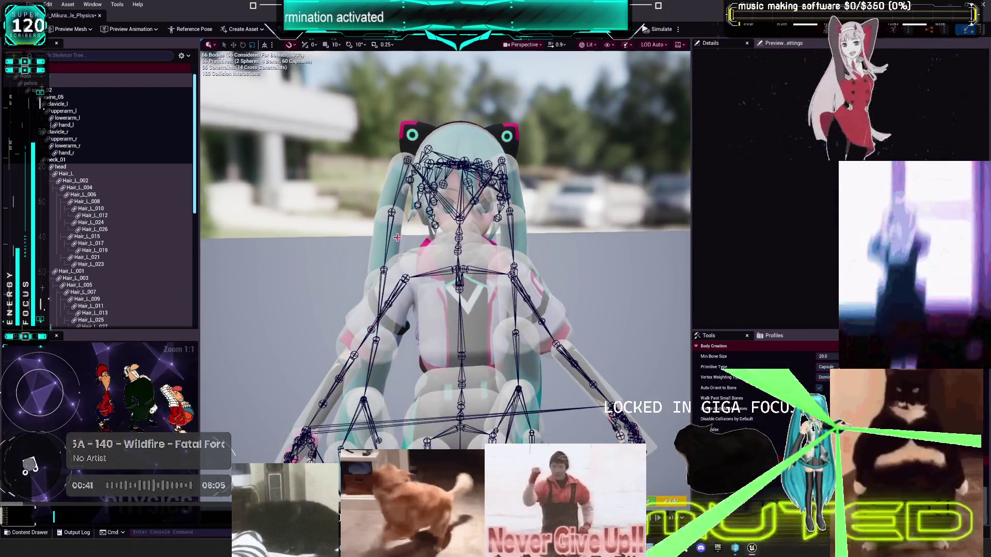
left_click(462, 130)
left_click_drag(417, 236, 463, 169)
left_click(465, 243)
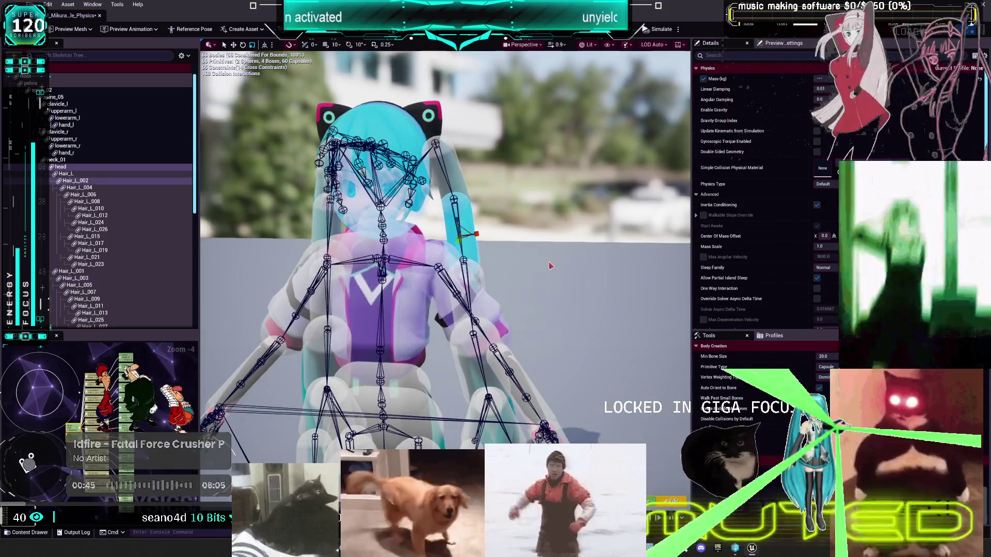
scroll(445, 247, "up", 3)
mouse_move(347, 186)
left_mouse_down()
mouse_move(444, 189)
mouse_move(392, 271)
left_mouse_up()
left_click(369, 195)
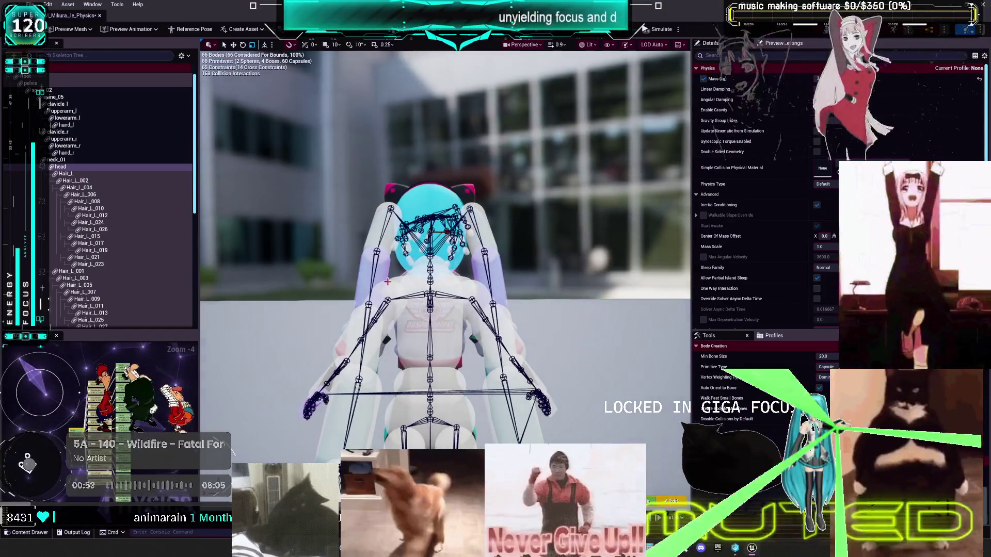
left_click(384, 277)
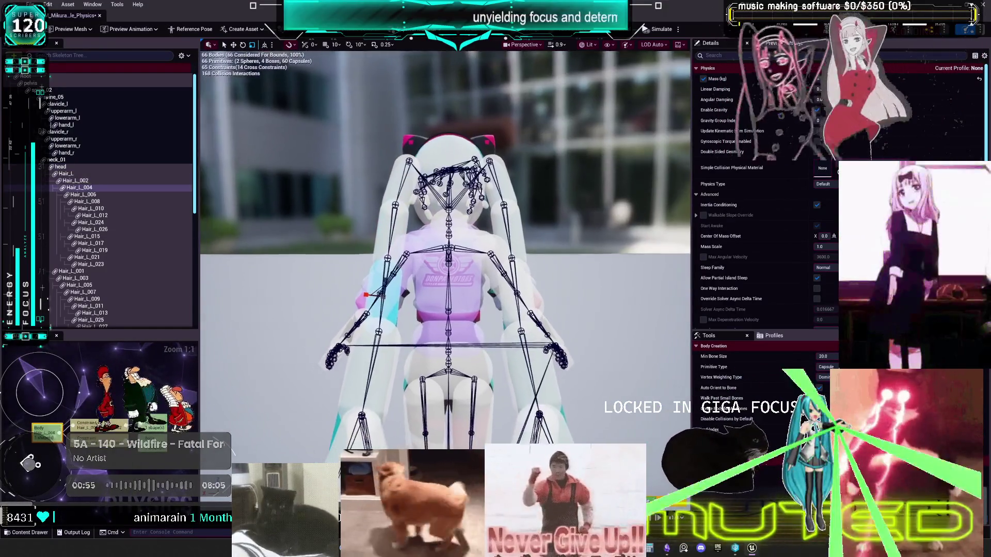
left_click_drag(380, 343, 463, 344)
left_click(463, 344)
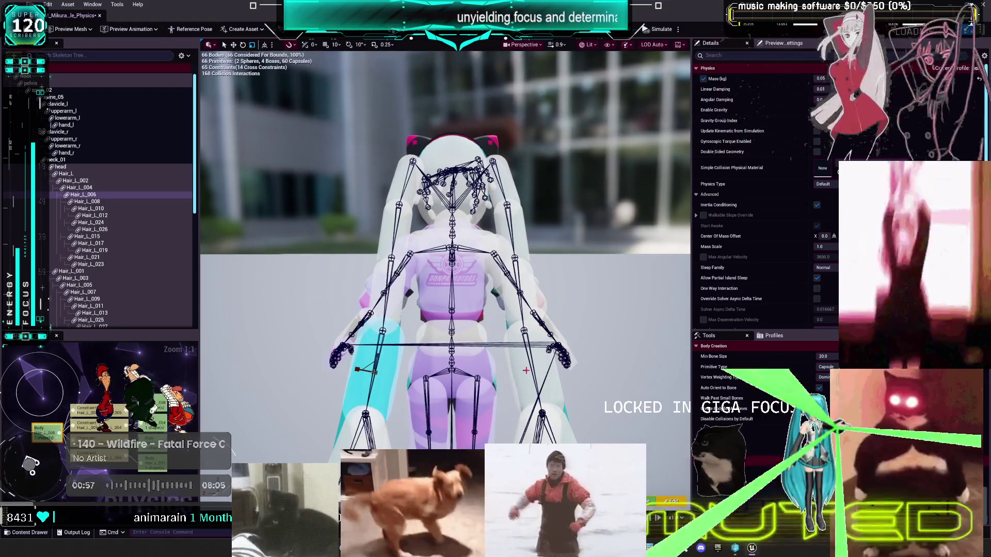
left_click(526, 370, "ctrl")
Step: Inspect the Hair_L_008, Hair_L_009, Hair_L_024, Hair_L_026 and Hair_L_013 hair bodies
mouse_move(375, 193)
left_mouse_down()
mouse_move(376, 155)
mouse_move(375, 193)
left_mouse_up()
left_click_drag(365, 160, 364, 251)
left_click(317, 313)
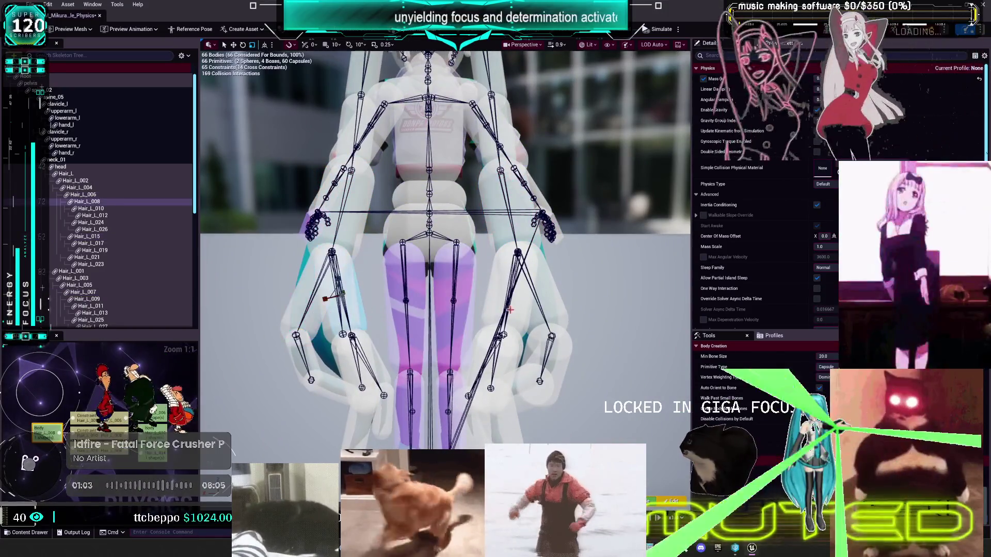
left_click_drag(508, 311, 508, 310)
left_click(482, 302, "ctrl")
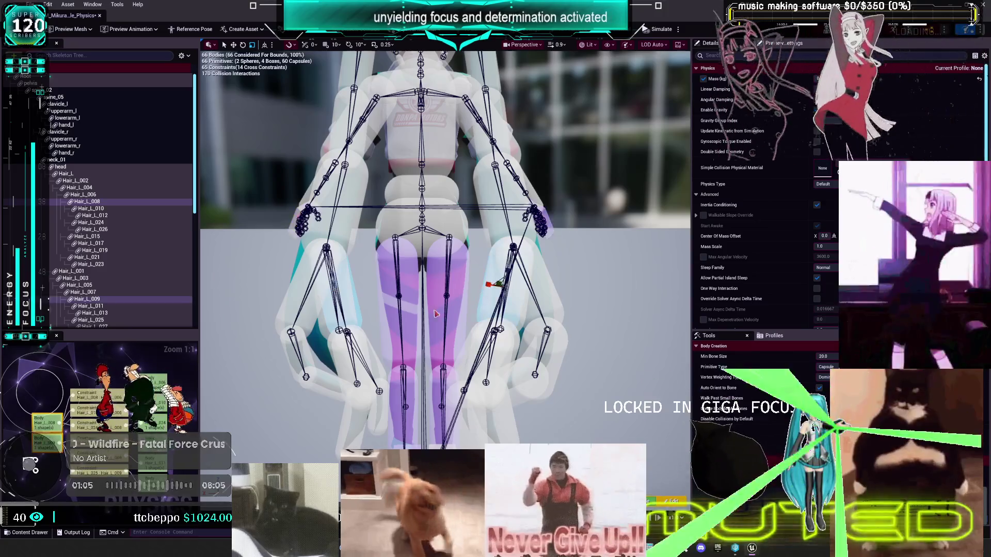
left_click(370, 345)
scroll(370, 345, "up", 2)
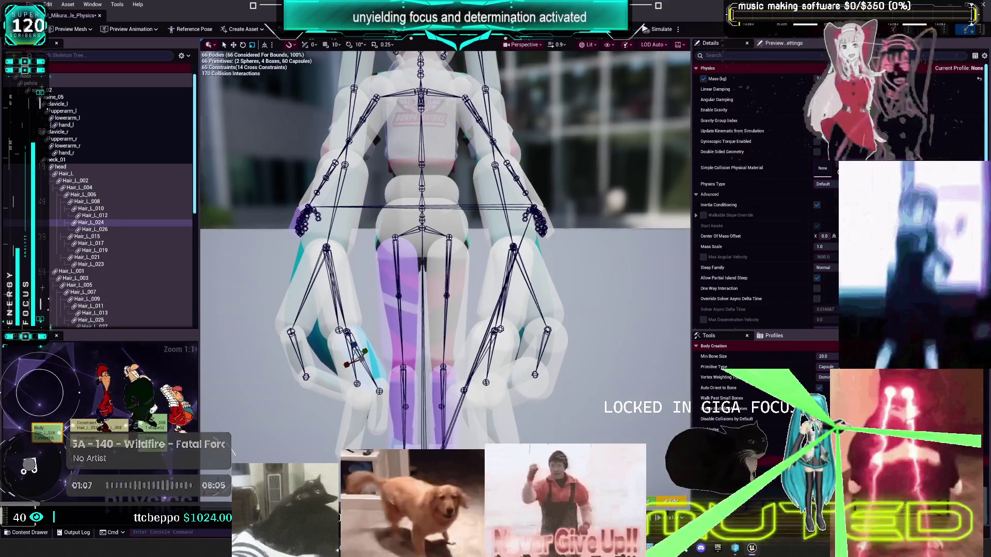
mouse_move(495, 330)
left_mouse_down()
mouse_move(509, 324)
mouse_move(491, 328)
mouse_move(408, 402)
left_mouse_up()
left_click(509, 325)
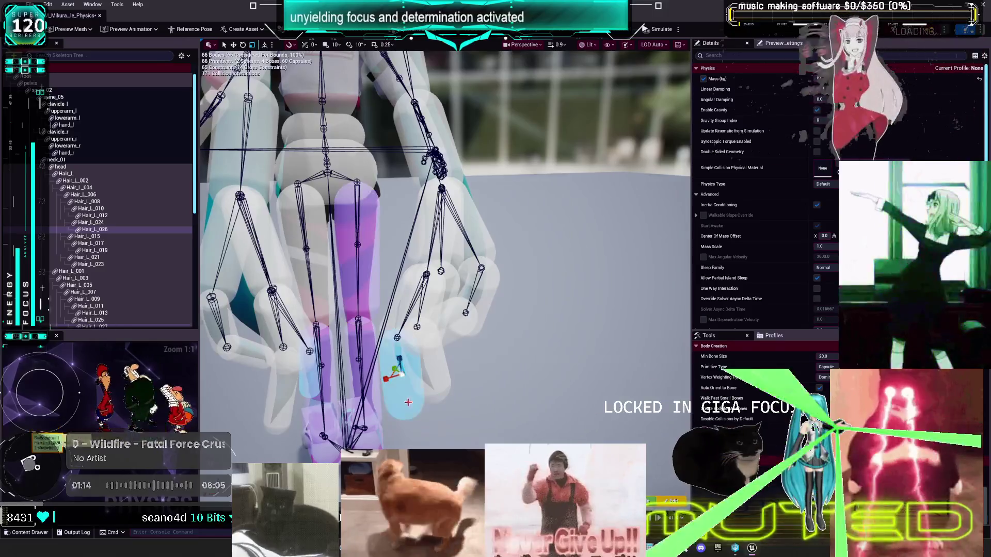
left_click(408, 374)
scroll(408, 374, "down", 5)
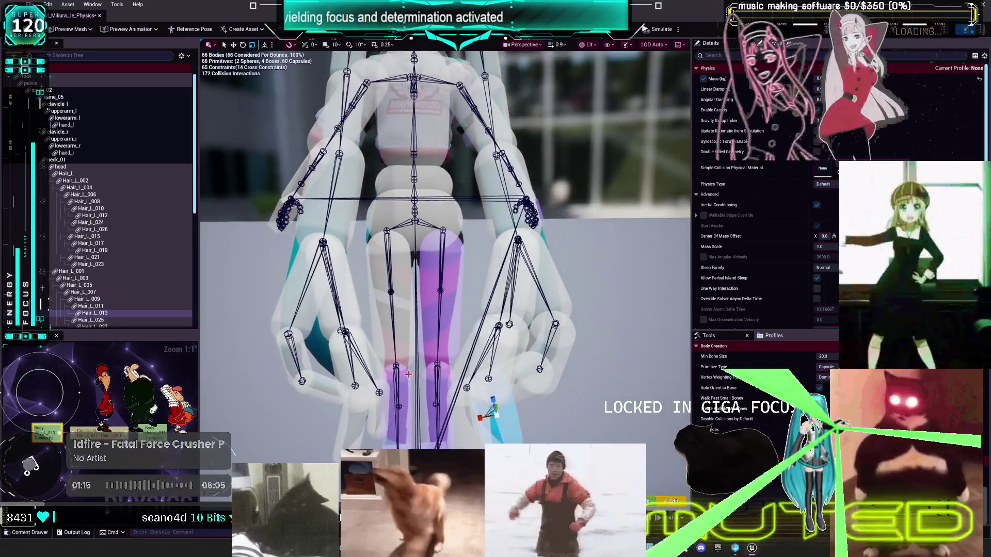
Step: Compare Hair_L_006's mass against Hair_L_009, Hair_L_025, Hair_L_021 and Hair_L_007
left_click(340, 228)
scroll(420, 254, "up", 2)
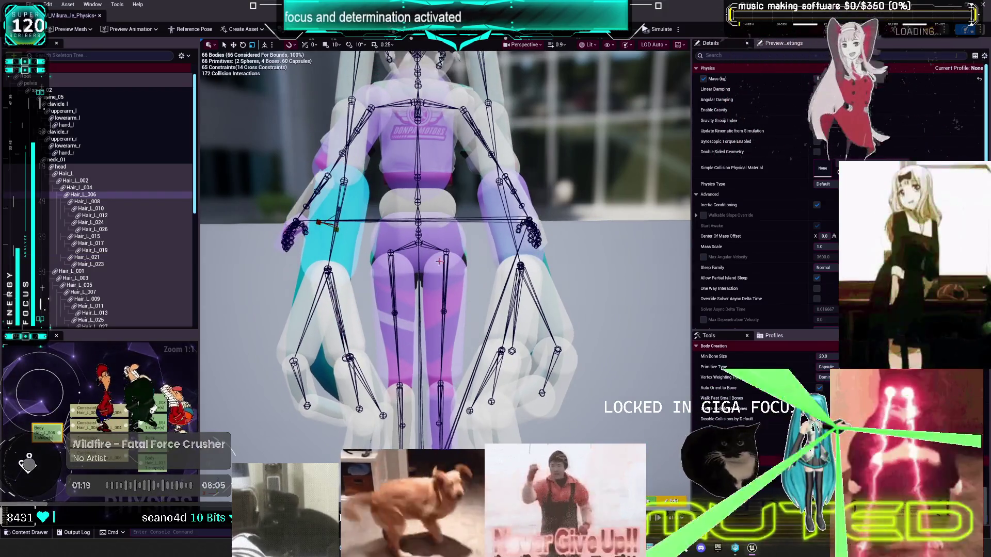
left_click(493, 290, "ctrl")
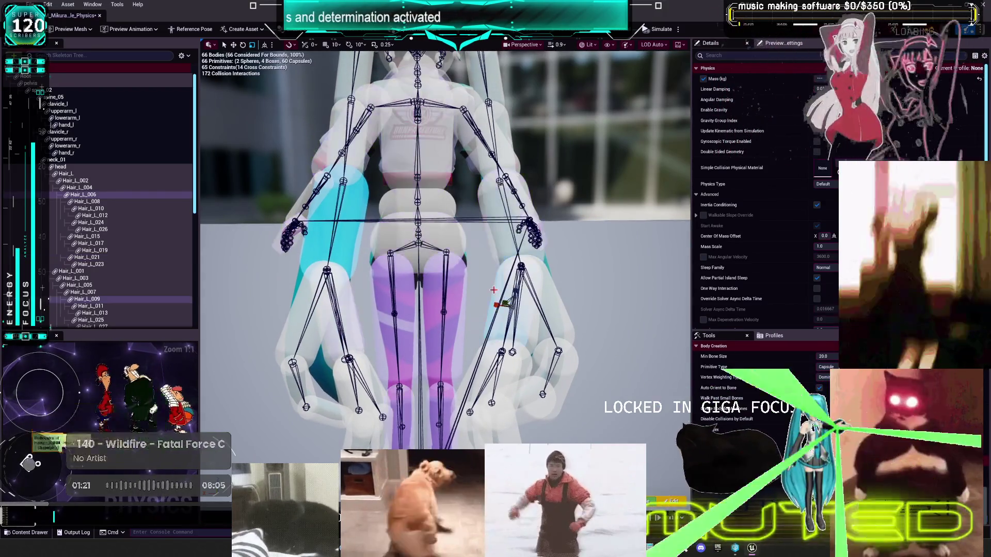
left_click(344, 248)
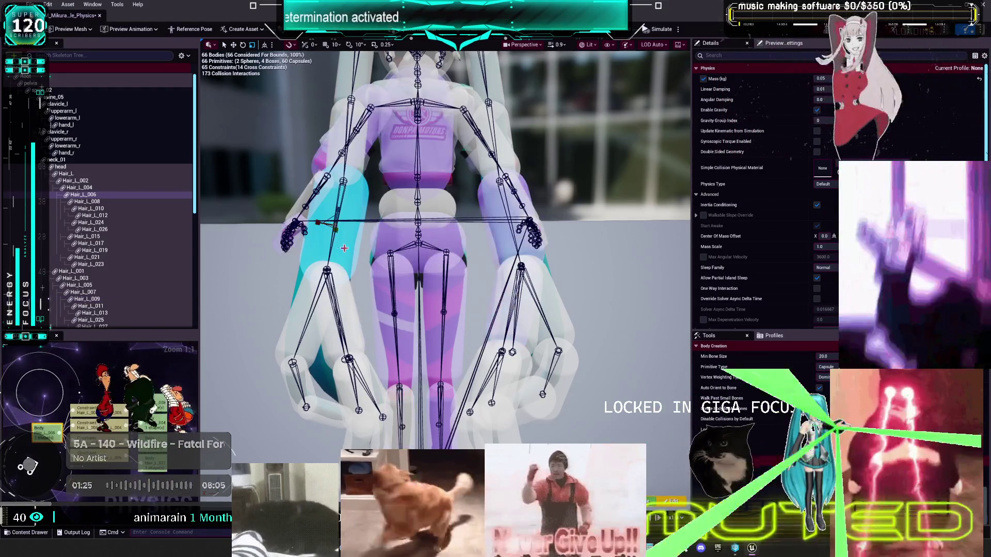
left_click(470, 364, "ctrl")
left_click(353, 258)
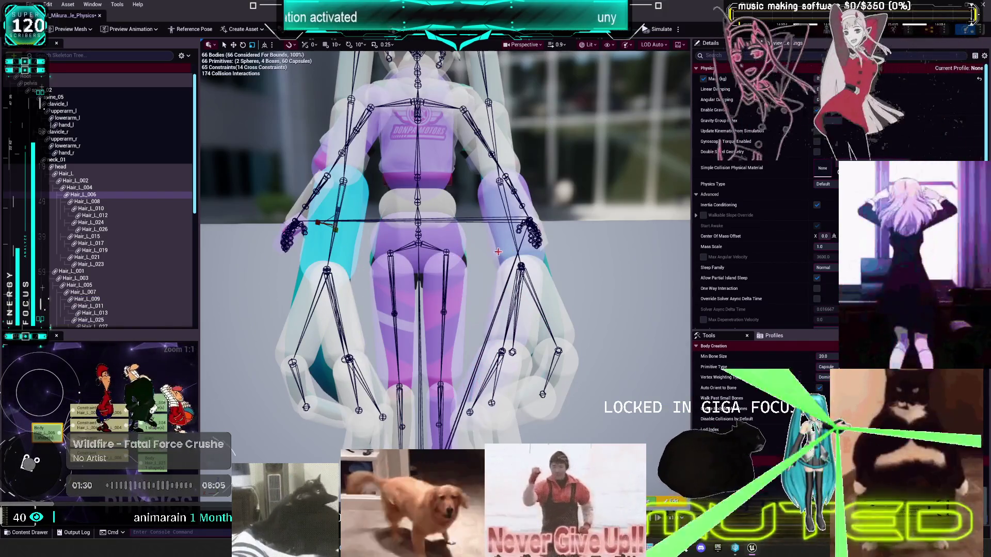
left_click(498, 252)
left_click(360, 344, "ctrl")
left_click(493, 239)
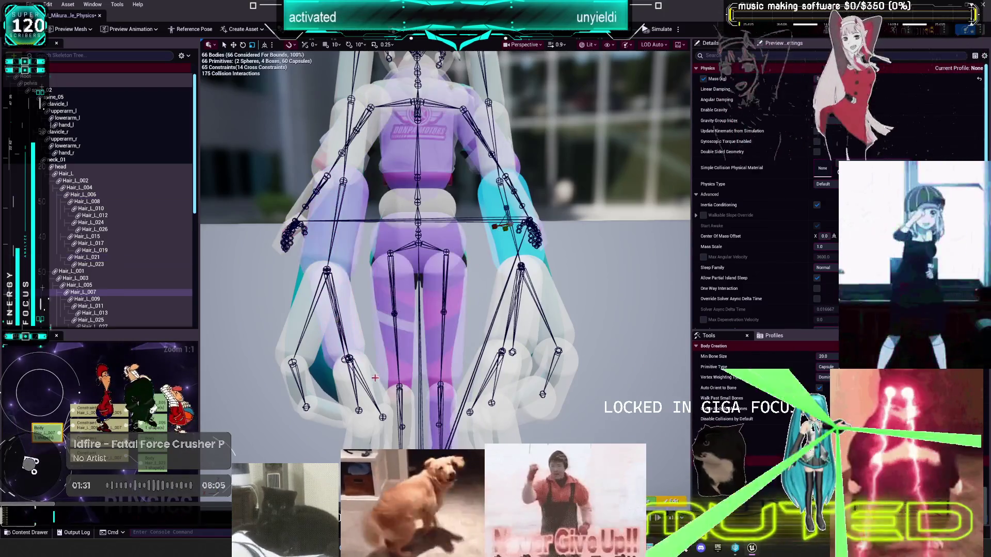
Step: Inspect Hair_L_015, Hair_L_012, Hair_L_019, Hair_L_026 and Hair_L_013, framing the view on Hair_L_019
left_click(303, 310)
left_click(345, 394)
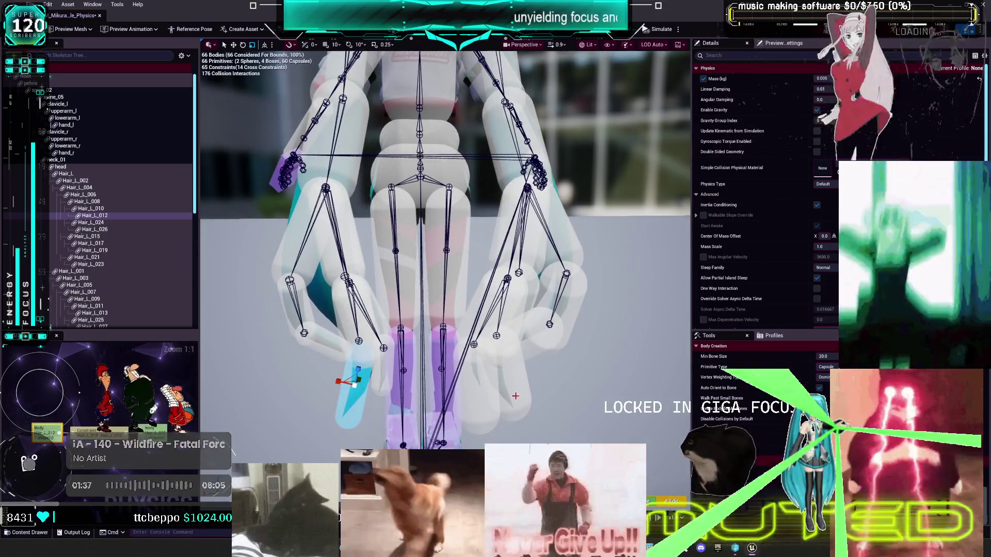
left_click(346, 342, "ctrl")
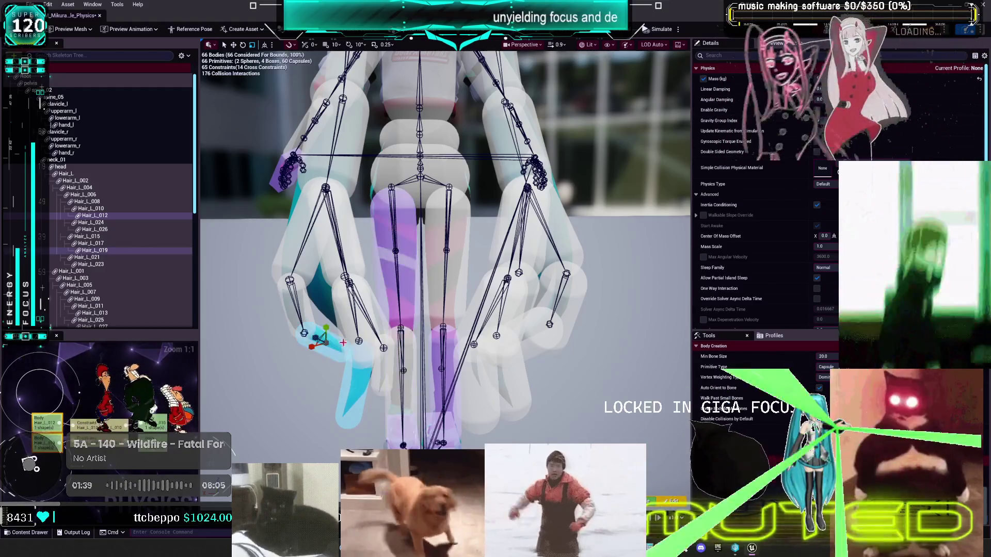
left_click(332, 341, "ctrl")
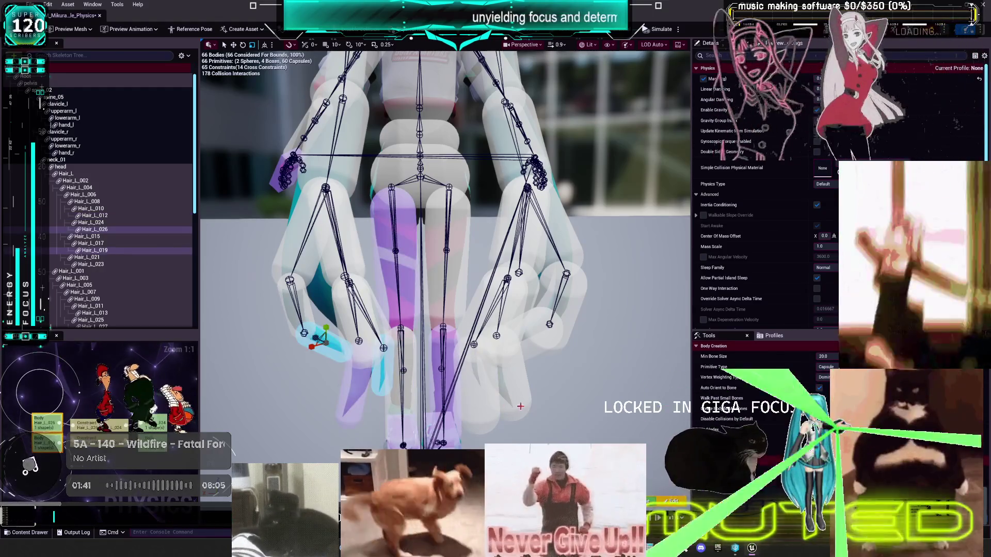
left_click(372, 373, "ctrl")
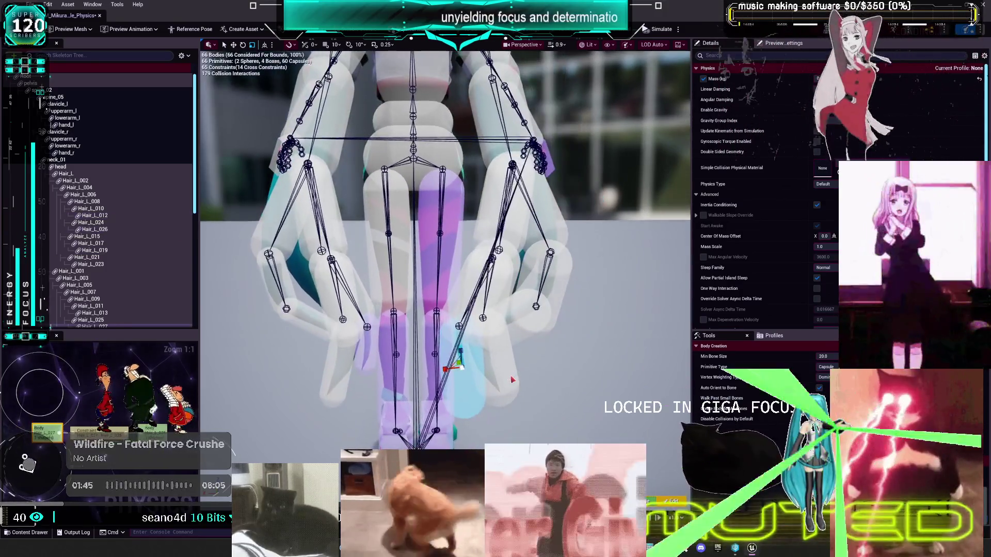
left_click(491, 364)
mouse_move(516, 371)
left_mouse_down()
mouse_move(551, 379)
mouse_move(439, 315)
mouse_move(578, 281)
left_mouse_up()
left_click(467, 318)
left_click(411, 299)
key("f")
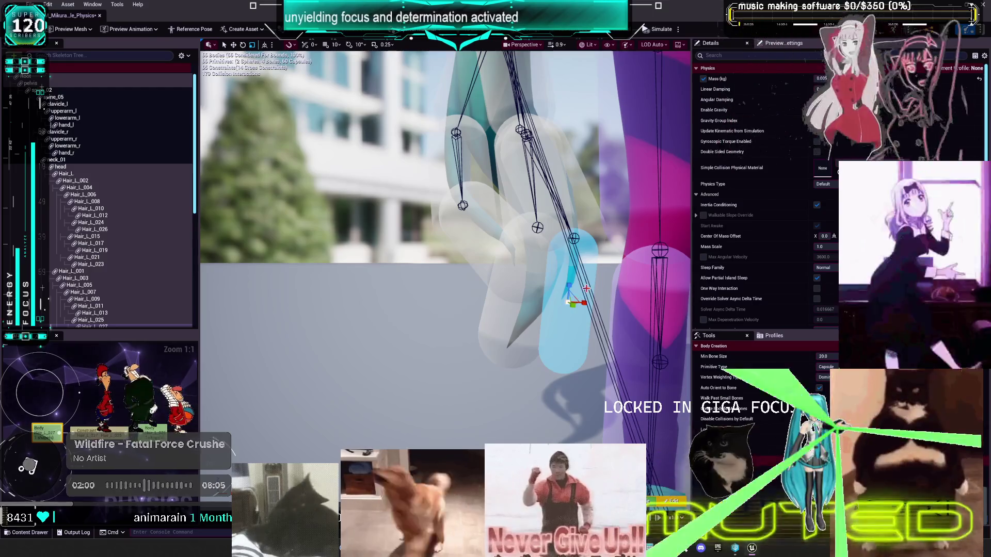
Step: Inspect Hair_L_020, 013, 018, 011, 025, 009, 007 and 005, ending close on the head
left_click(531, 285)
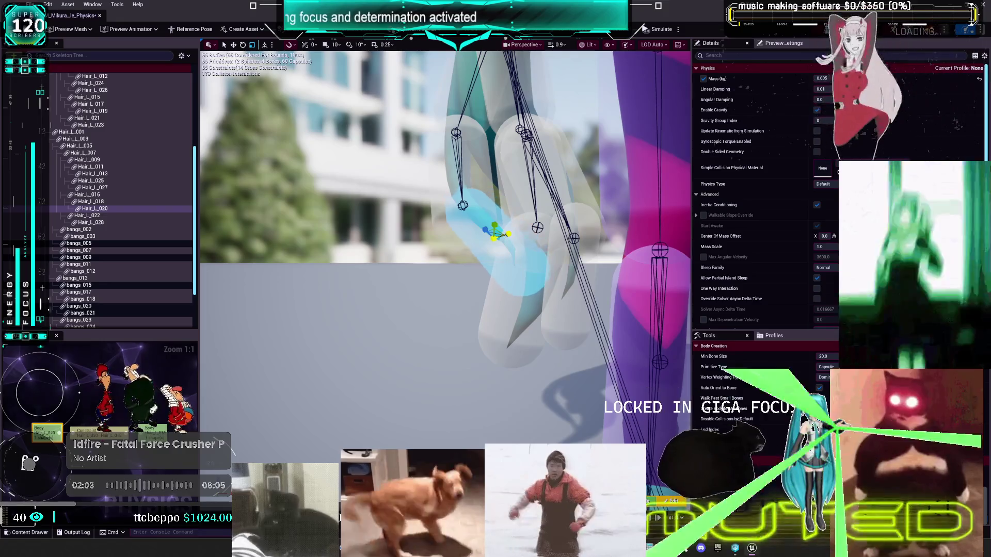
left_click(516, 294)
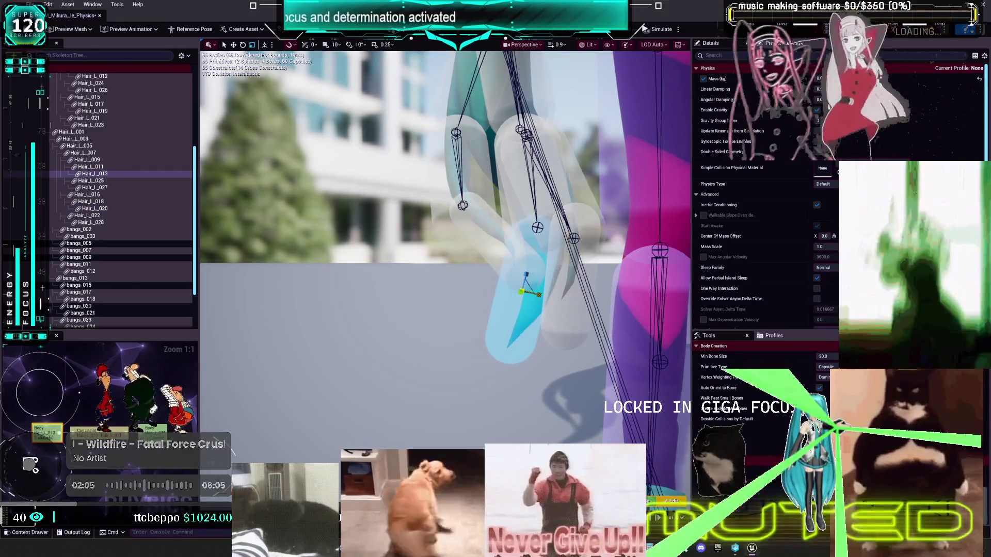
left_click(482, 184)
left_click(537, 207)
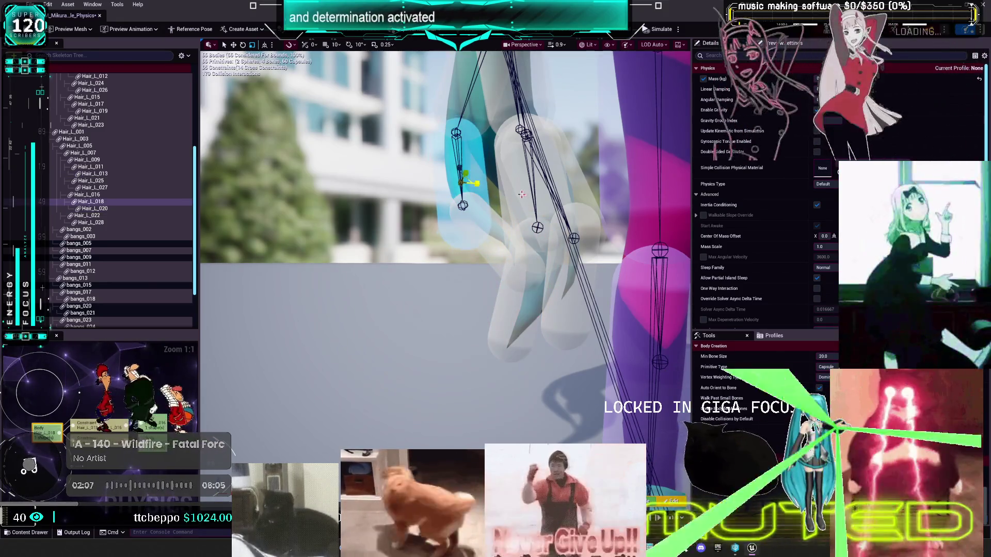
key("f")
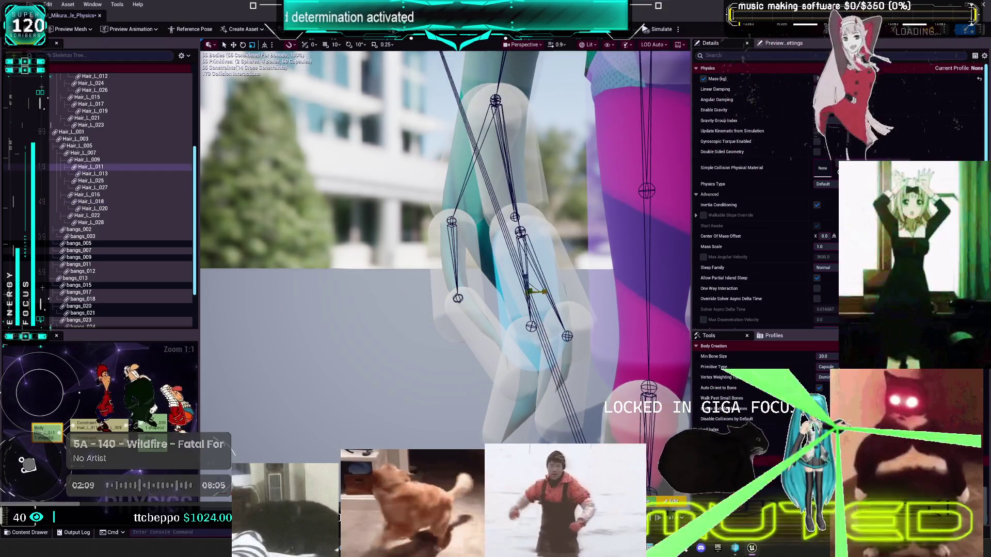
left_click(565, 299)
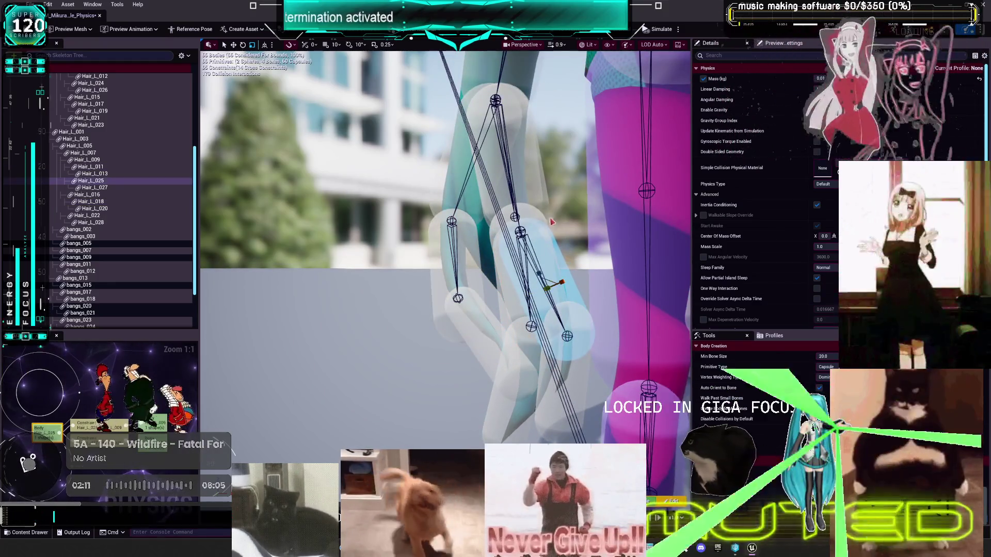
left_click(526, 170)
mouse_move(444, 248)
left_mouse_down()
mouse_move(485, 237)
mouse_move(506, 247)
left_mouse_up()
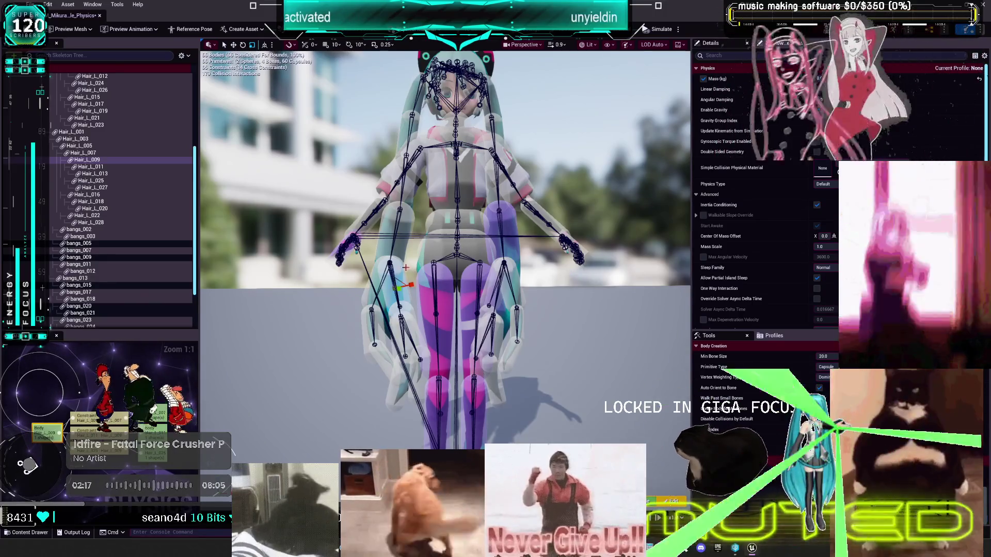
left_click(404, 252)
left_click(401, 269)
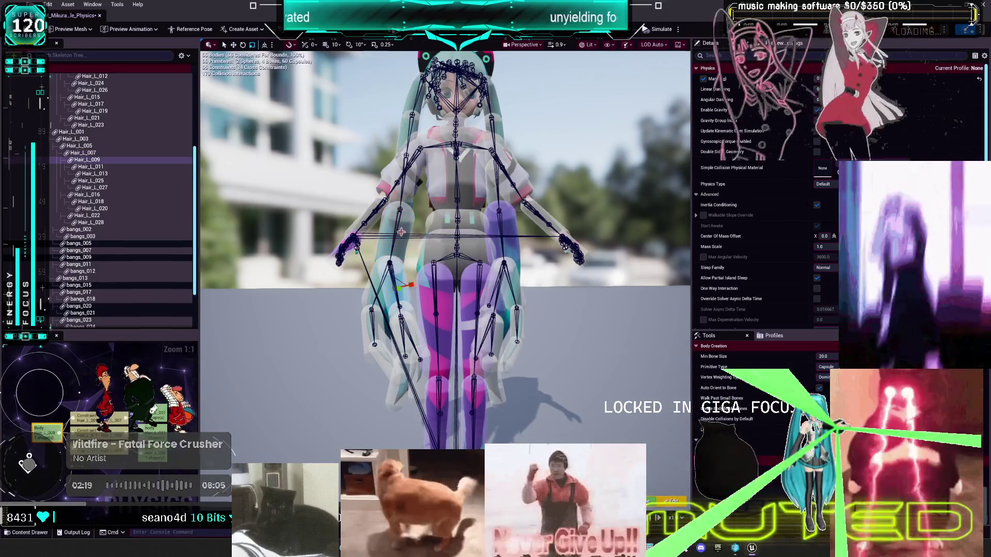
left_click_drag(401, 269, 503, 268)
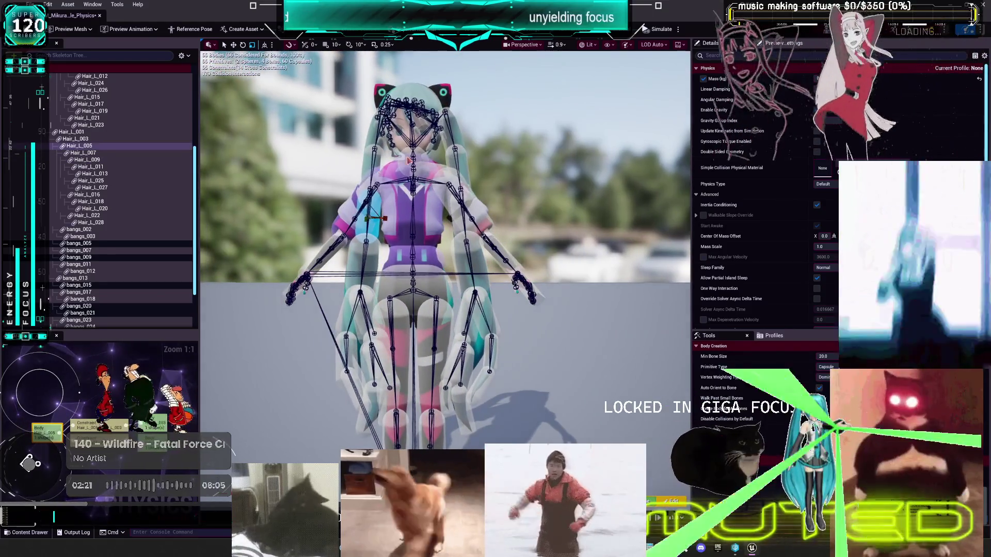
mouse_move(487, 198)
left_mouse_down()
mouse_move(593, 201)
mouse_move(593, 114)
left_mouse_up()
Step: Select bangs_002 through bangs_028 plus the head body, then start the physics simulation
left_click(83, 229)
scroll(109, 287, "down", 3)
left_click(106, 281, "shift")
left_click_drag(388, 302, 480, 238)
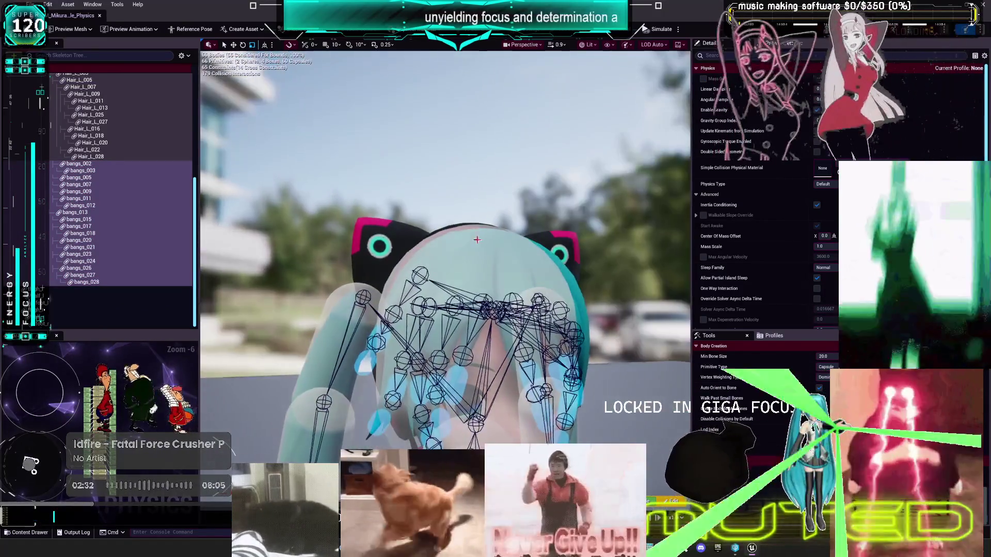
left_click(474, 241)
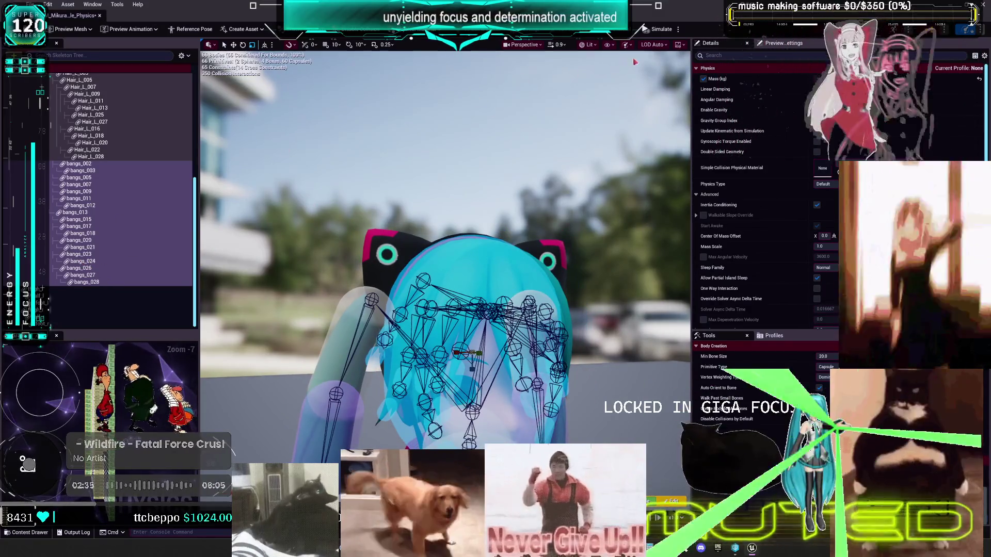
left_click(679, 32)
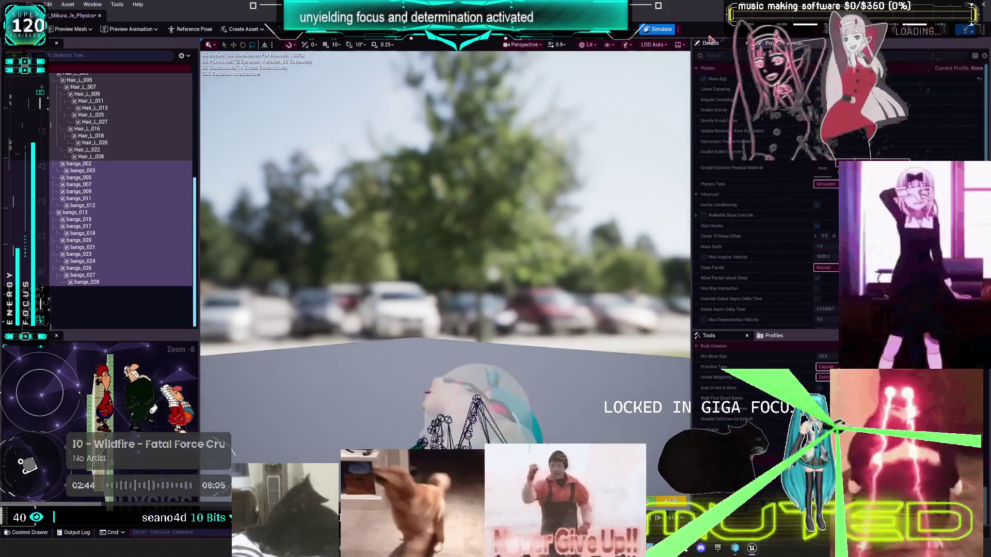
Step: Stop the simulation, check the Simulate options, and run it again so Miku ragdolls
left_click(671, 30)
left_click(679, 29)
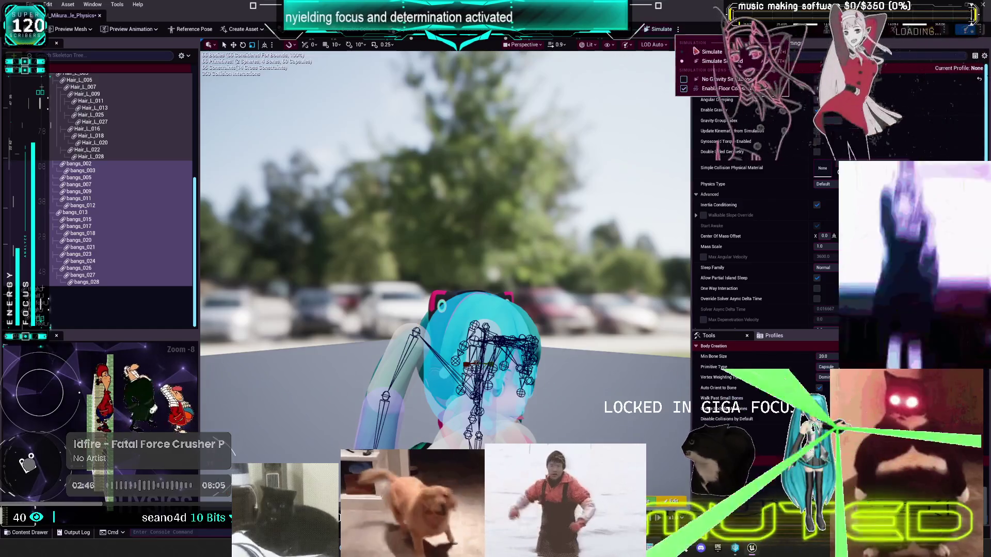
left_click(663, 30)
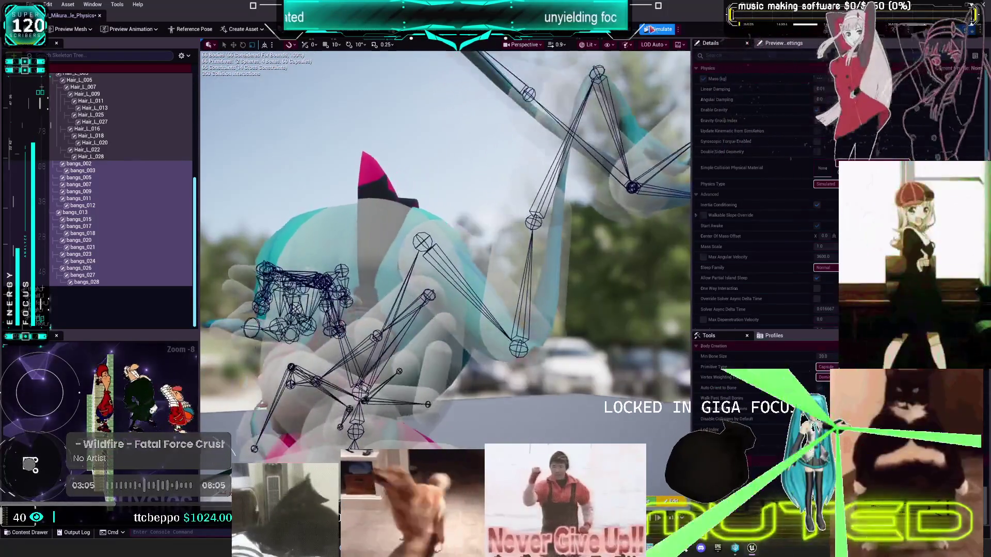
Step: Stop the simulation and select the bangs bodies through the viewport context menu
left_click(656, 29)
key("f")
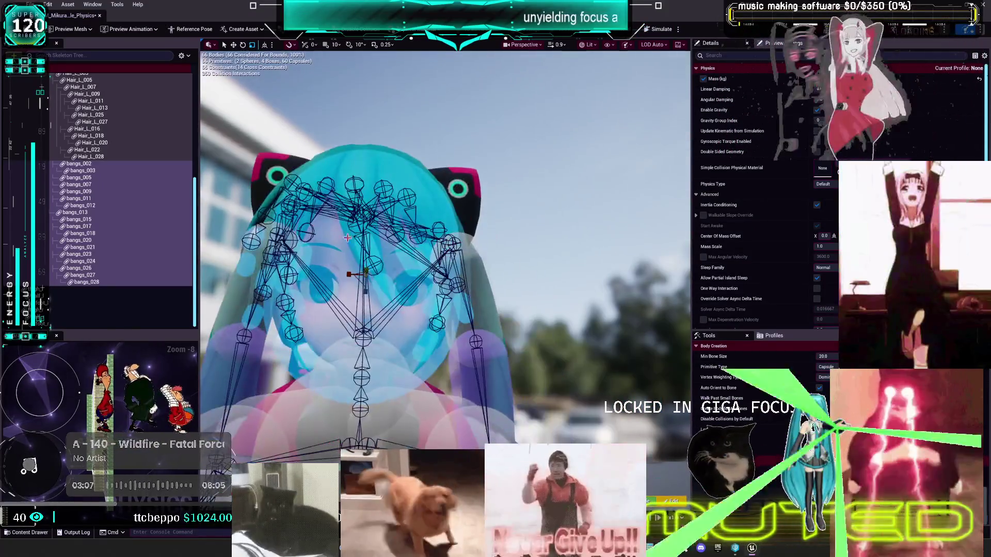
right_click(338, 280)
mouse_move(442, 194)
left_click(537, 201)
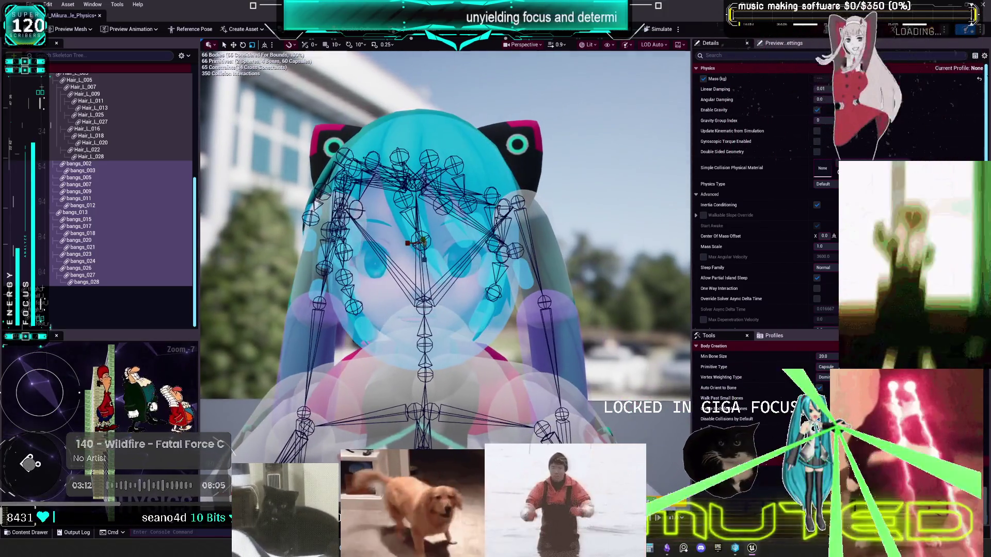
right_click(488, 242)
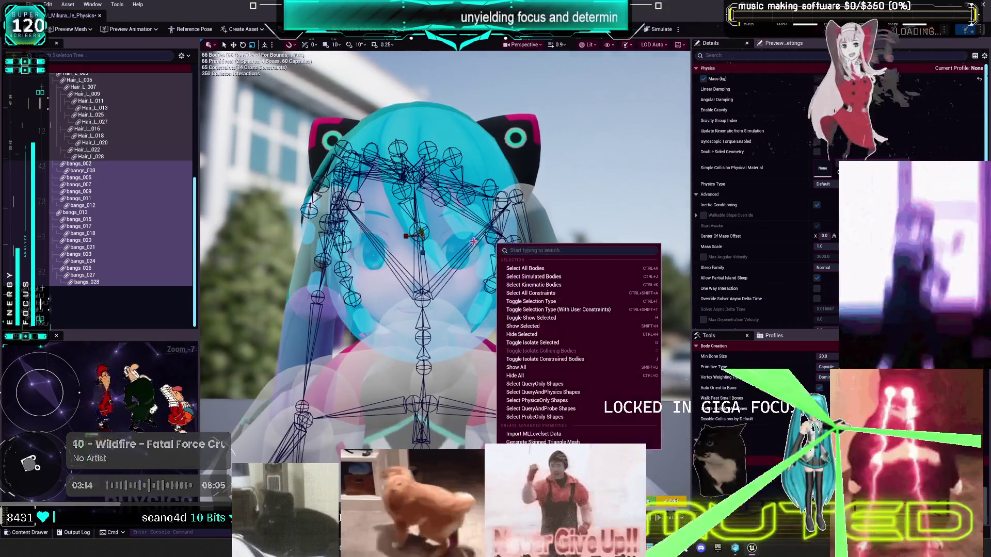
left_click(343, 221)
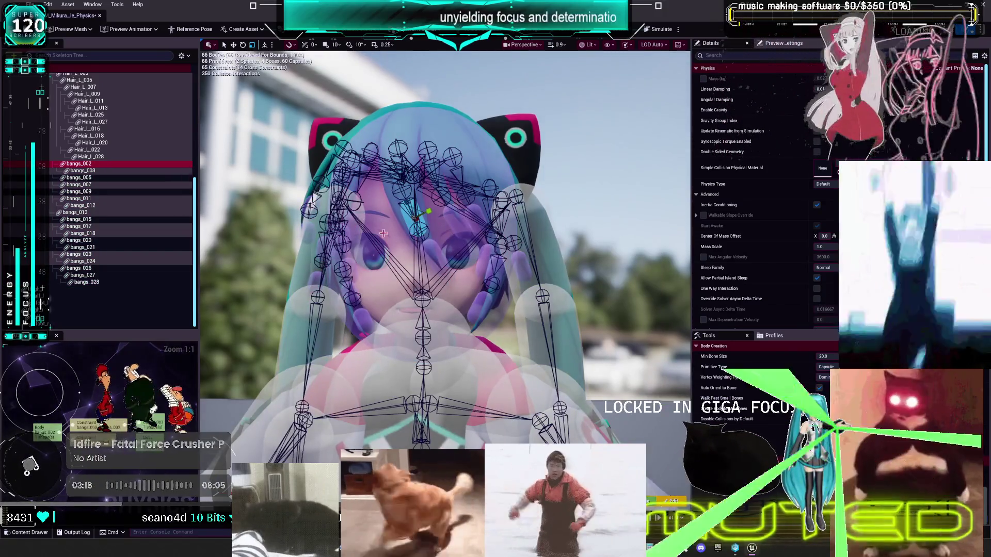
left_click(464, 134)
Step: Select bangs_002 through bangs_028 in the Skeleton Tree and disable collision between them
left_click(97, 231)
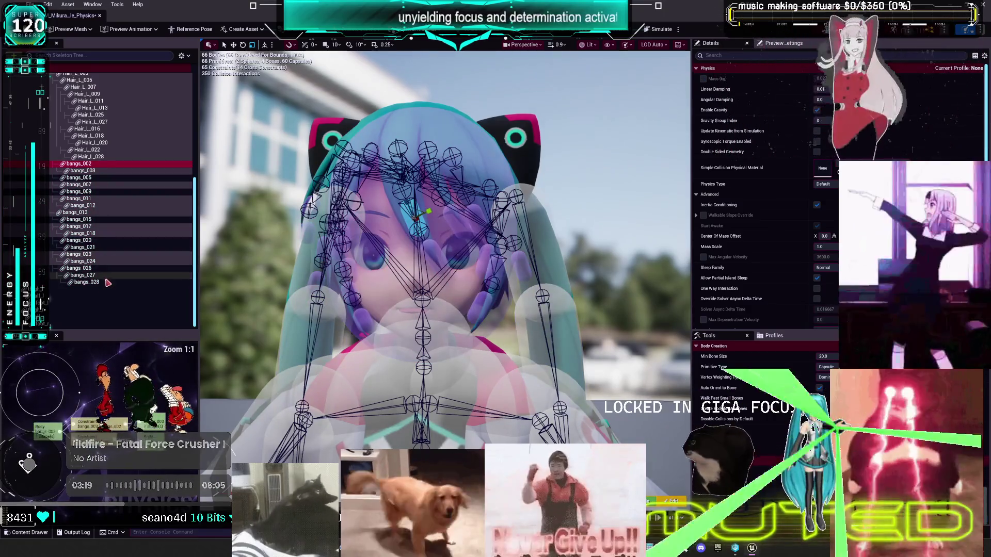
left_click(100, 286, "shift")
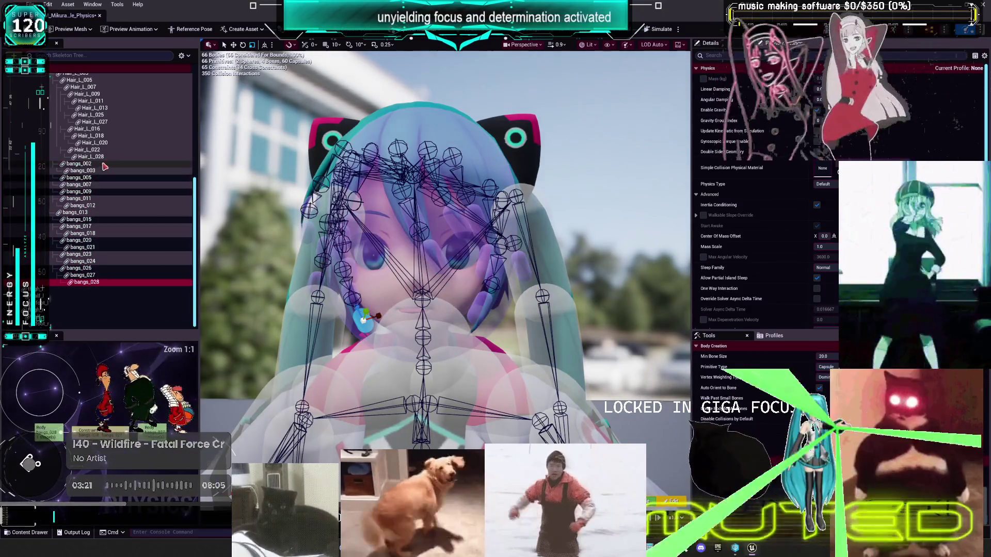
right_click(104, 178)
mouse_move(104, 179)
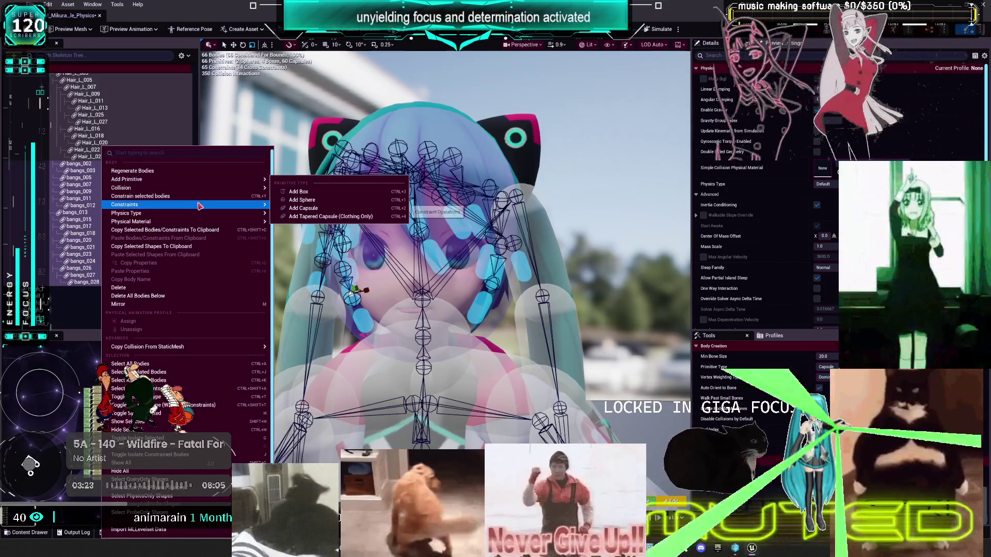
mouse_move(212, 189)
left_click(315, 234)
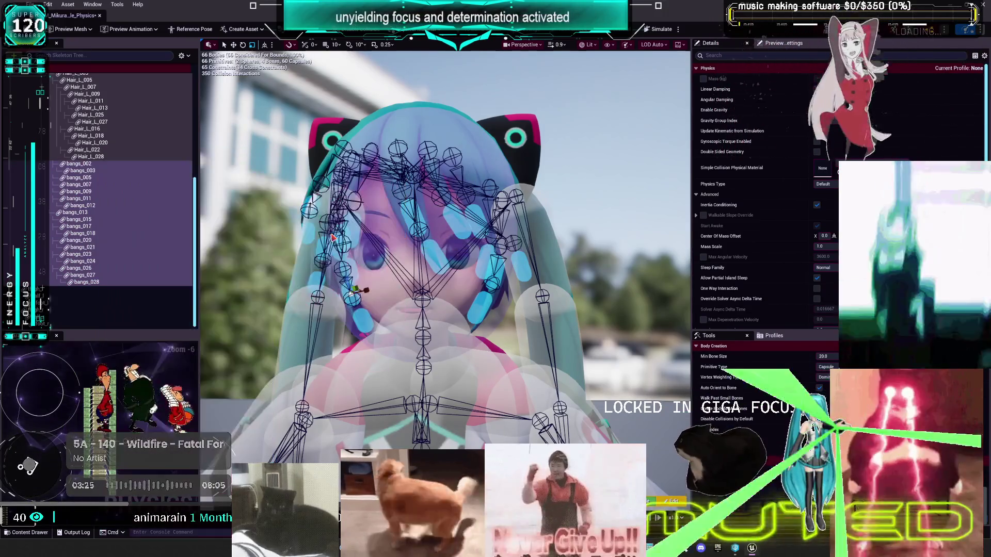
Step: Check the head, Hair_L_003, Hair_L_023, bangs_011, bangs_027 and bangs_028 bodies
left_click(480, 157)
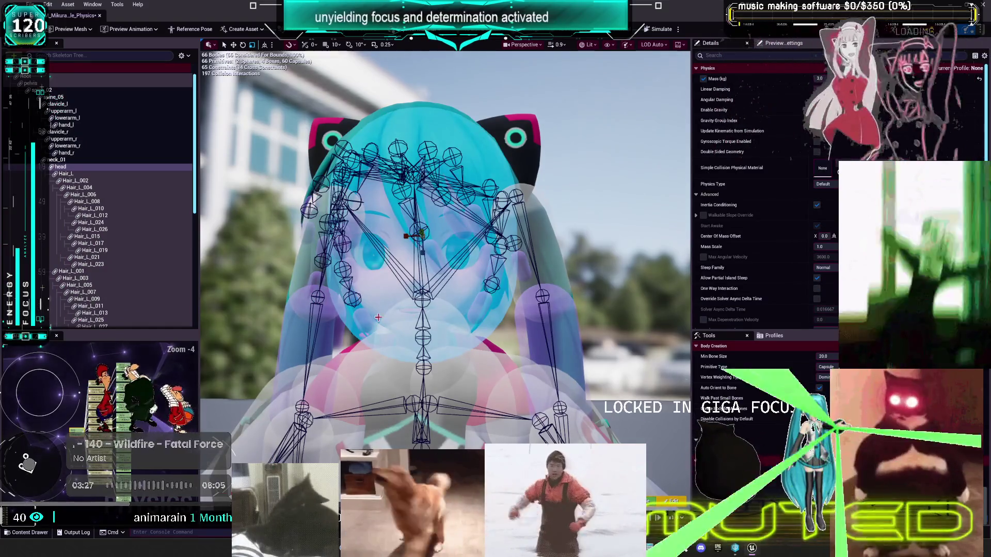
left_click(80, 278)
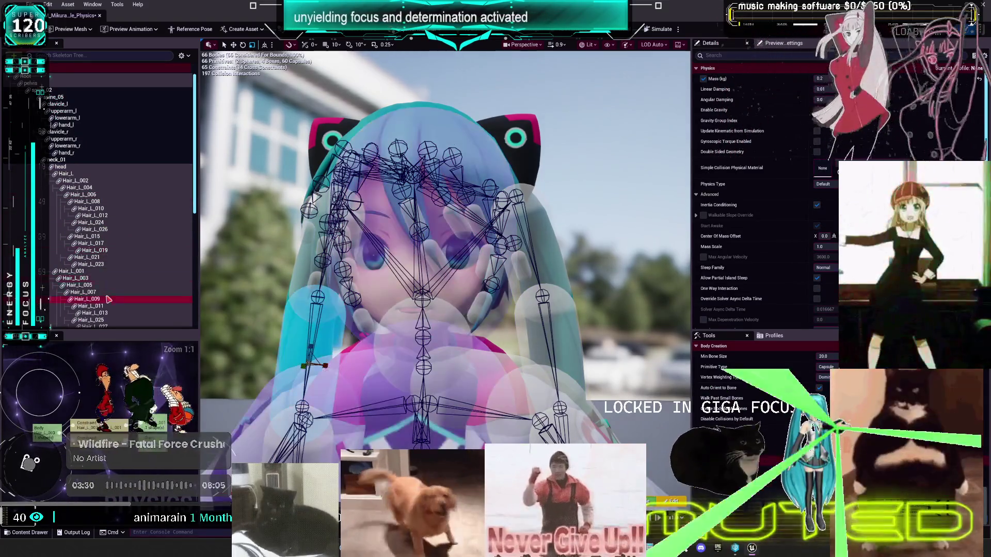
left_click(96, 265)
scroll(125, 246, "down", 5)
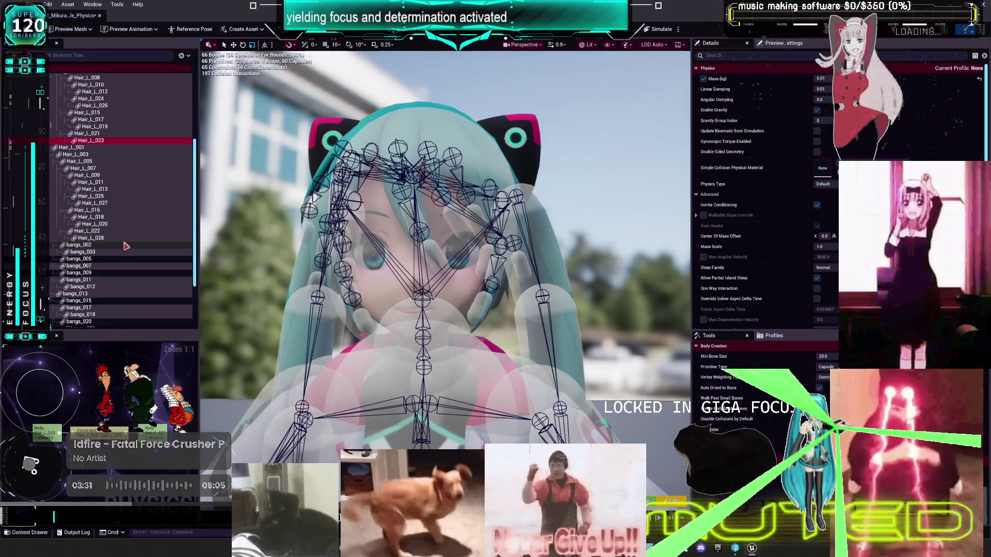
scroll(125, 246, "down", 3)
left_click(93, 206)
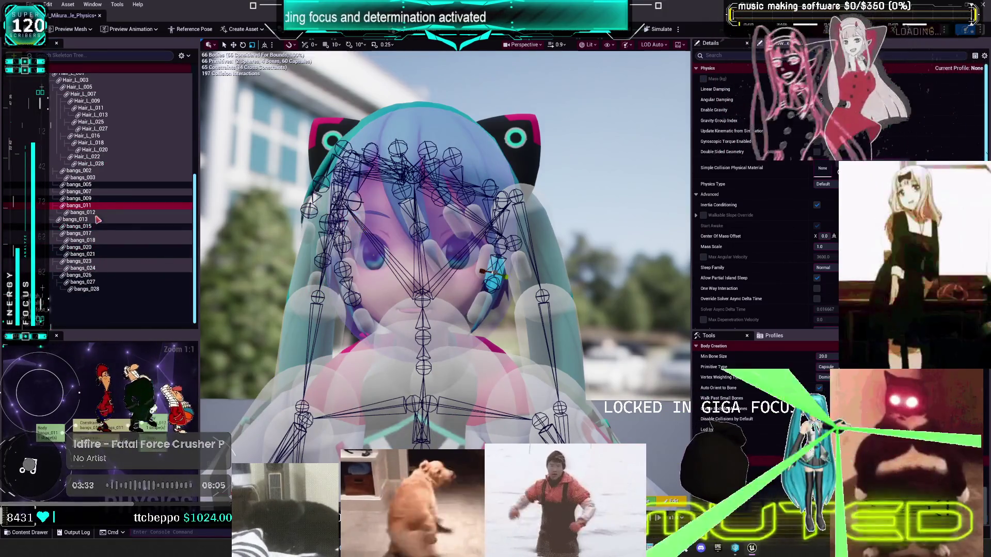
left_click(102, 282)
left_click(105, 289)
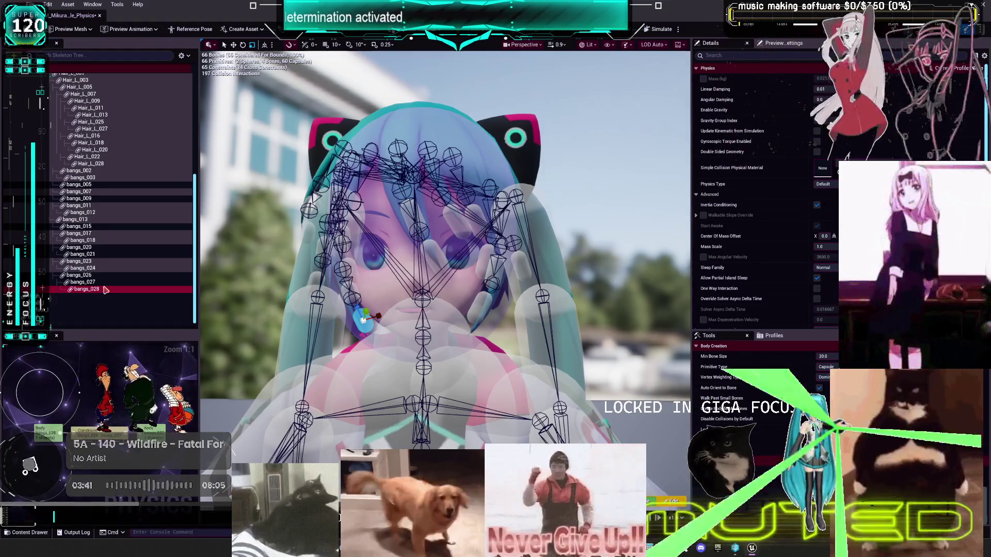
Step: Turn on Show Constraints in the Skeleton Tree so all hair and leg constraints are listed
left_click(184, 55)
left_click(227, 178)
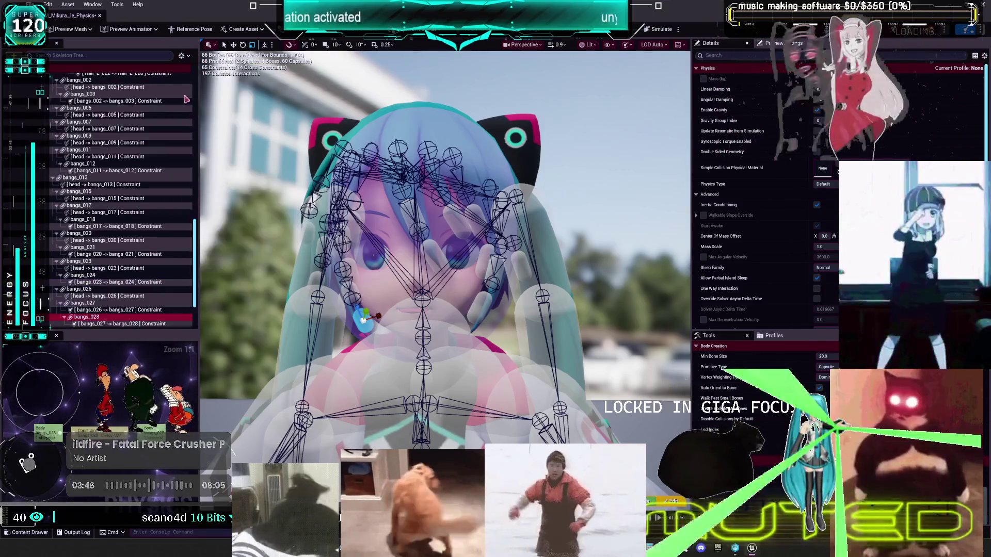
left_click(184, 55)
left_click(227, 150)
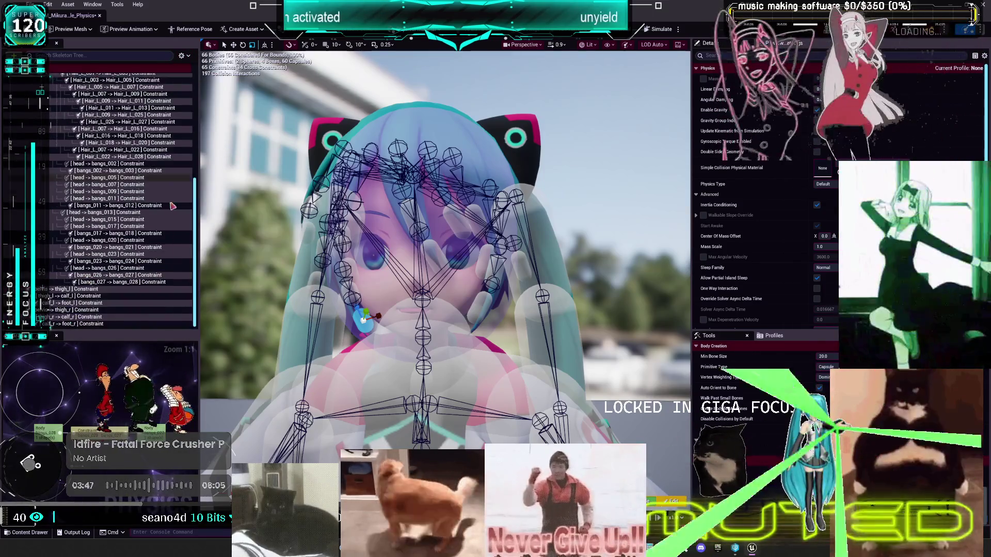
scroll(151, 270, "up", 10)
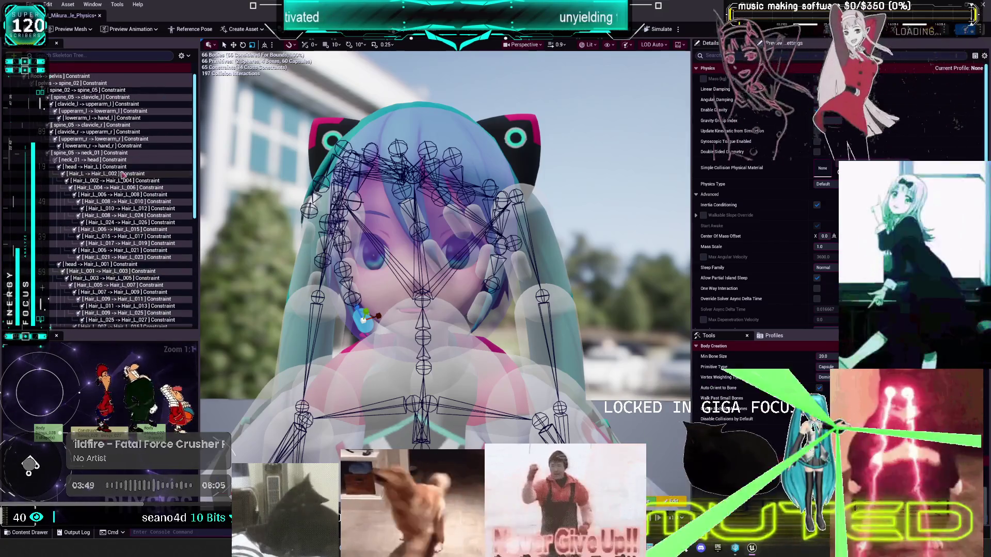
Step: Select the pelvis constraint and review its limit settings in Details
left_click(80, 77)
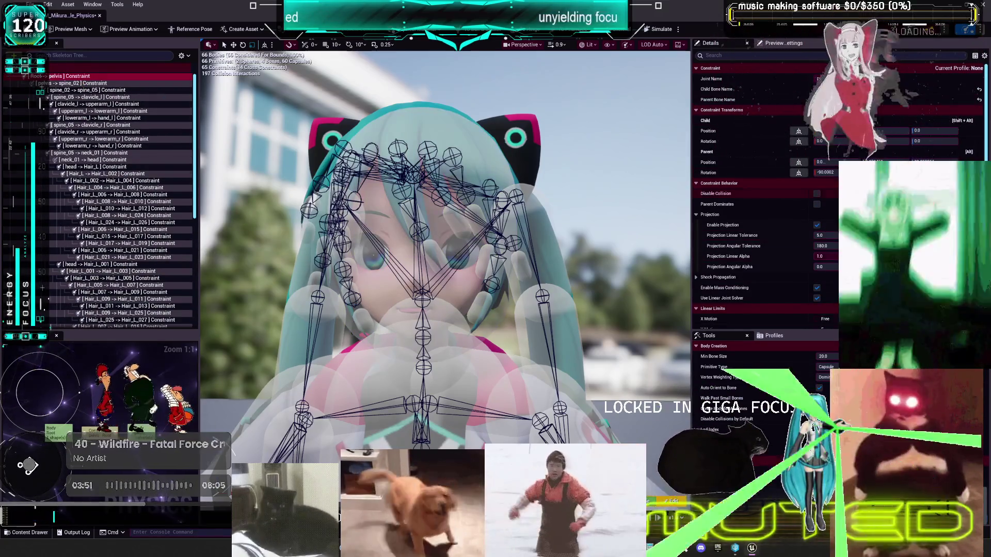
scroll(834, 197, "down", 5)
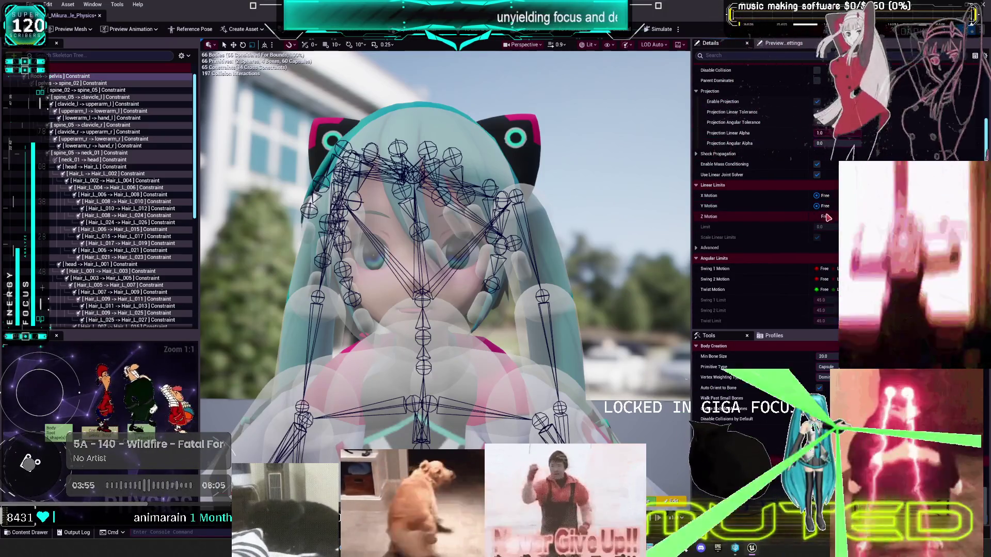
scroll(825, 219, "down", 2)
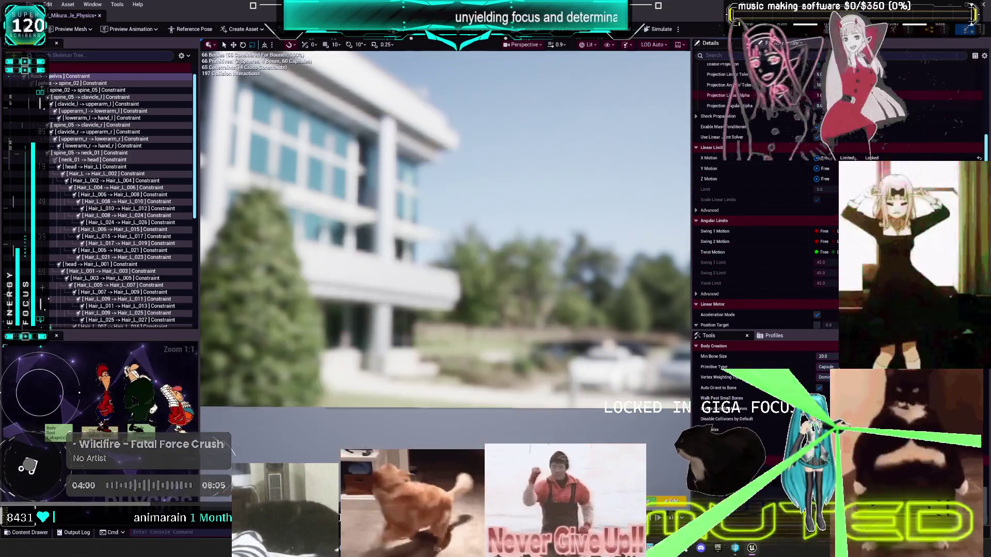
scroll(764, 206, "up", 5)
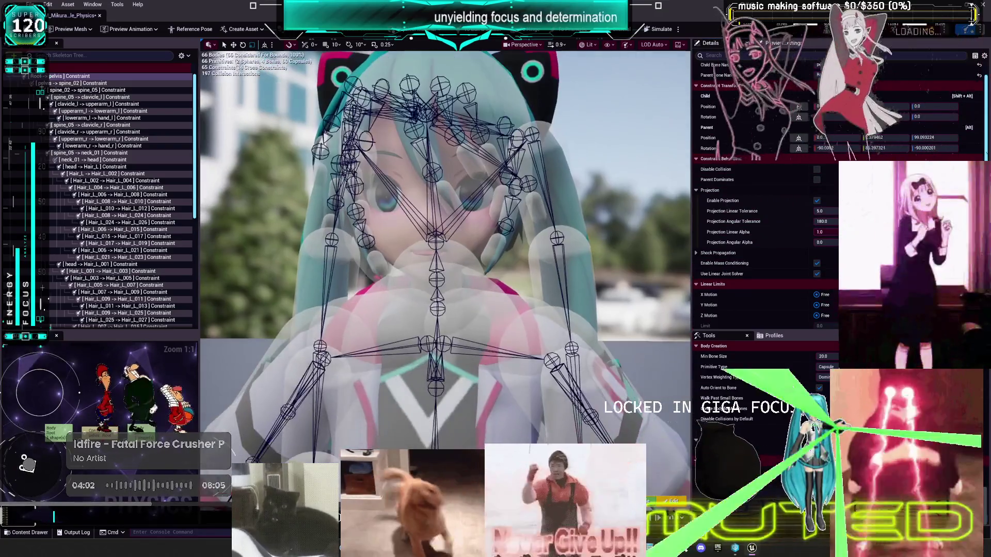
scroll(809, 160, "up", 1)
scroll(764, 181, "down", 15)
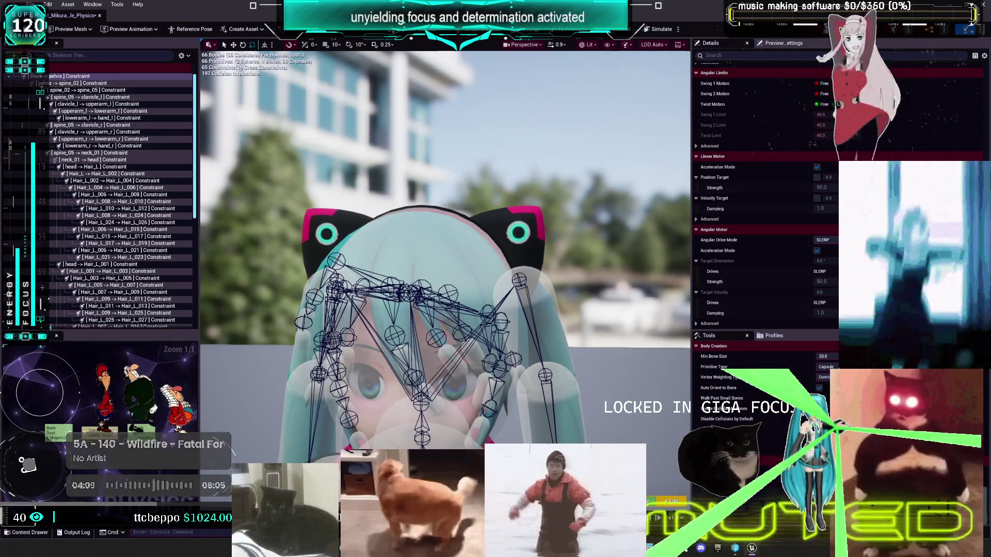
Step: After checking the pelvis–spine_02 constraint, select a leg constraint and frame the feet
left_click(85, 83)
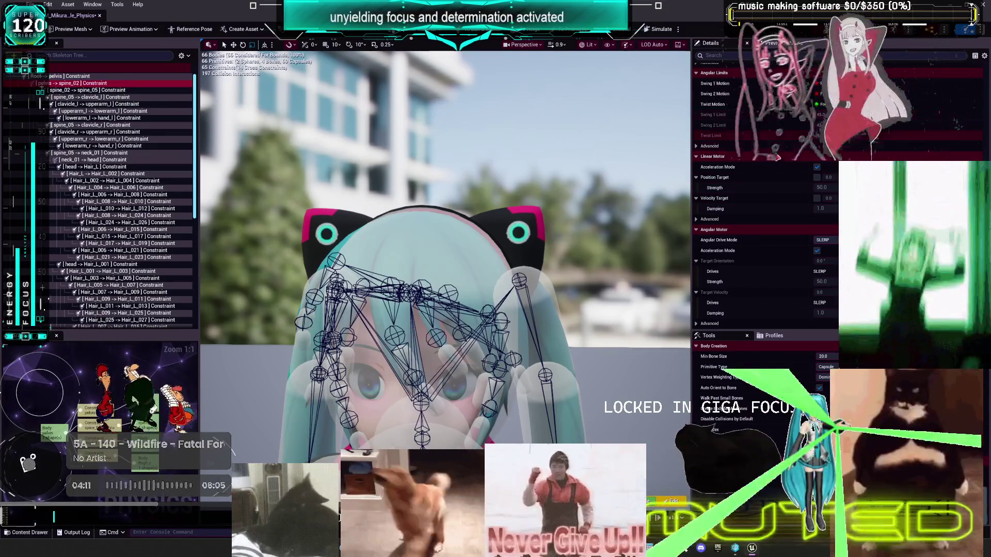
scroll(776, 149, "up", 5)
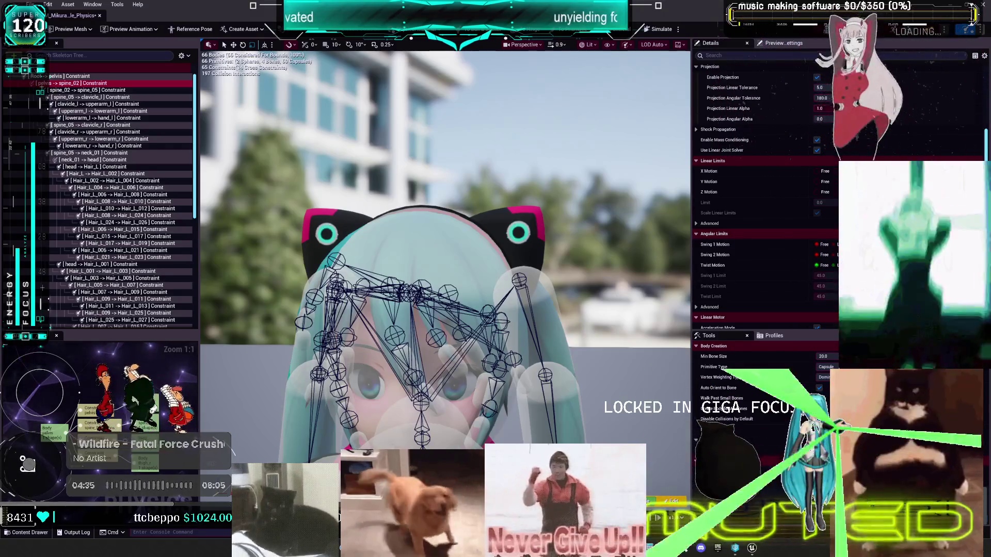
left_click_drag(444, 258, 511, 238)
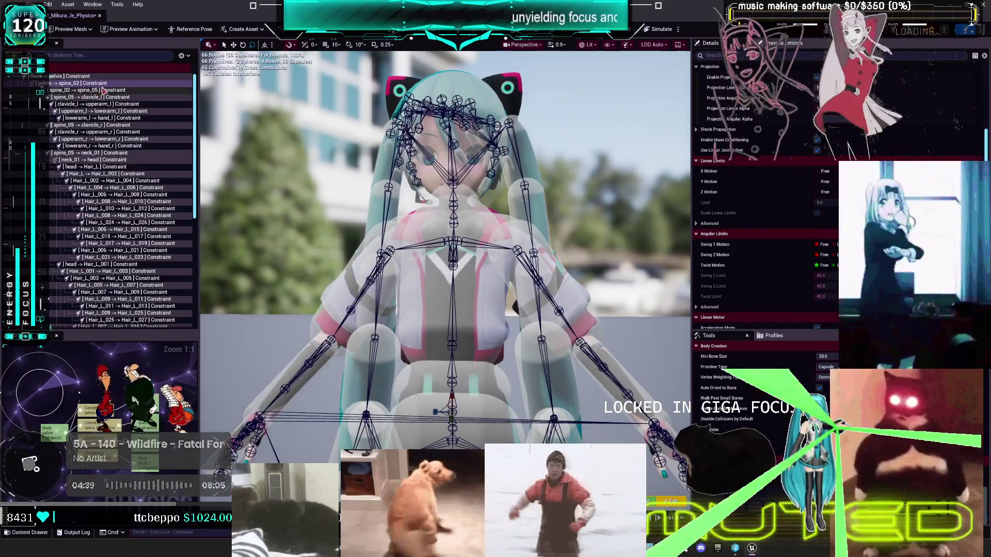
scroll(135, 290, "down", 3)
scroll(136, 291, "down", 6)
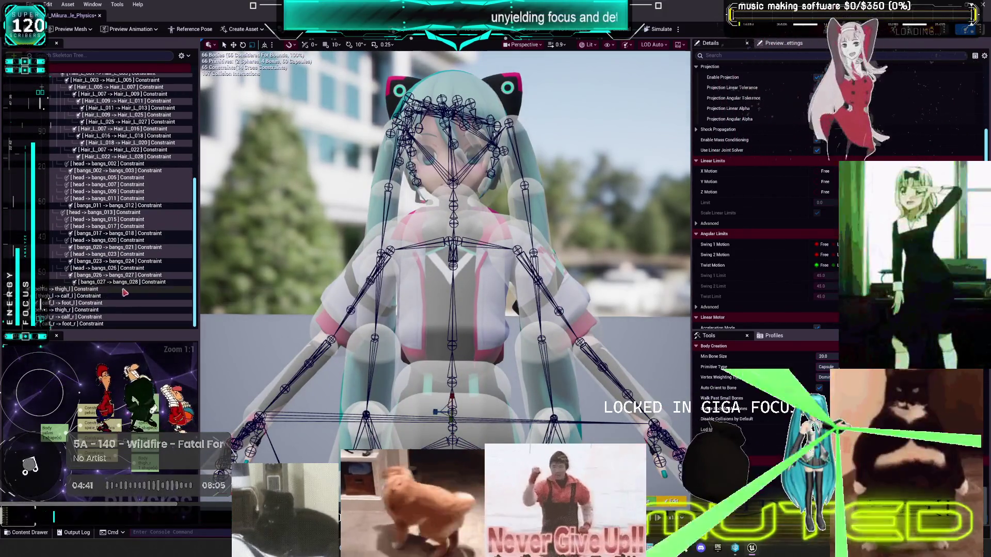
left_click(107, 303)
key("f")
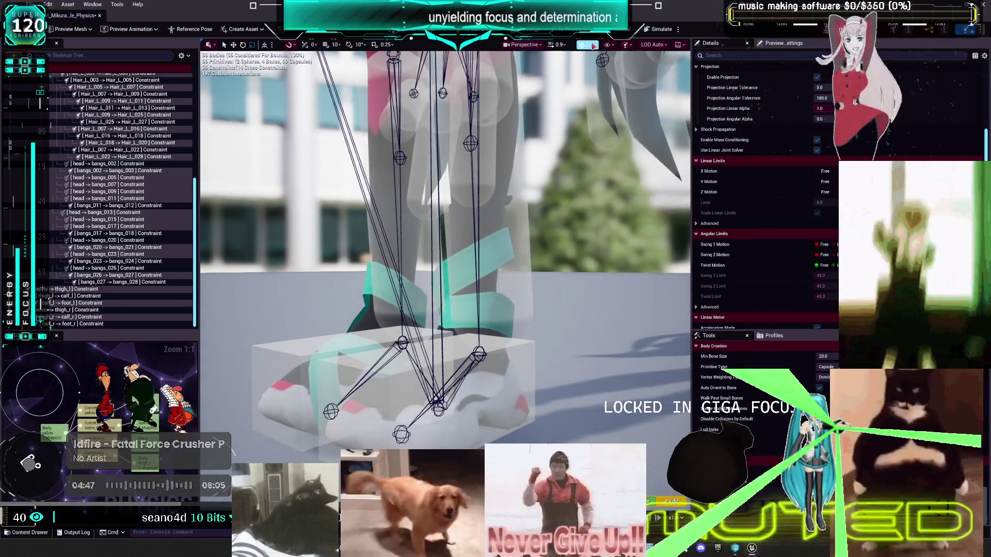
Step: Set the viewport's constraint drawing to All Limits so limit cones appear
left_click(608, 44)
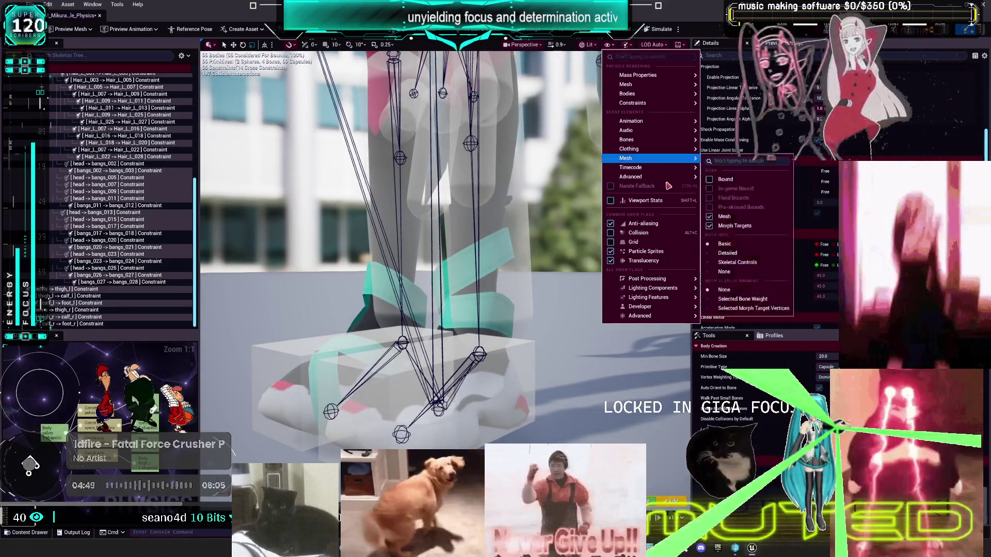
mouse_move(703, 105)
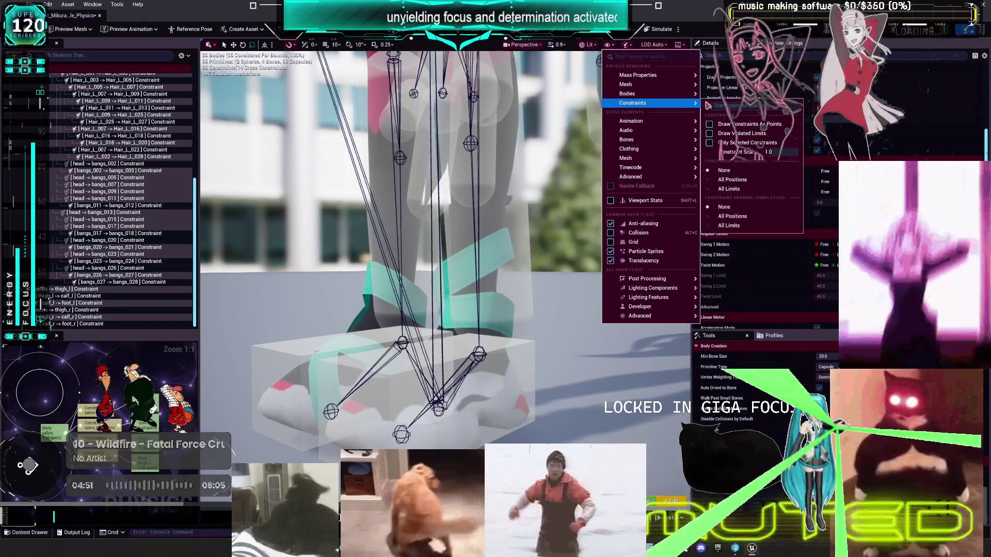
left_click(737, 225)
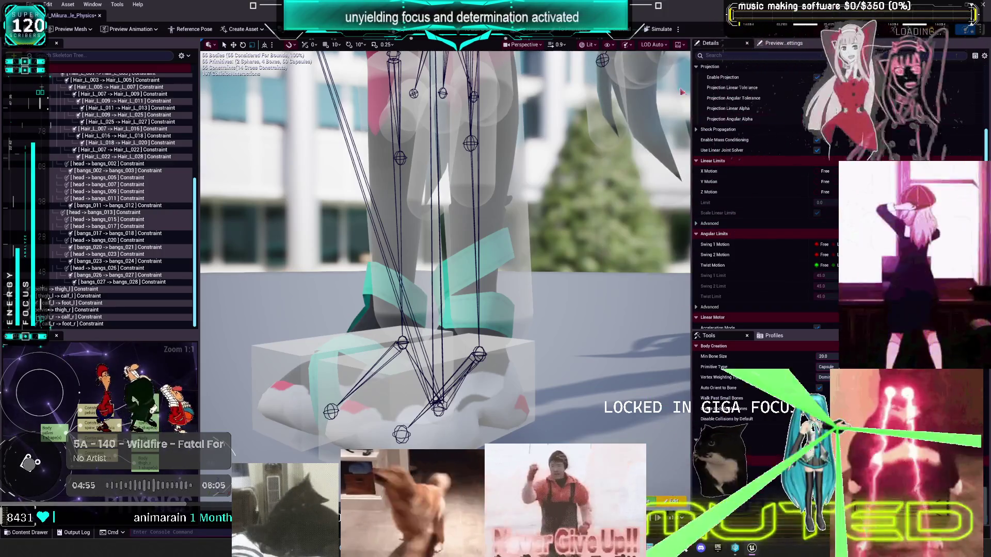
left_click(624, 46)
mouse_move(663, 105)
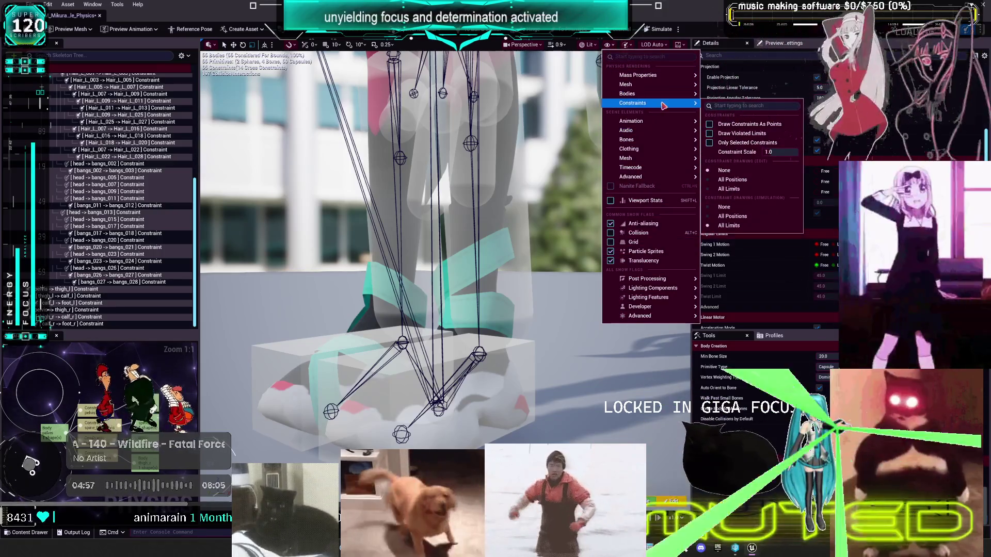
left_click(751, 190)
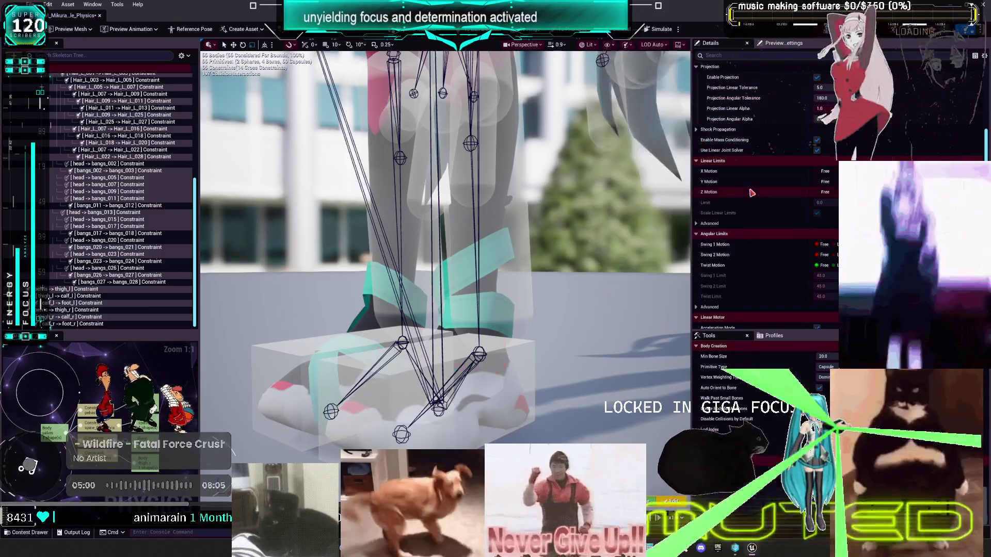
Step: Set the bodies' Collision Opacity to 0.1 in the viewport Show menu
left_click(609, 46)
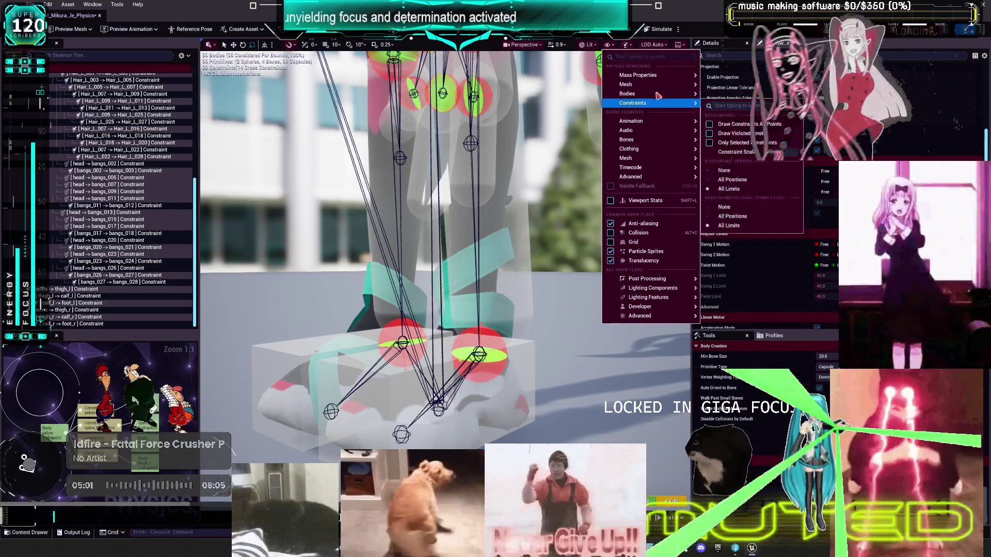
mouse_move(659, 94)
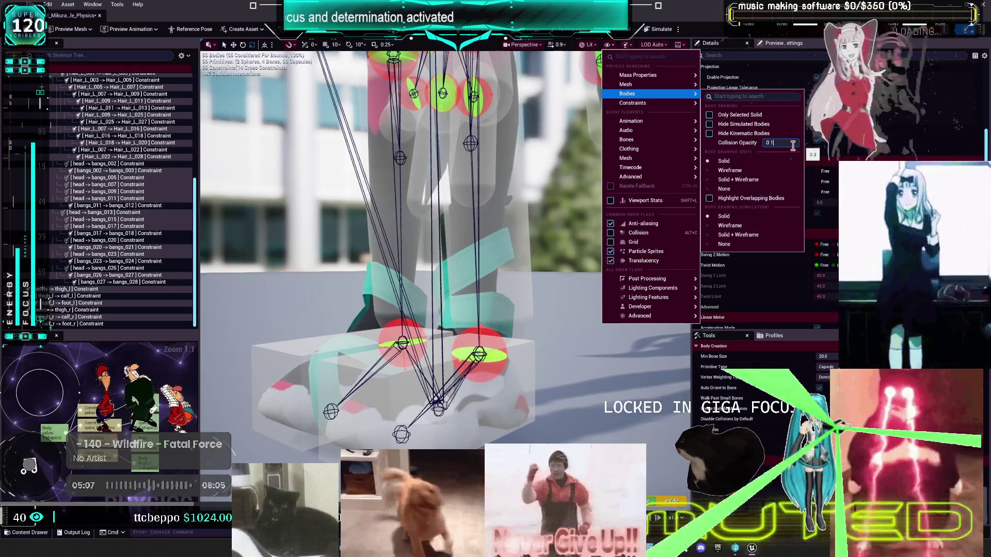
key("Return")
mouse_move(646, 77)
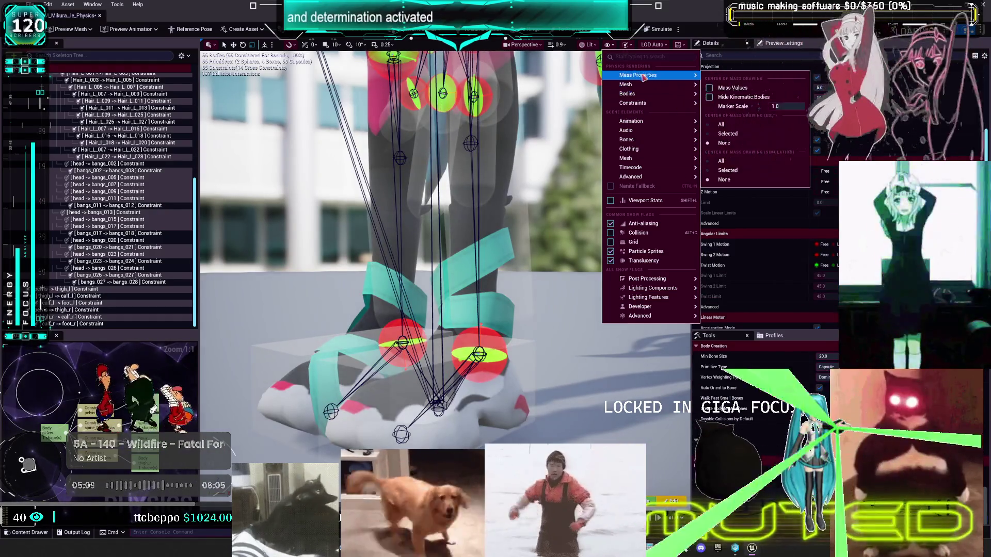
left_click(609, 45)
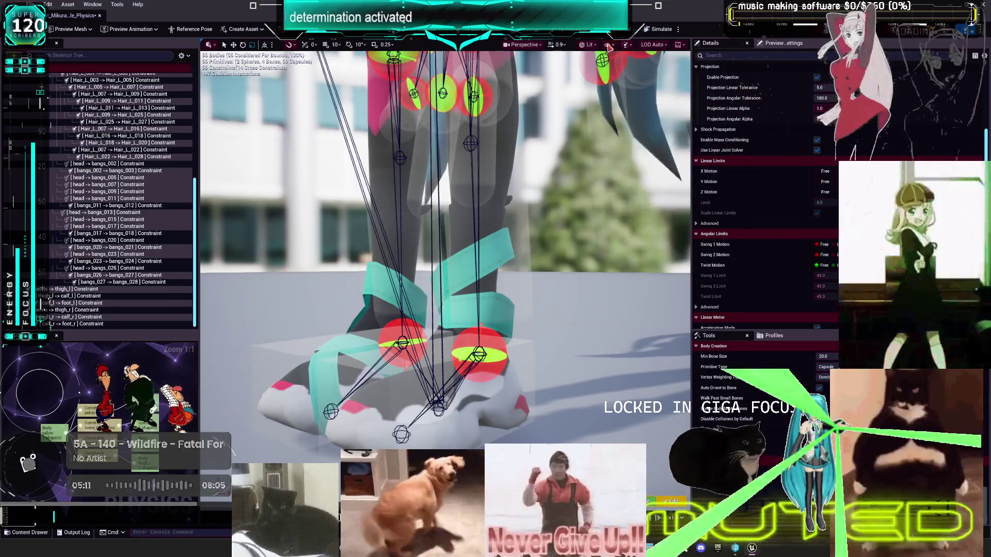
left_click(609, 45)
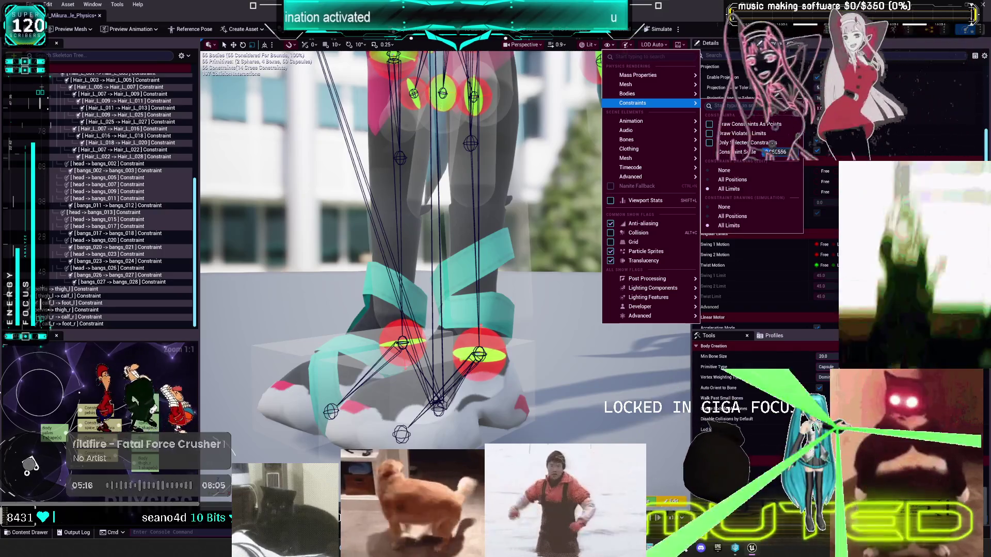
mouse_move(648, 279)
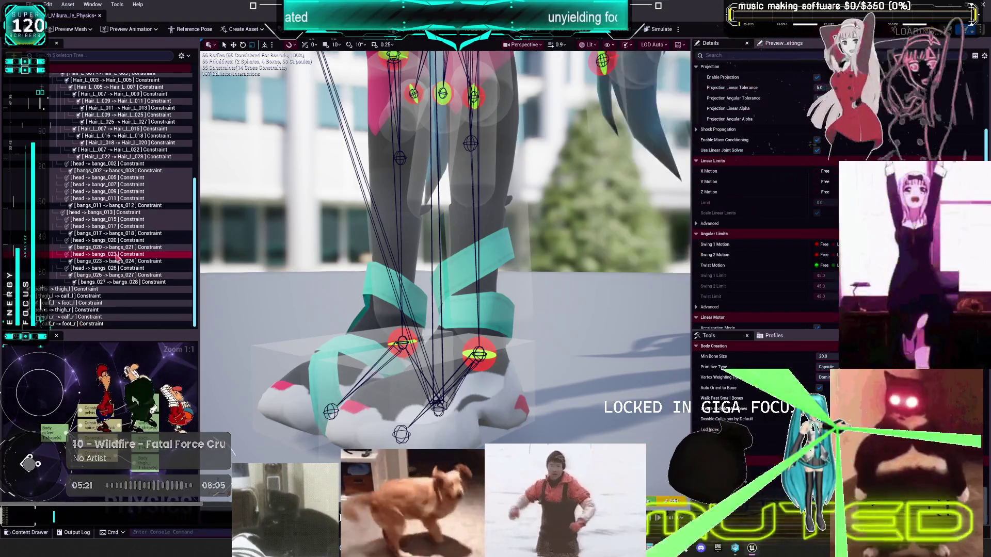
Step: Frame calf_r -> foot_r, then calf_l -> foot_l, and start Simulate from the dropdown
left_click(103, 324)
key("f")
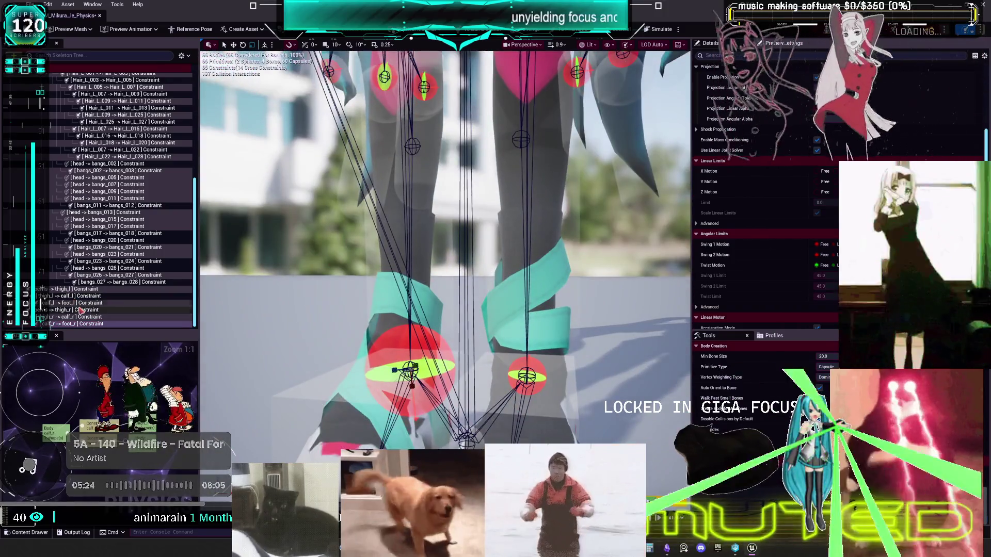
left_click(81, 304)
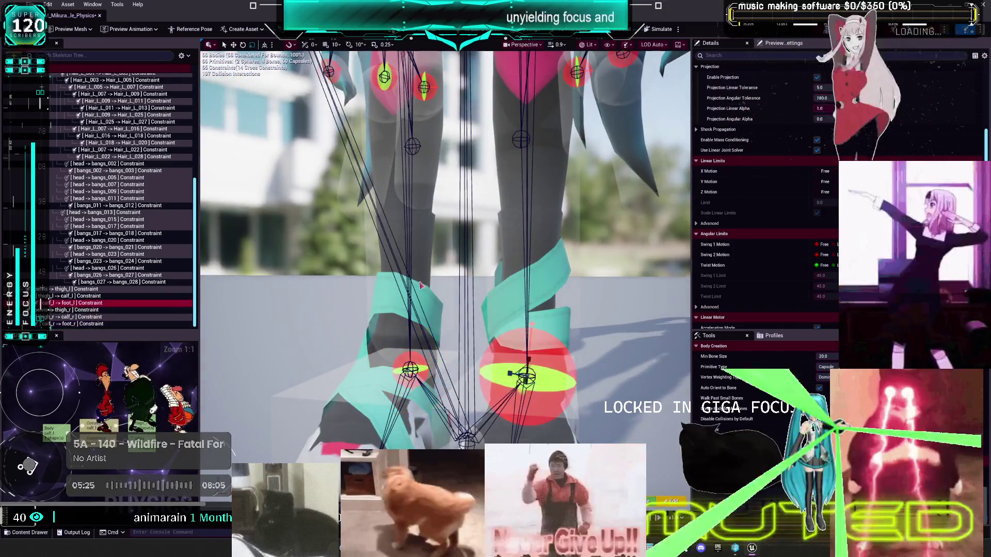
key("f")
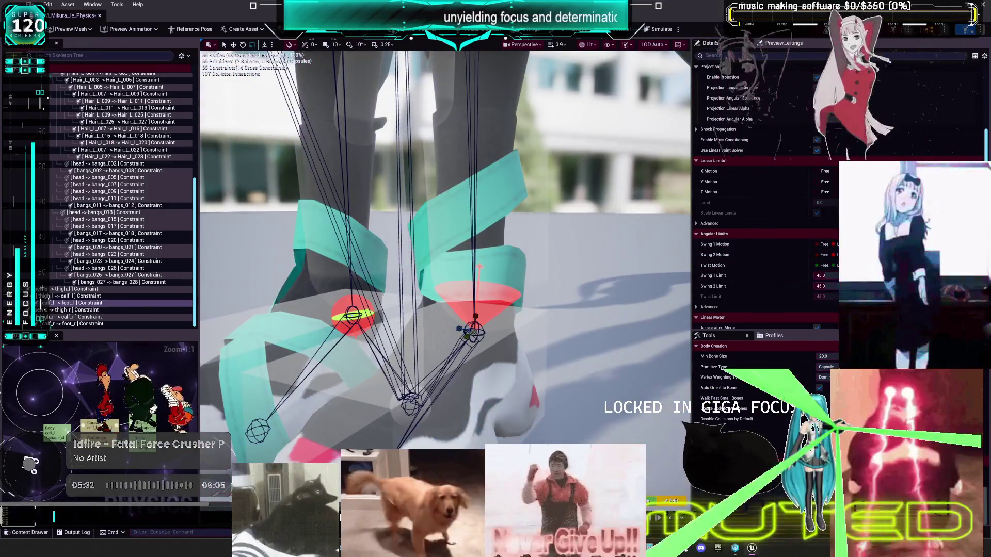
left_click(679, 29)
left_click(713, 62)
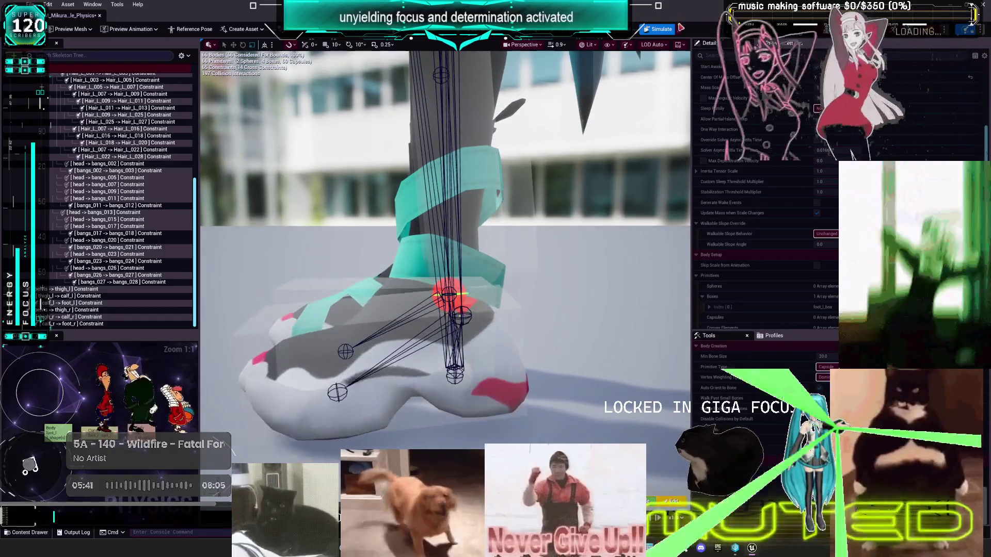
Step: Rerun and stop the simulation, then select calf_l -> foot_l to edit its angular limits
left_click(674, 29)
left_click(679, 29)
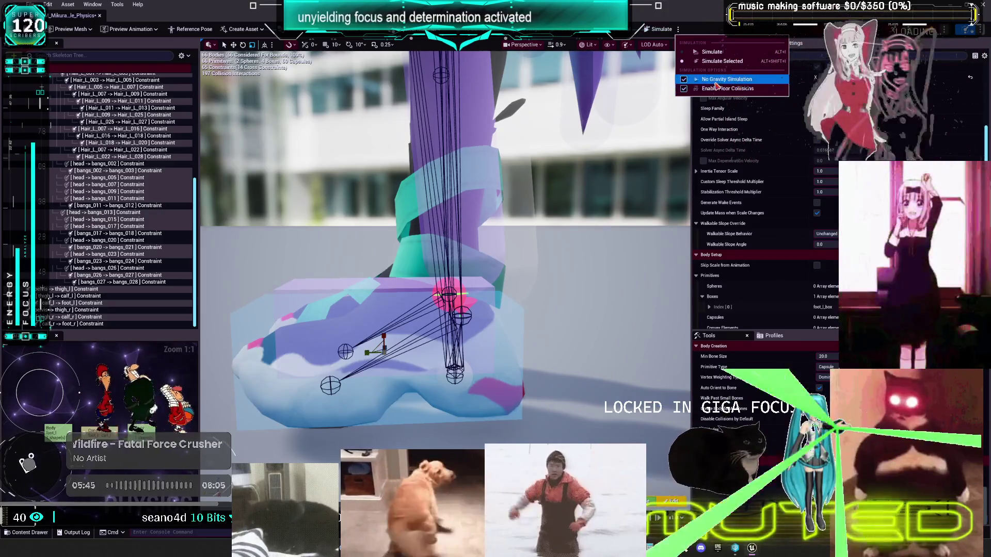
left_click(738, 91)
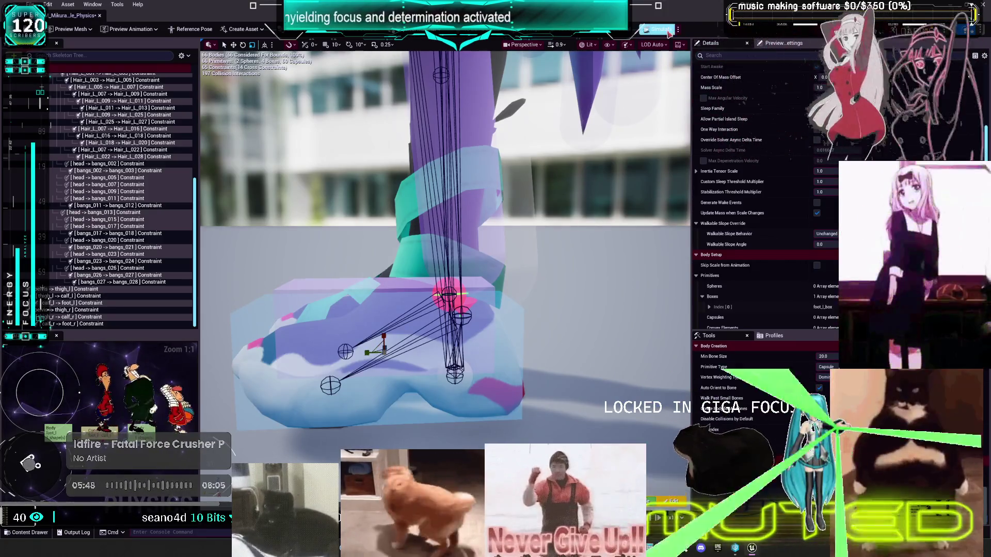
left_click(665, 27)
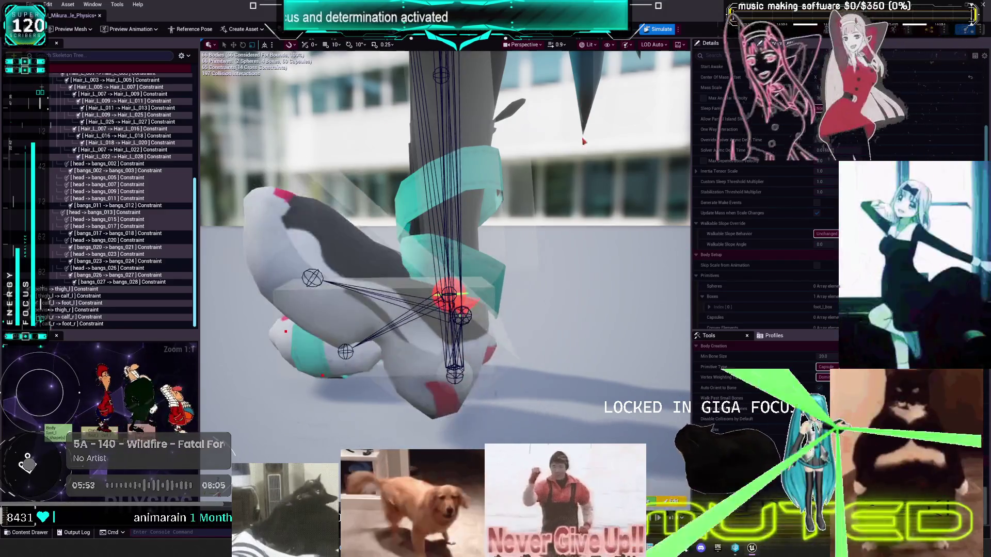
key("alt+s")
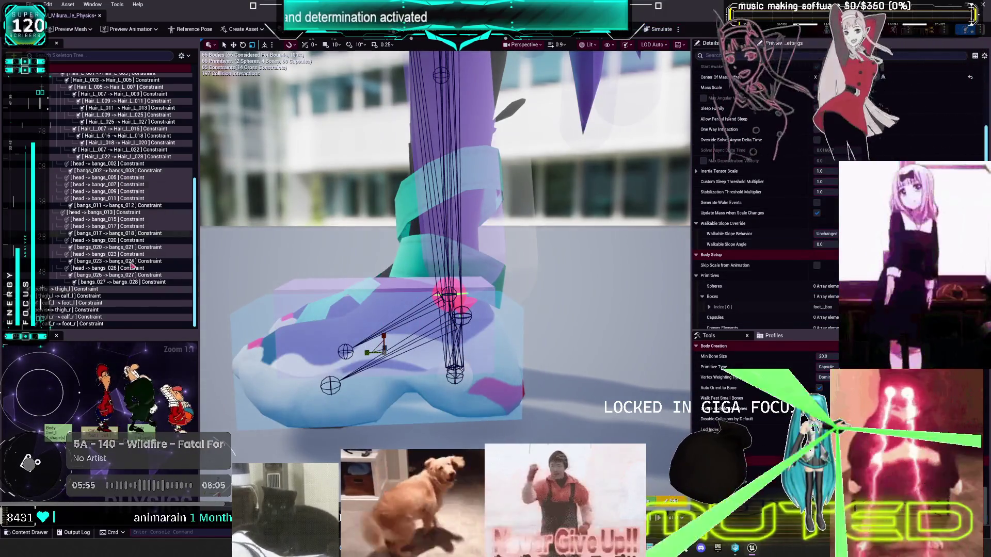
left_click(87, 305)
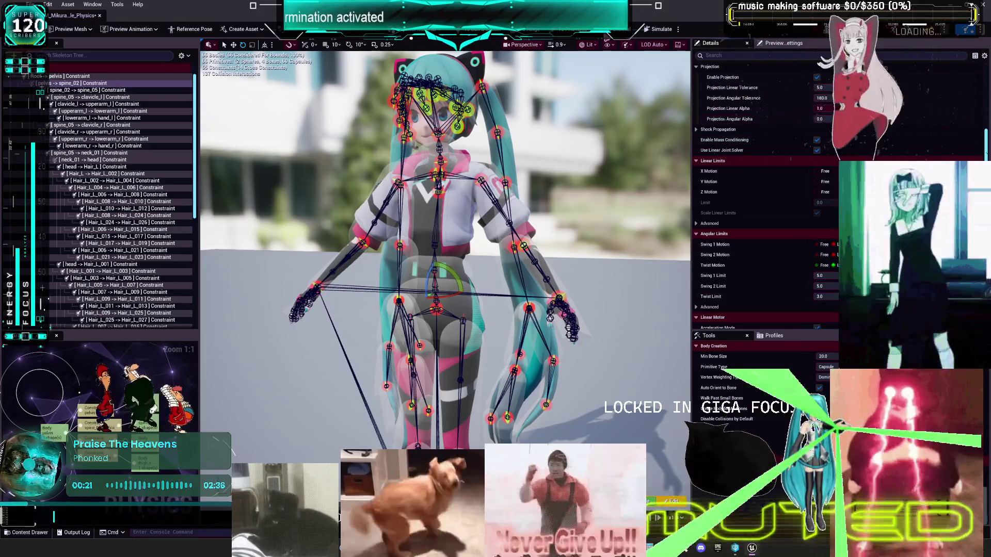
Step: Test the ragdoll by pulling its arm in simulation, then set Swing 2 Limit to 10
key("alt+s")
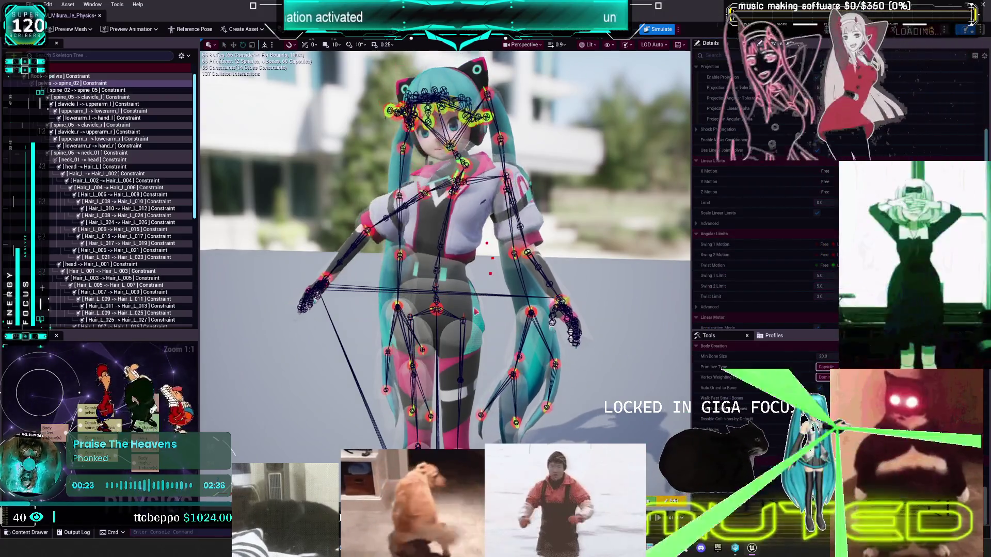
mouse_move(456, 219)
left_mouse_down()
mouse_move(454, 88)
mouse_move(310, 72)
mouse_move(465, 207)
mouse_move(612, 120)
left_mouse_up()
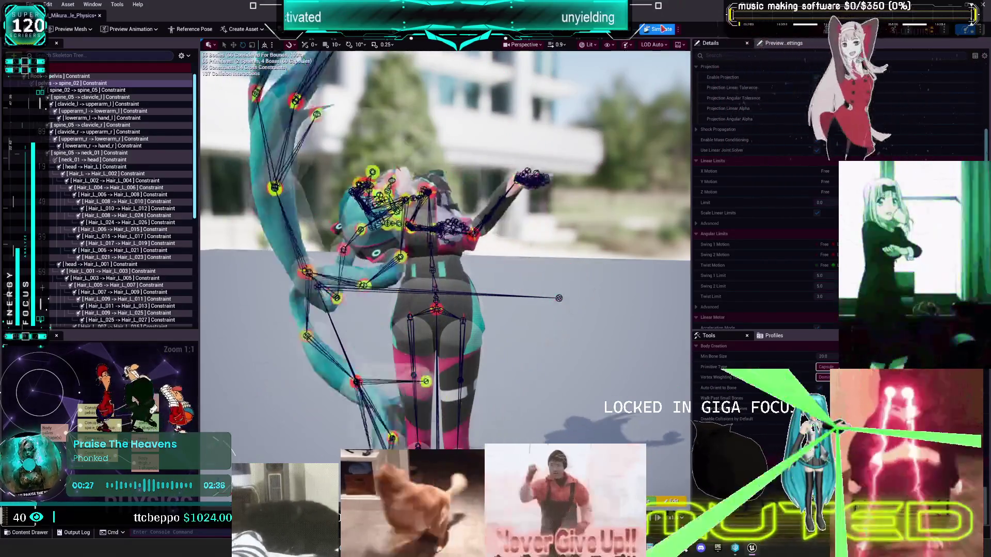
key("alt+s")
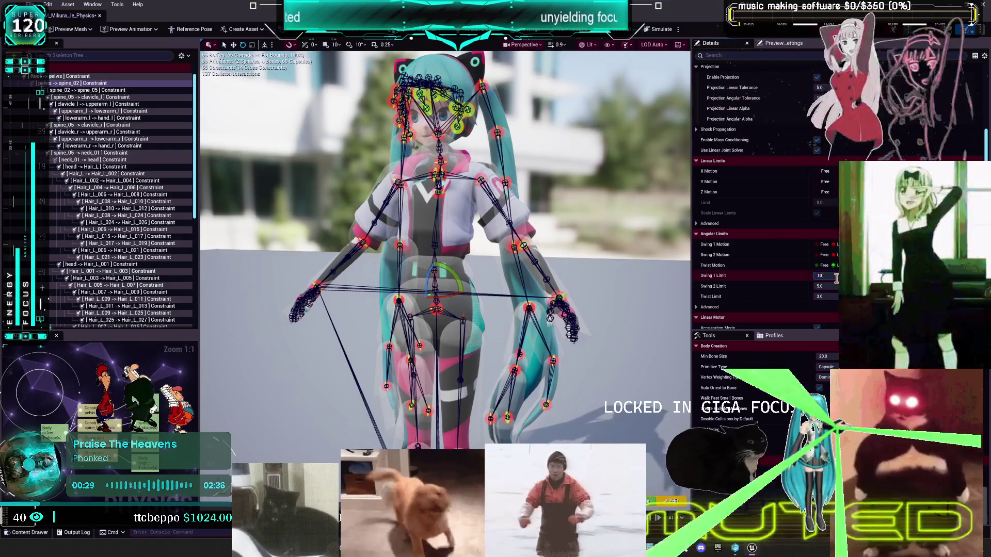
left_click(825, 286)
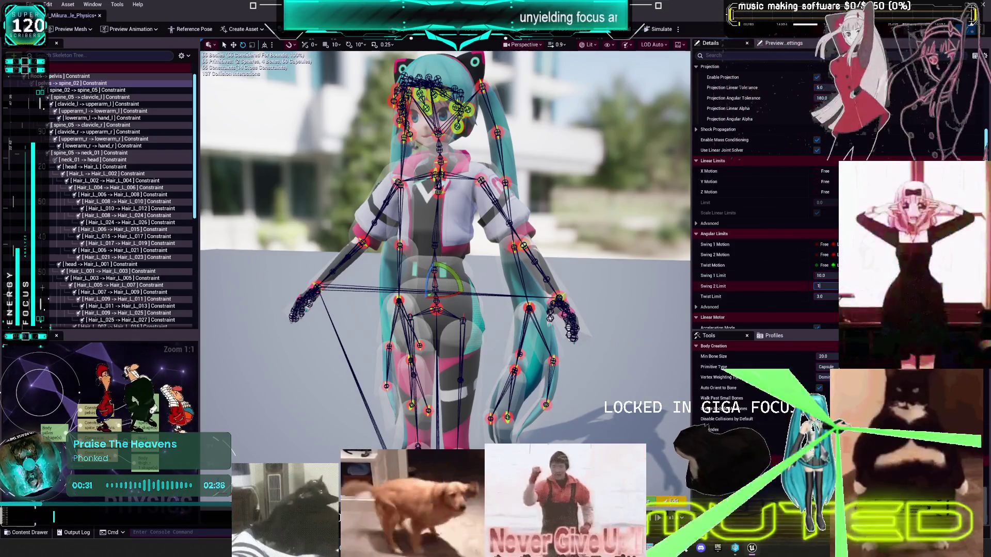
type("0")
key("Return")
key("alt+s")
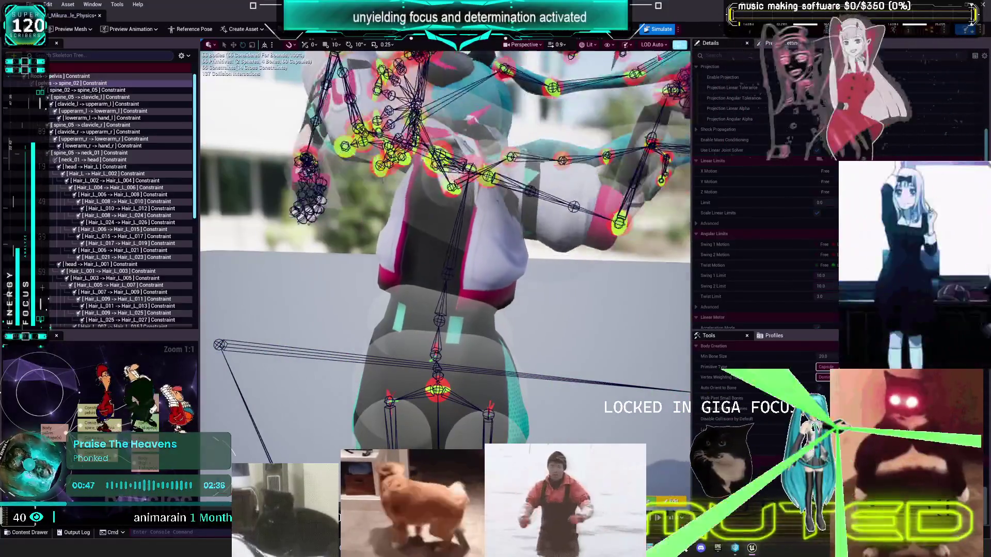
Step: Set the spine_02 -> spine_05 constraint's Swing 1 Limit to 16 and test it in simulation
left_click(658, 29)
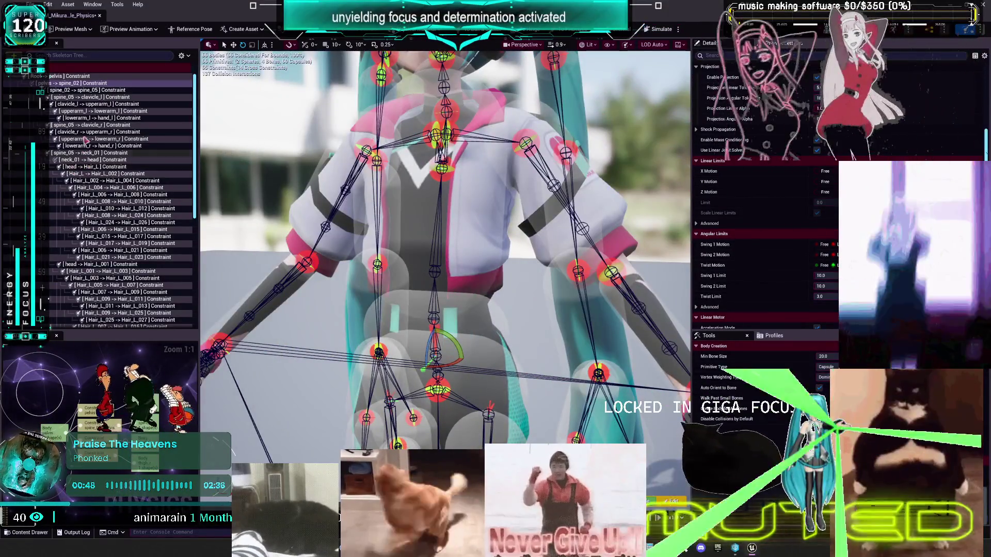
left_click(92, 90)
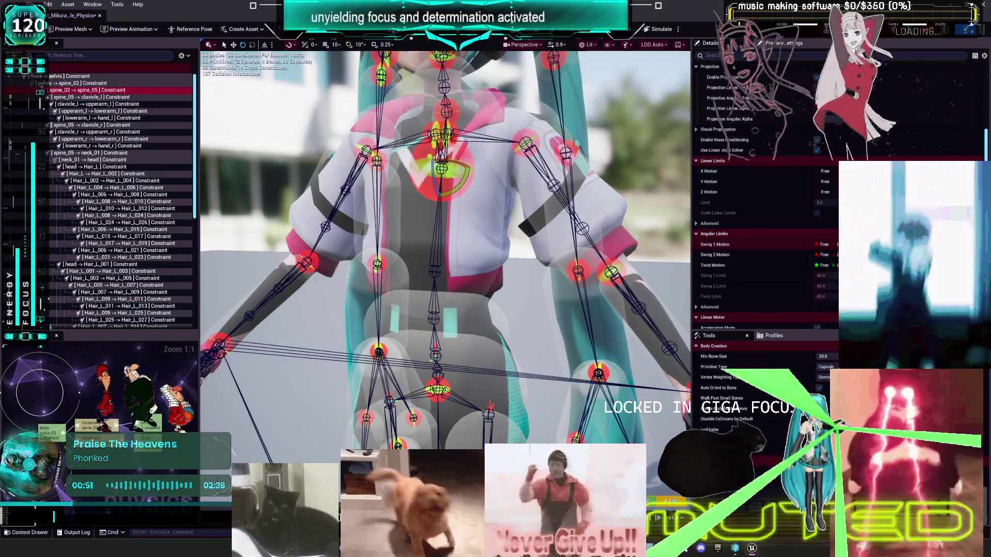
left_click(821, 276)
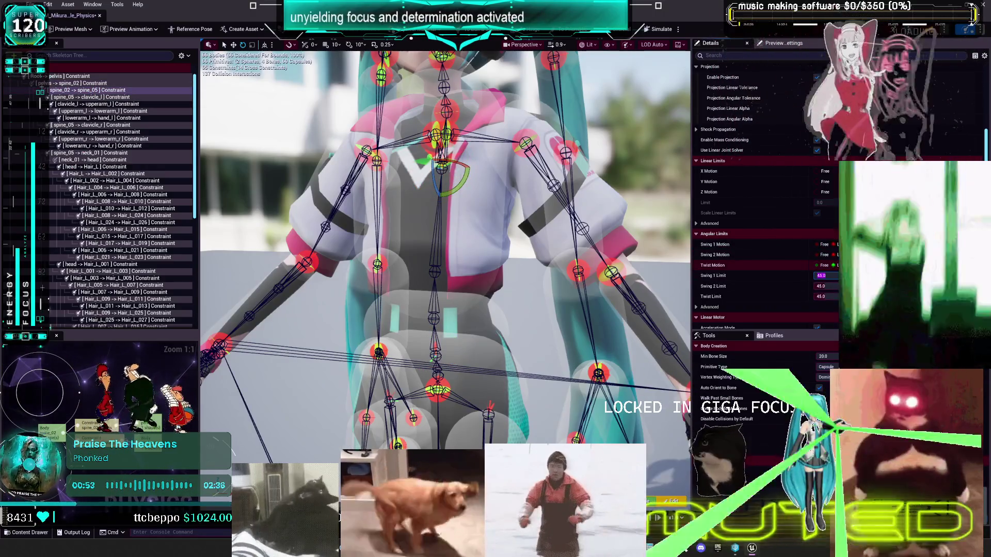
type("10")
type("16")
key("Return")
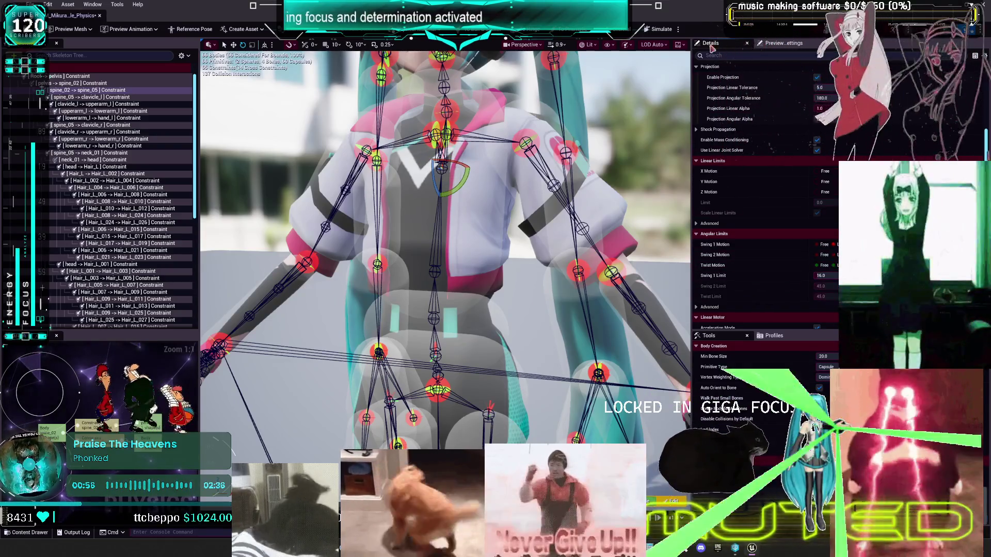
left_click(658, 29)
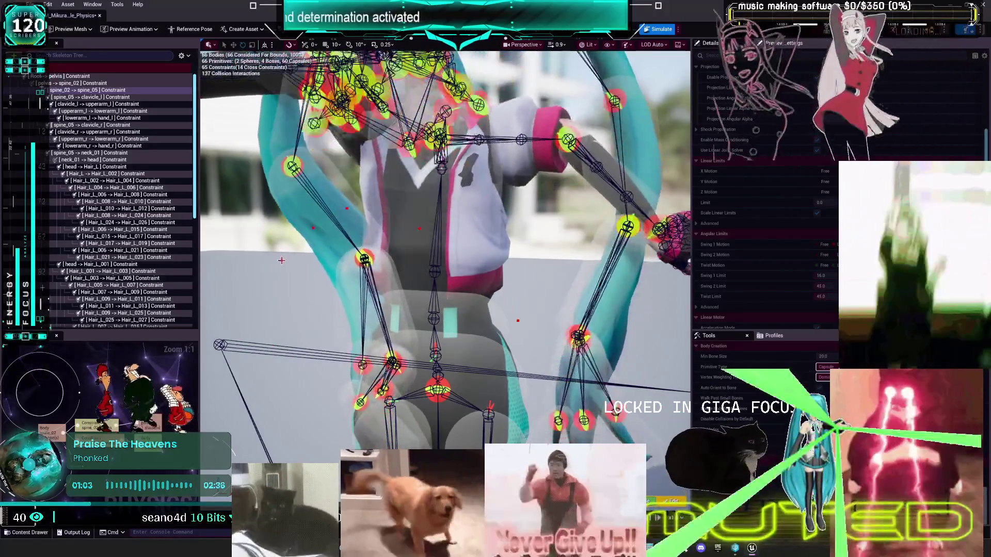
left_click(658, 29)
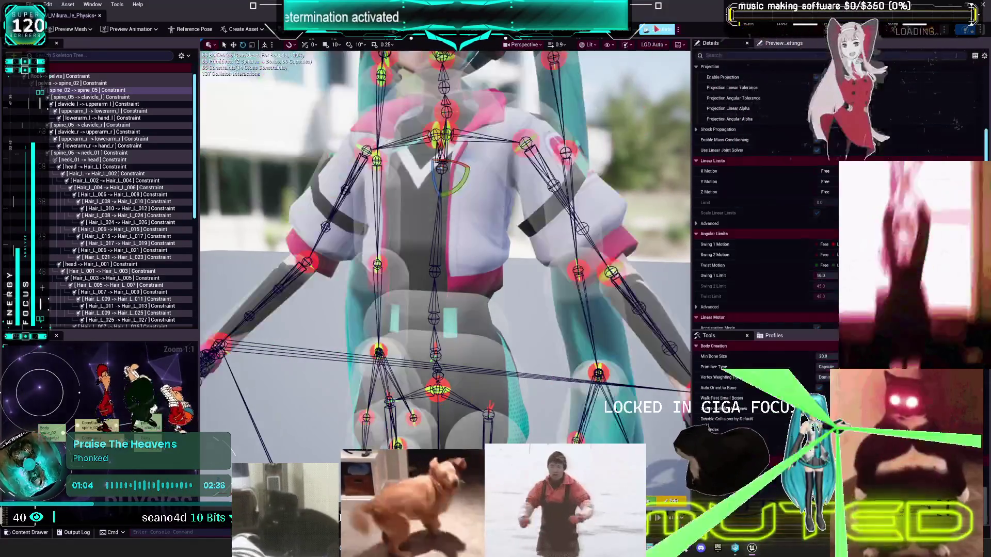
Step: Set the constraint's Swing 2 Limit to 8 and run a quick simulation test
left_click(822, 276)
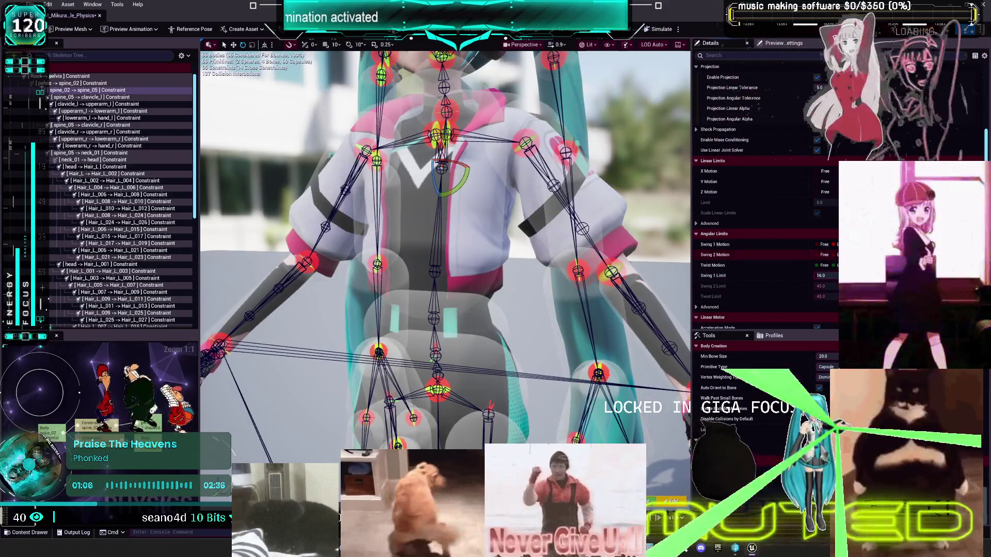
left_click(822, 286)
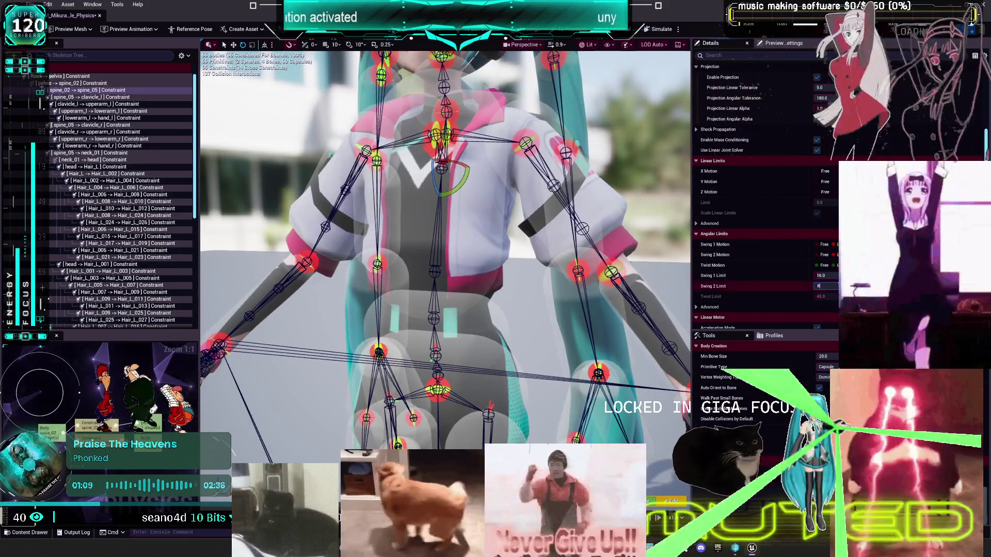
key("Return")
left_click(658, 29)
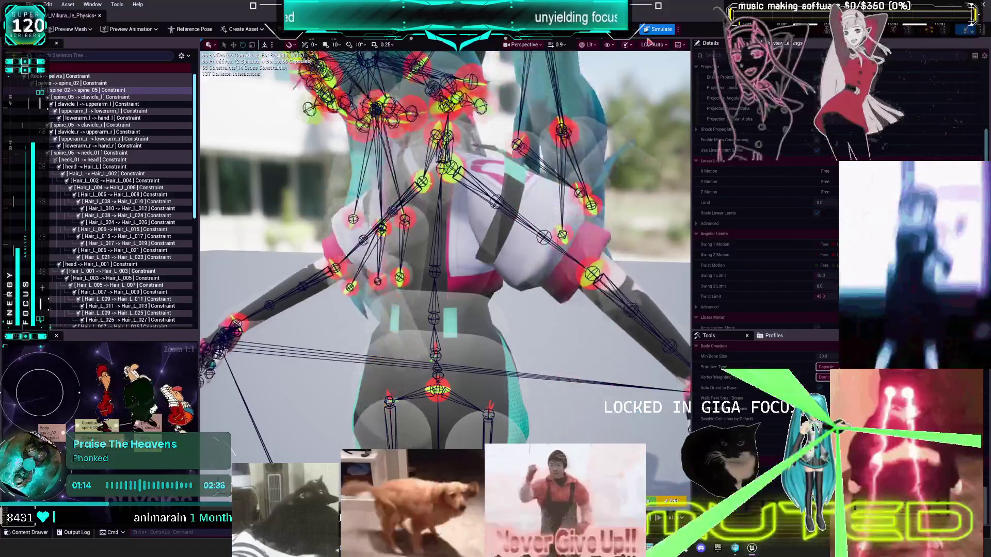
left_click(656, 29)
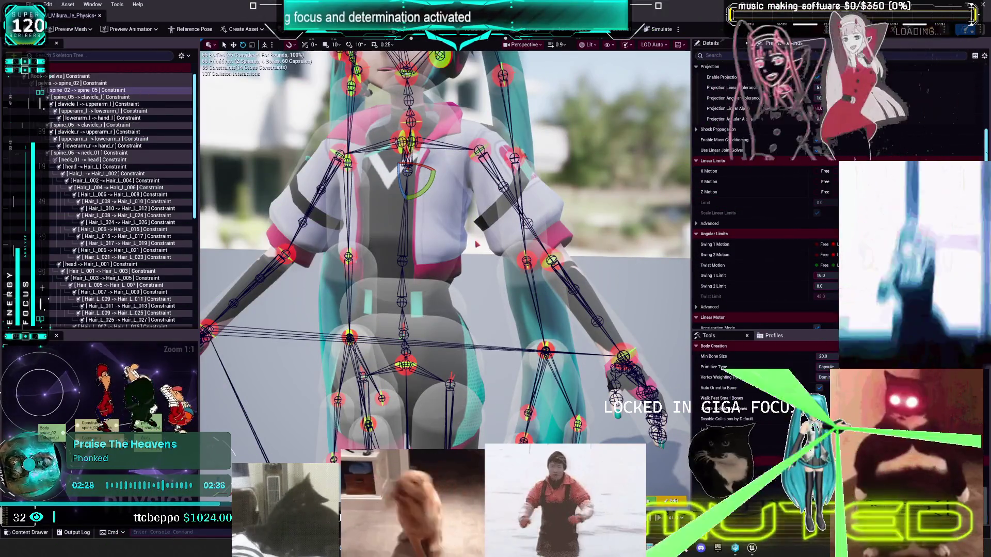
Step: Select the spine_05 -> clavicle_l constraint row and open the skeleton tree's gear options
scroll(475, 241, "down", 3)
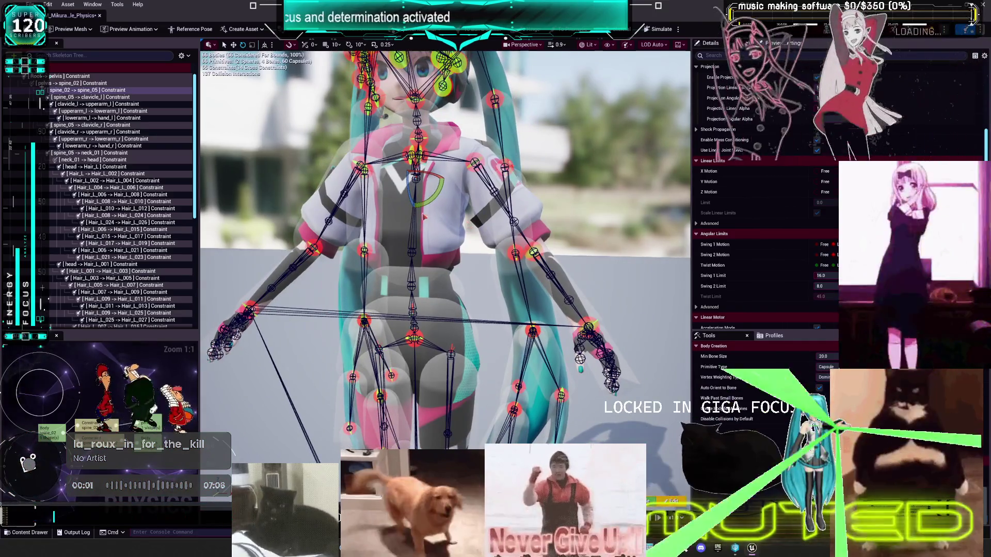
left_click(106, 98)
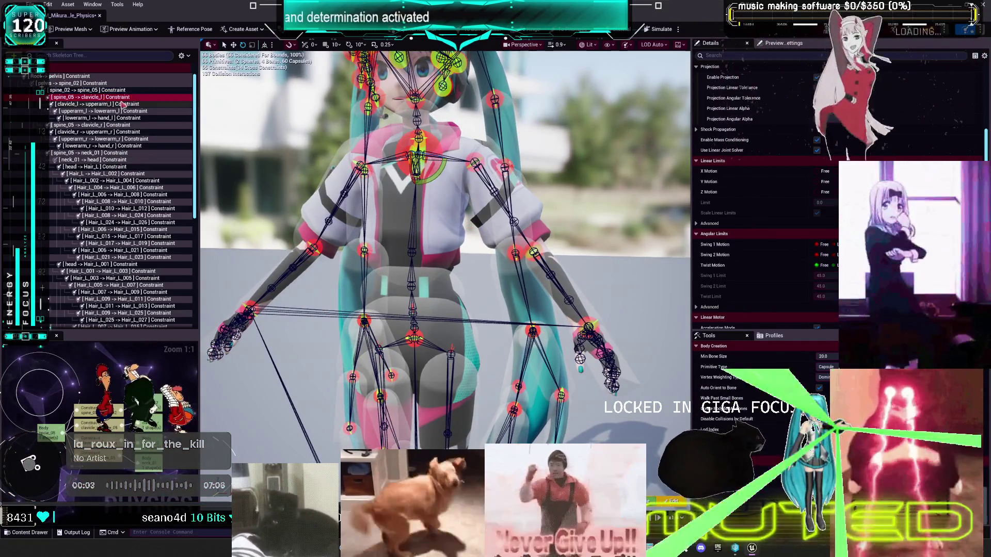
left_click(181, 56)
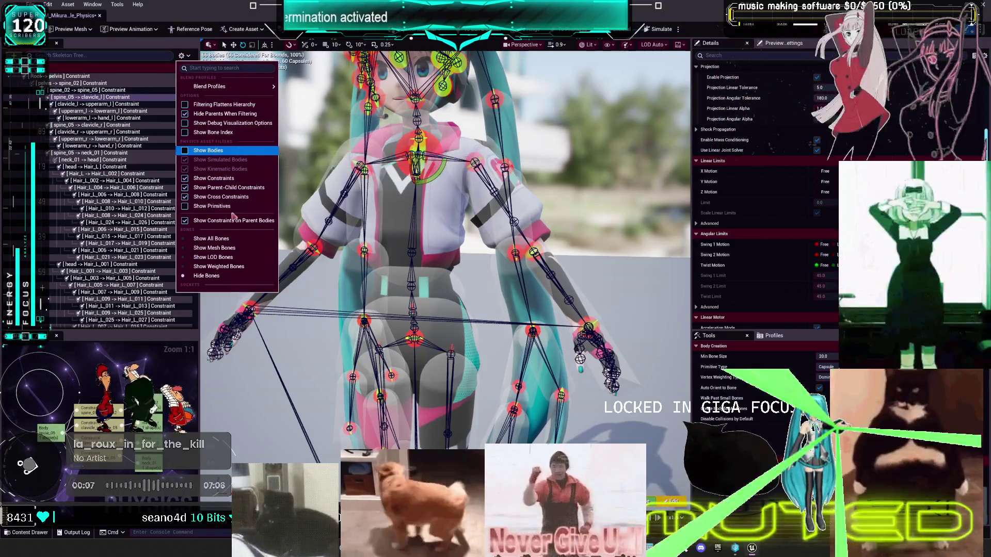
Step: Show all bones in the skeleton tree and select the spine_04 and spine_05 bones
left_click(222, 239)
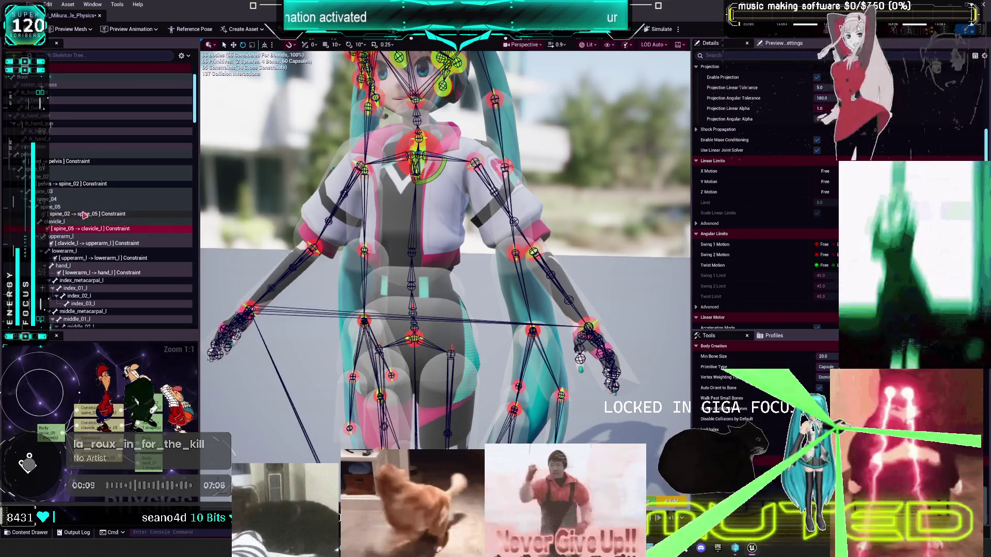
left_click(63, 201)
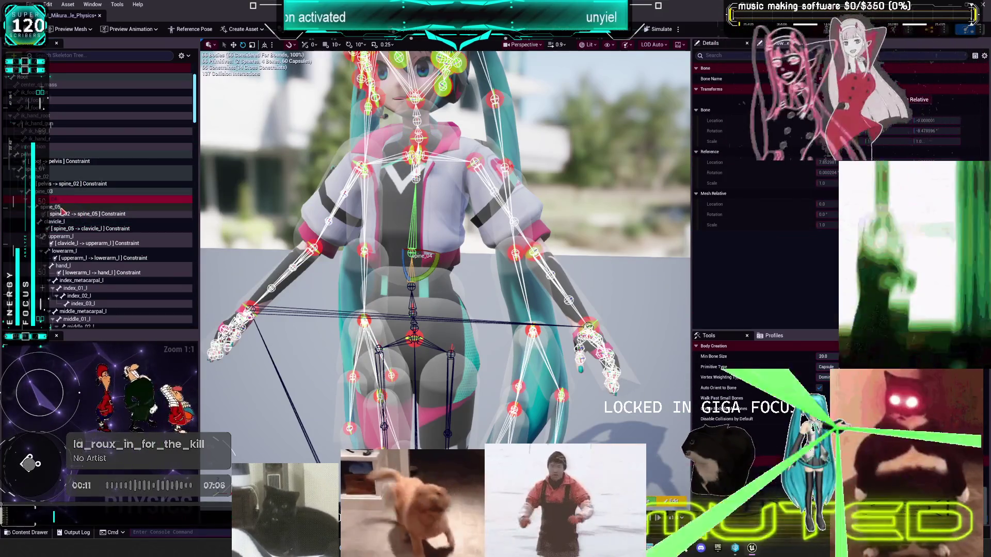
left_click(62, 207, "ctrl")
right_click(62, 209)
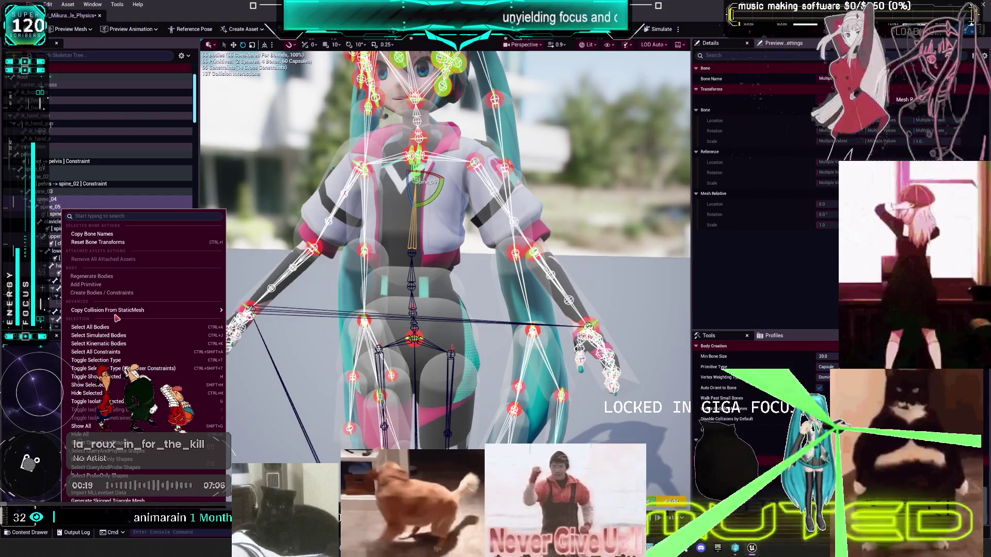
Step: Create a physics body for spine_04 and inspect the new spine_02 -> spine_04 constraint
left_click(115, 209)
left_click(56, 201)
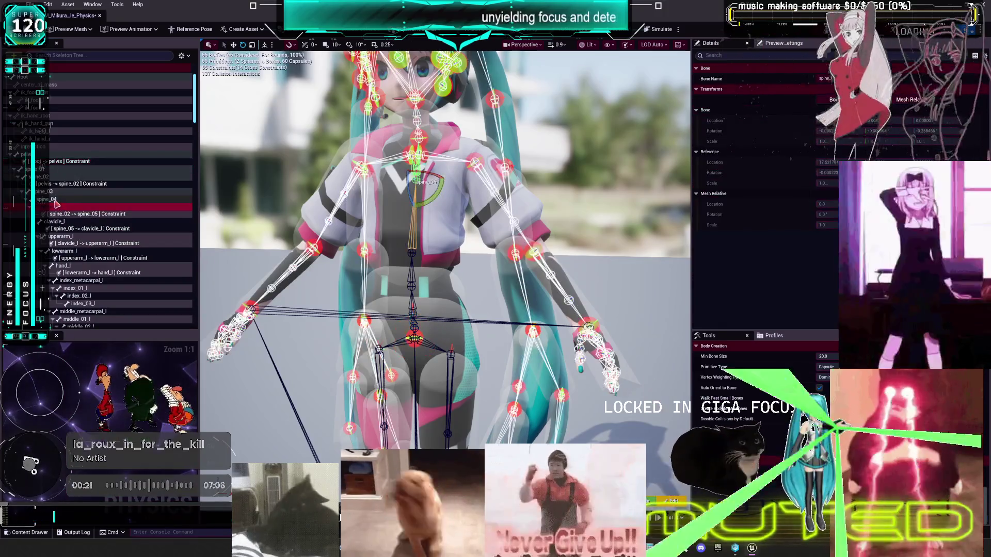
right_click(56, 202)
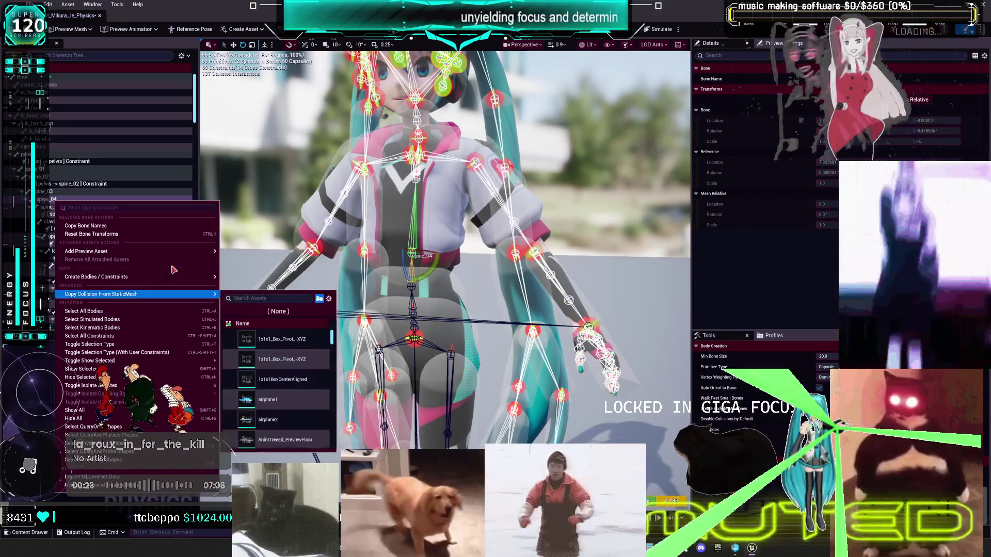
mouse_move(190, 282)
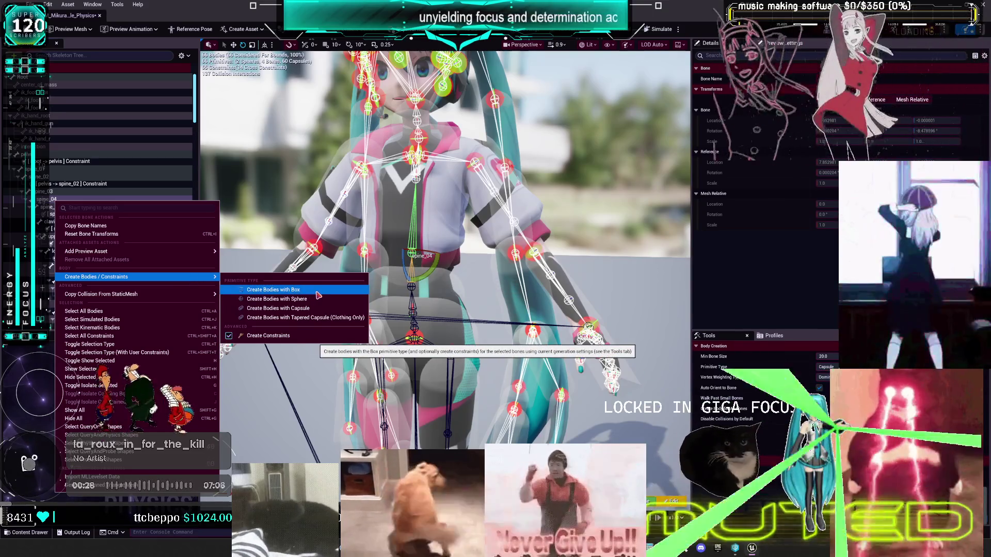
left_click(310, 308)
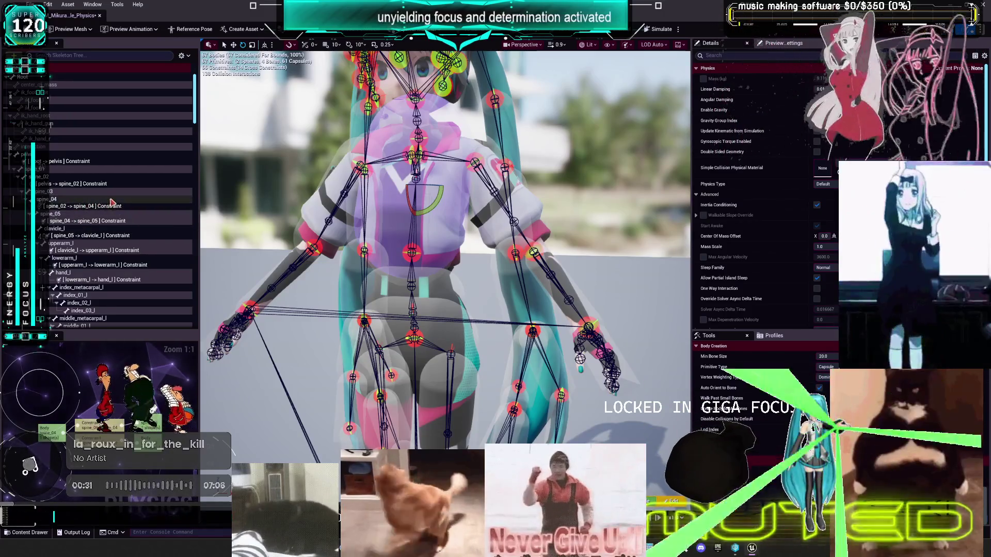
left_click(113, 209)
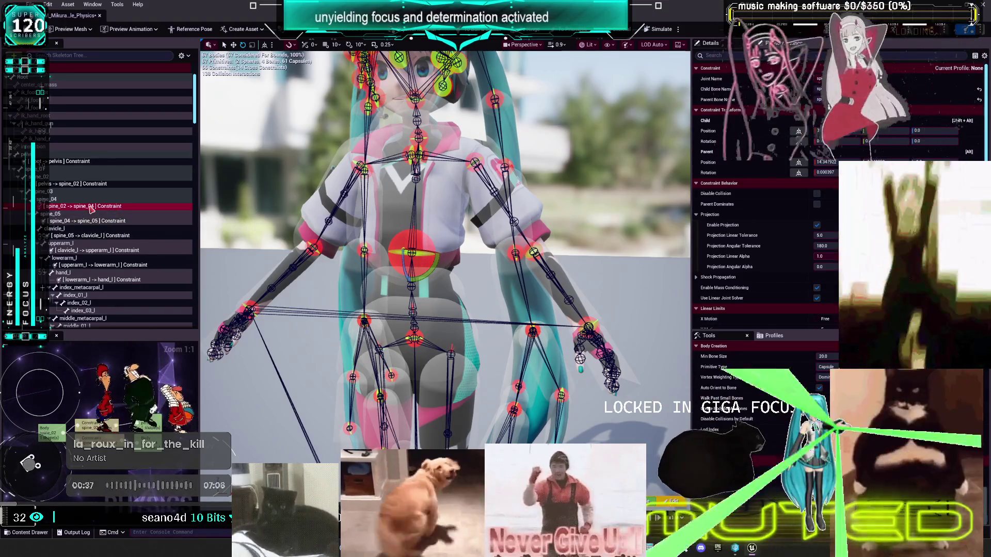
left_click(413, 217)
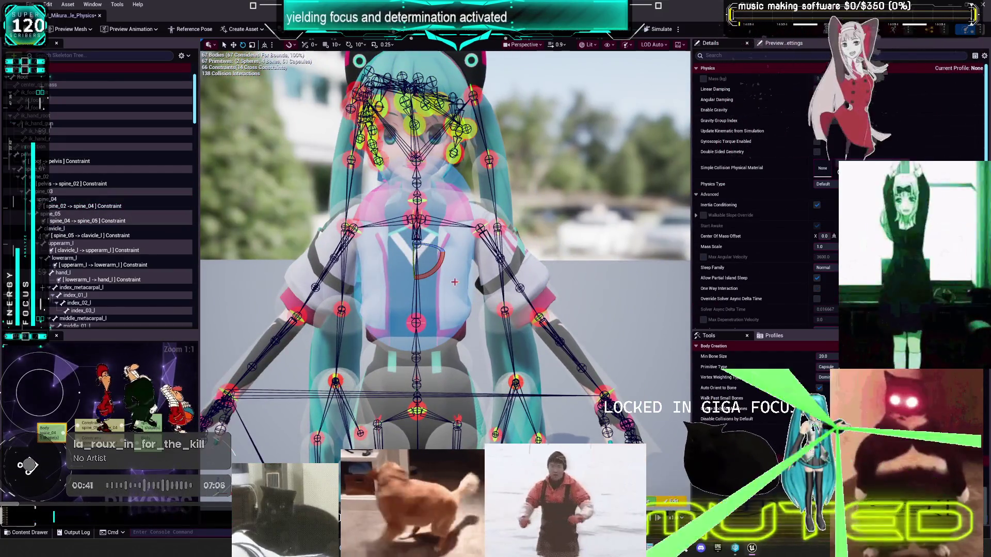
left_click(78, 236)
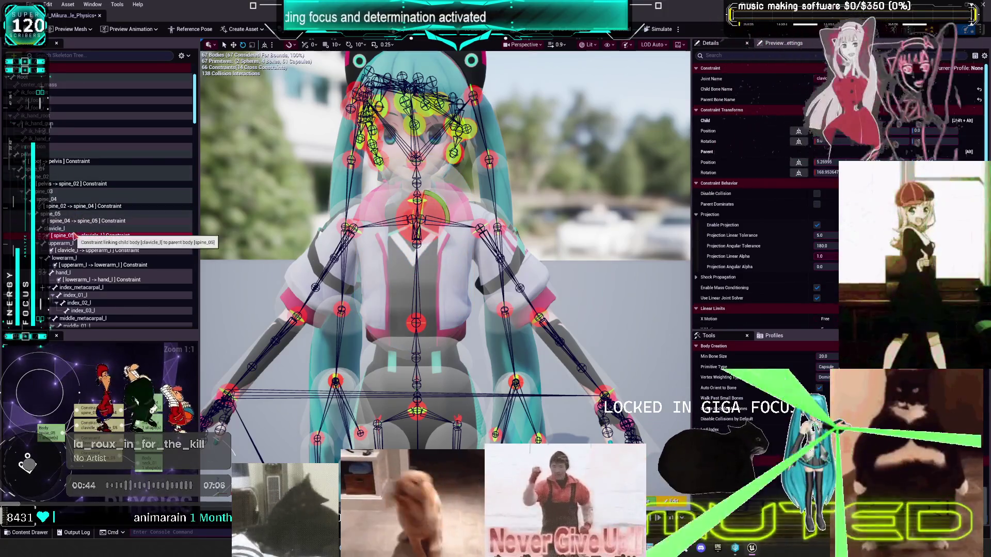
right_click(97, 238)
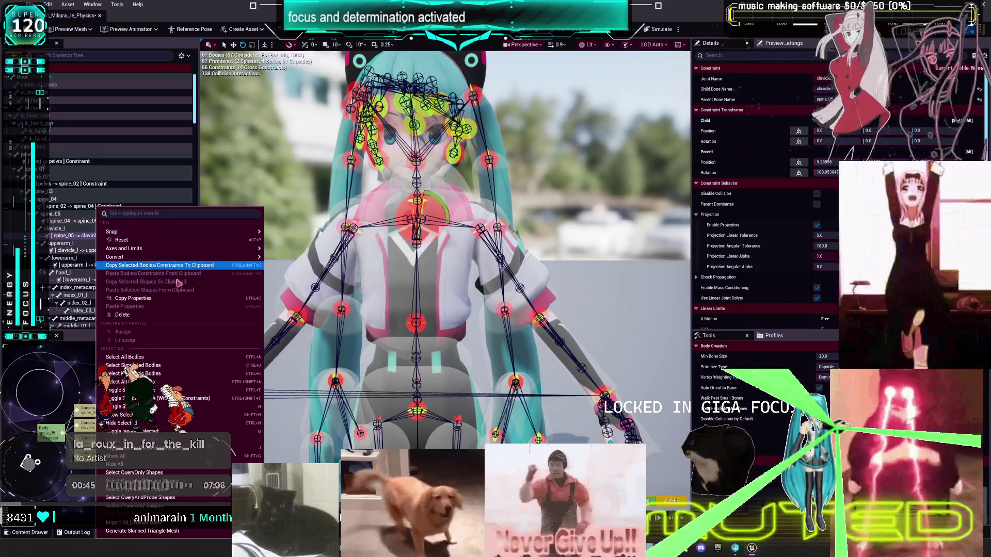
left_click(178, 320)
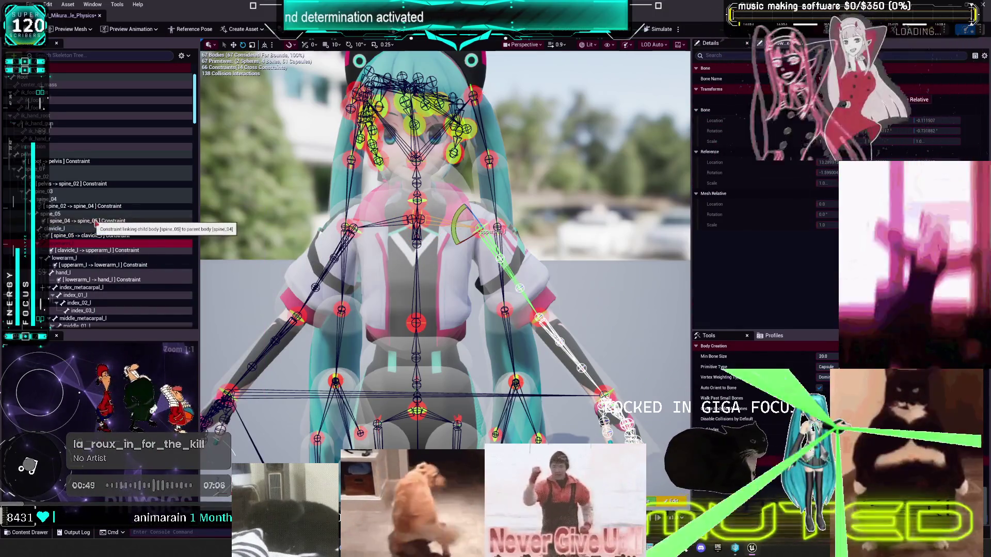
left_click(106, 222)
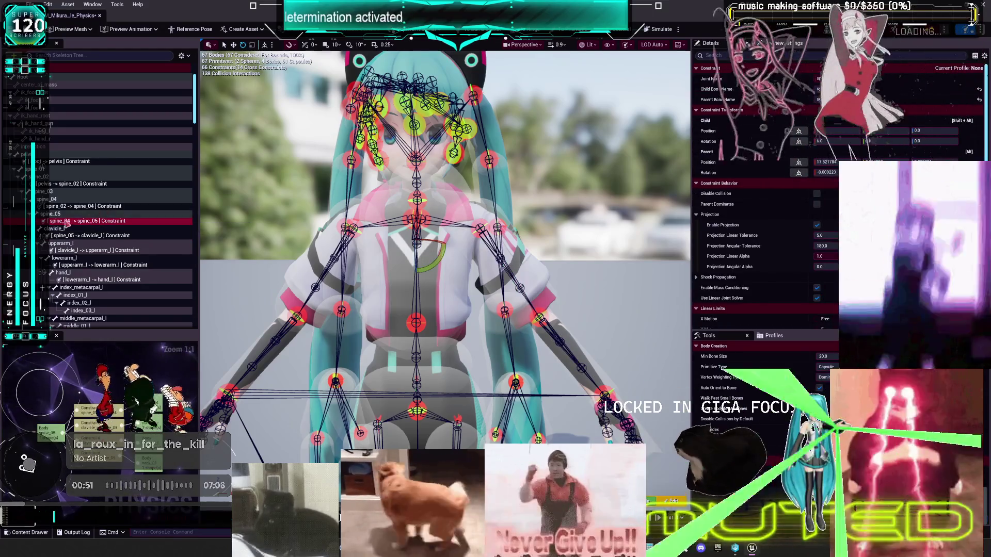
left_click(129, 214)
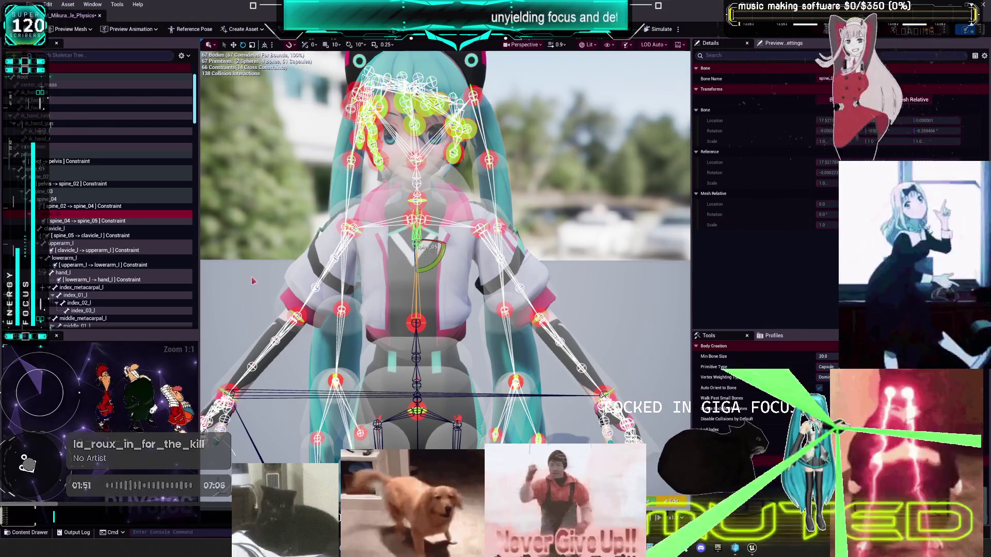
Step: Delete the spine_04 -> spine_05 constraint
left_click(63, 221)
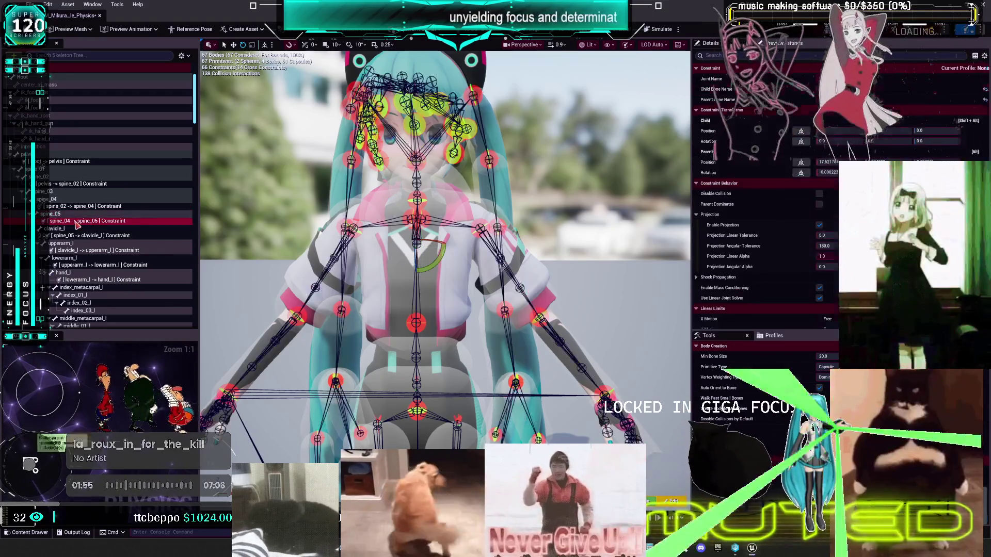
right_click(78, 224)
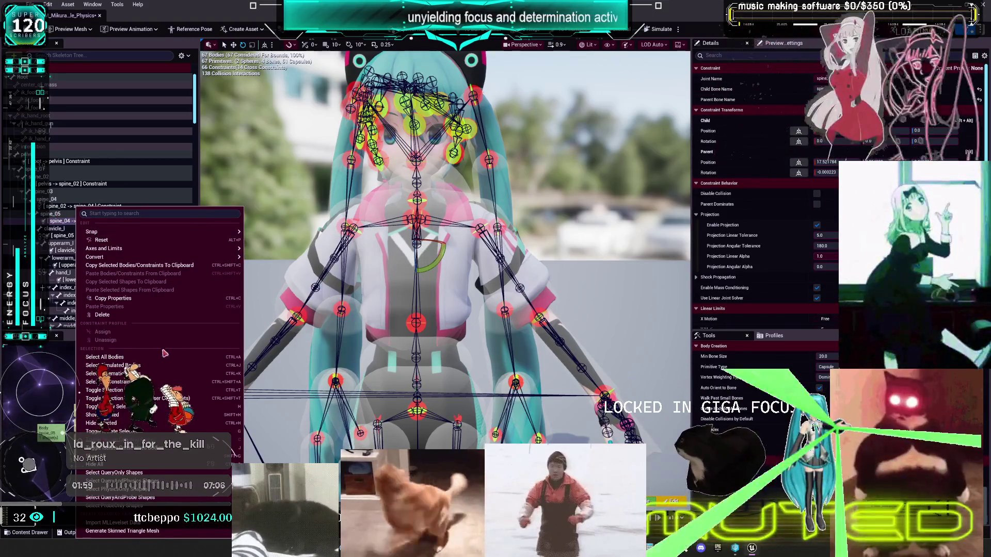
left_click(160, 314)
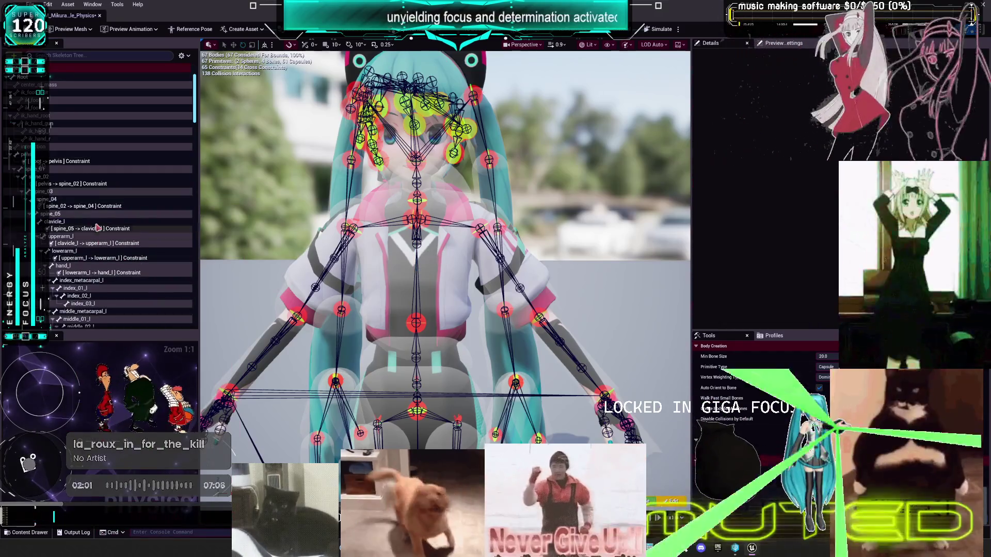
Step: Inspect the spine_05 -> clavicle_l constraint's actions and select the clavicle_l bone
left_click(100, 228)
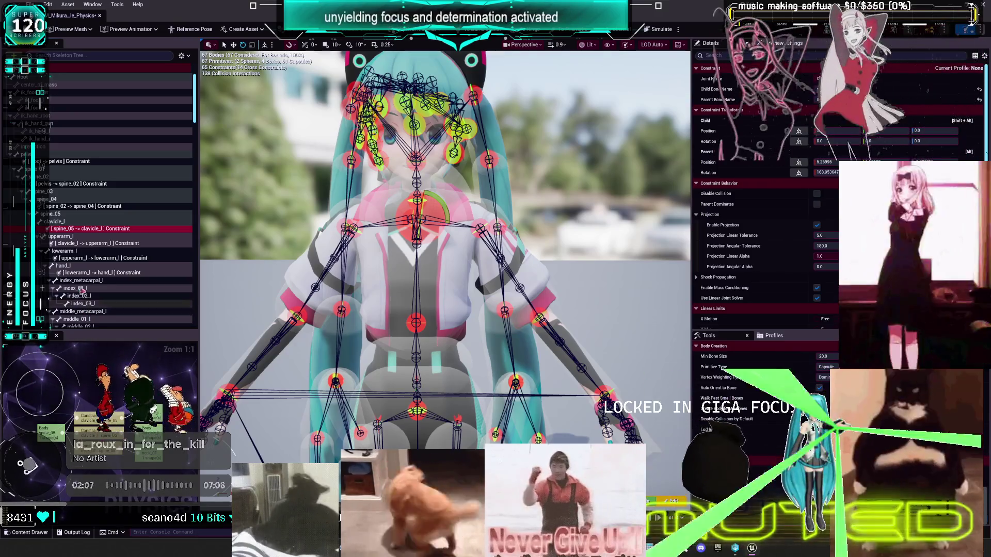
right_click(69, 228)
mouse_move(68, 233)
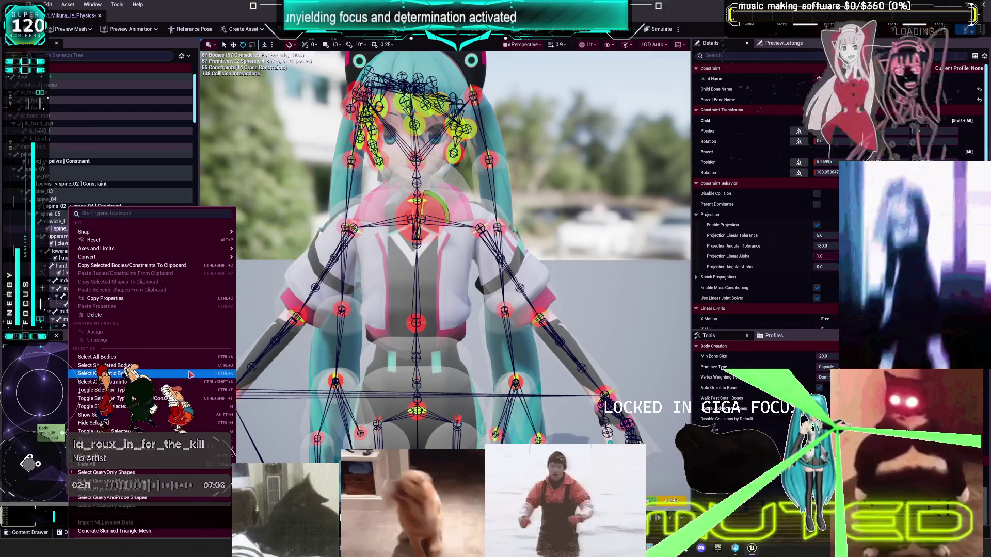
mouse_move(183, 258)
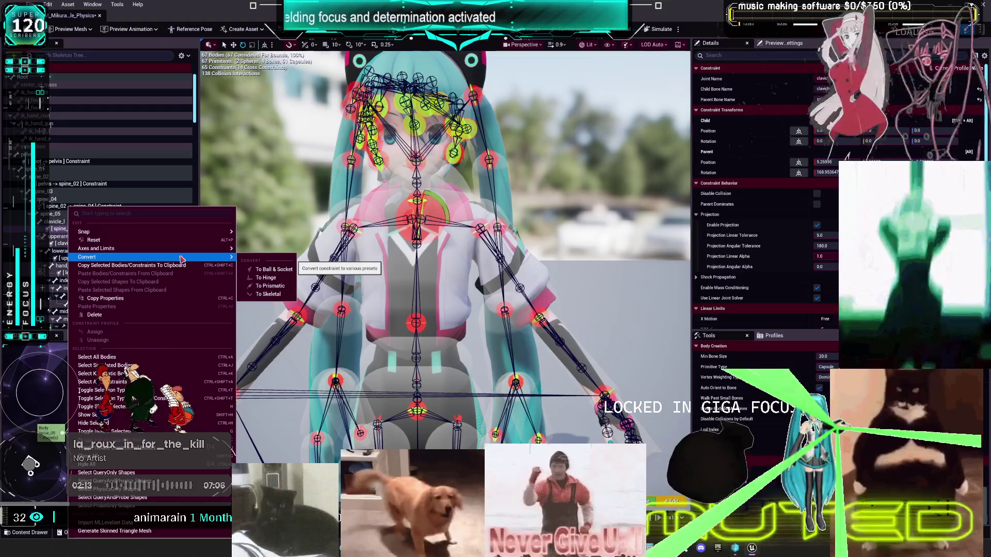
left_click(63, 222)
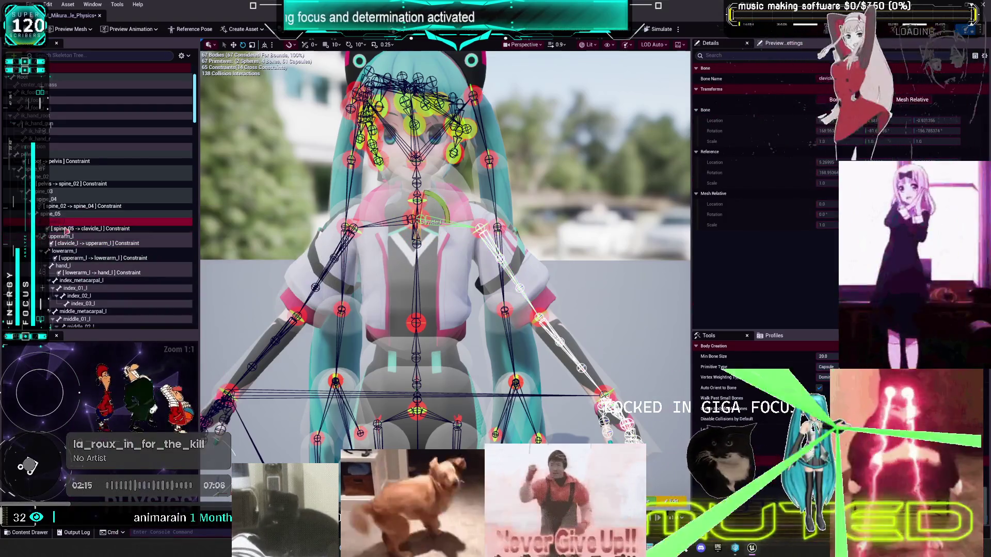
scroll(63, 229, "down", 5)
Step: Check the clavicle_r constraint's actions, select clavicle_r, and collapse the clavicle_l branch
right_click(109, 226)
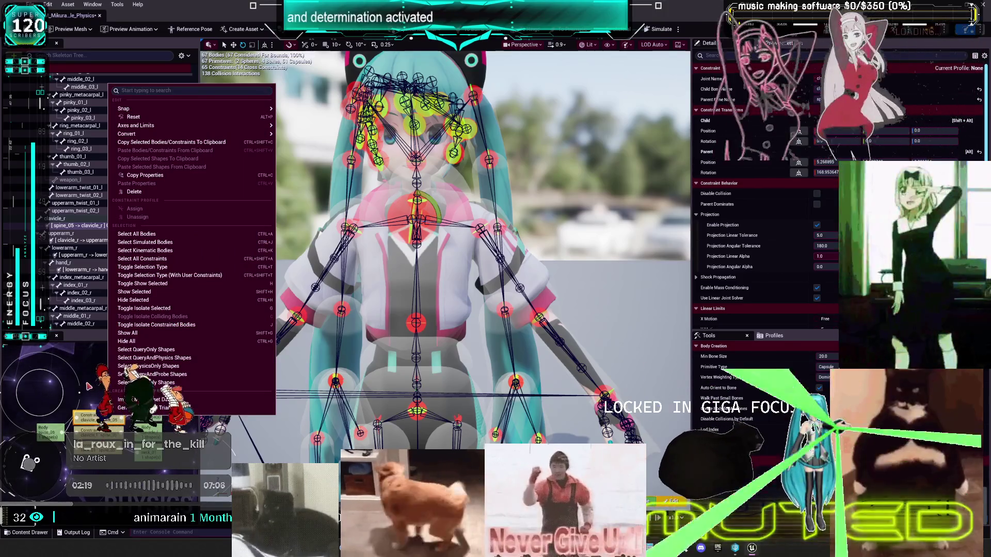
mouse_move(225, 108)
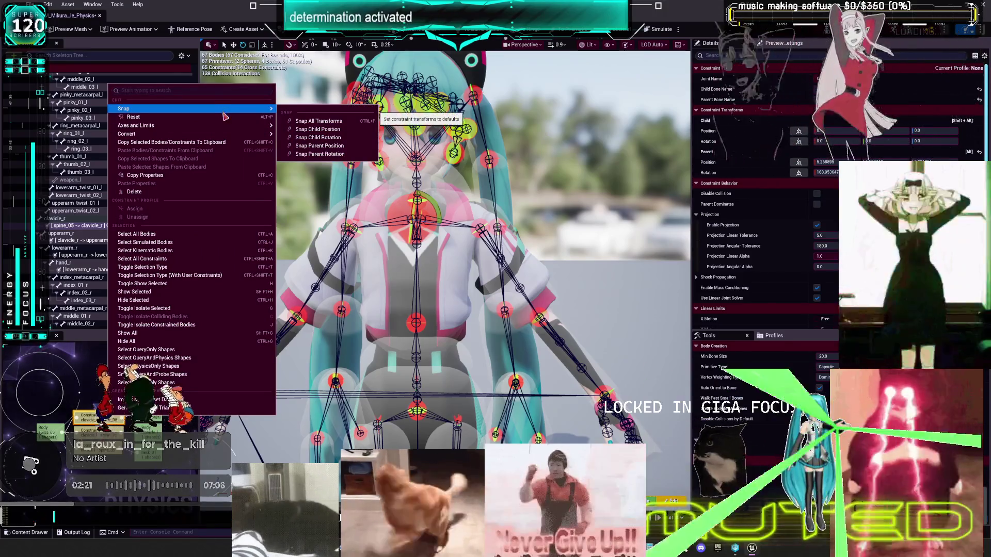
mouse_move(228, 126)
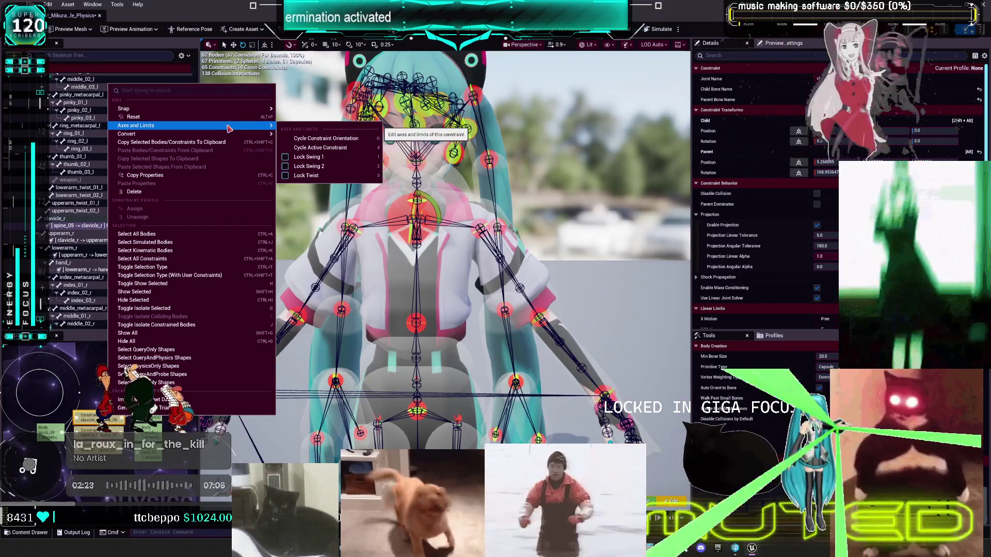
left_click(77, 219)
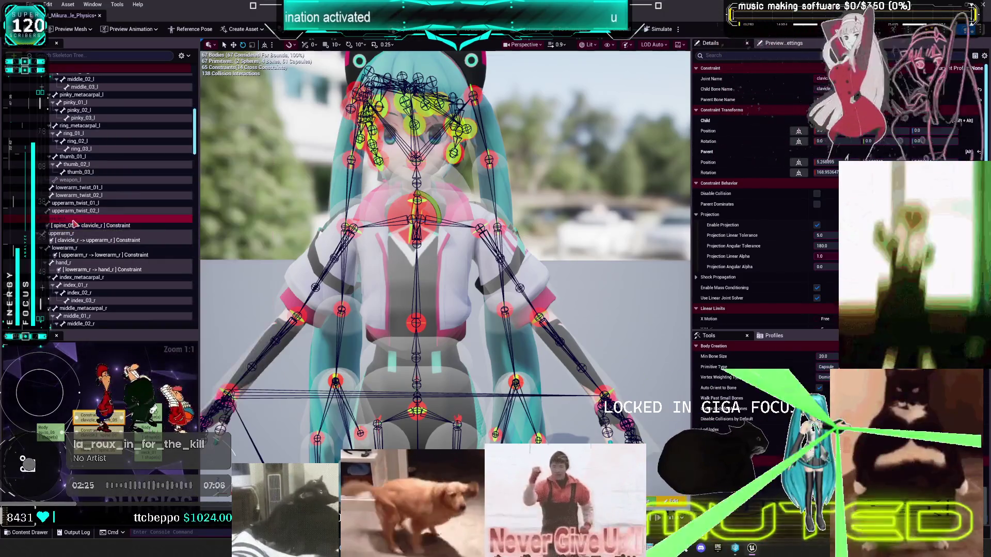
left_click(87, 219)
scroll(89, 230, "up", 5)
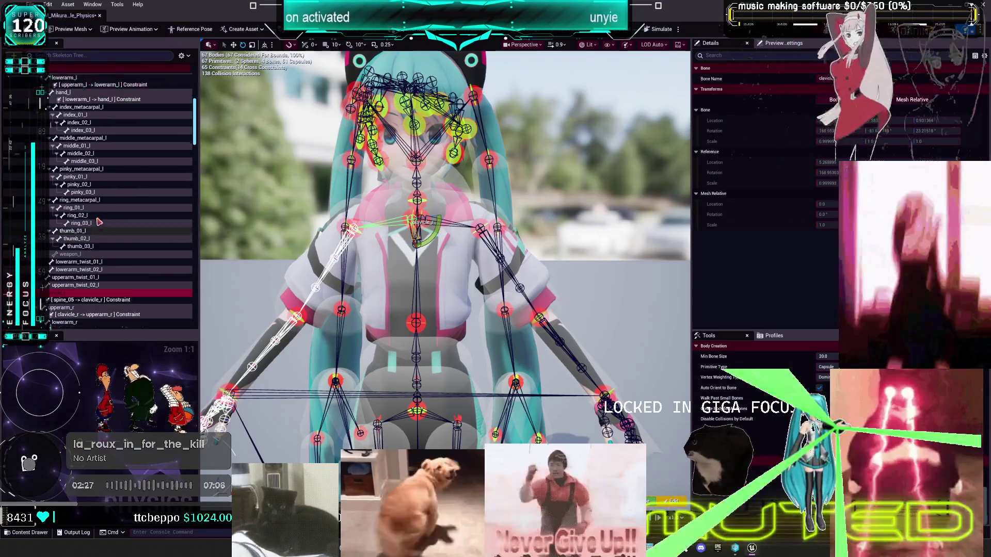
scroll(38, 137, "up", 5)
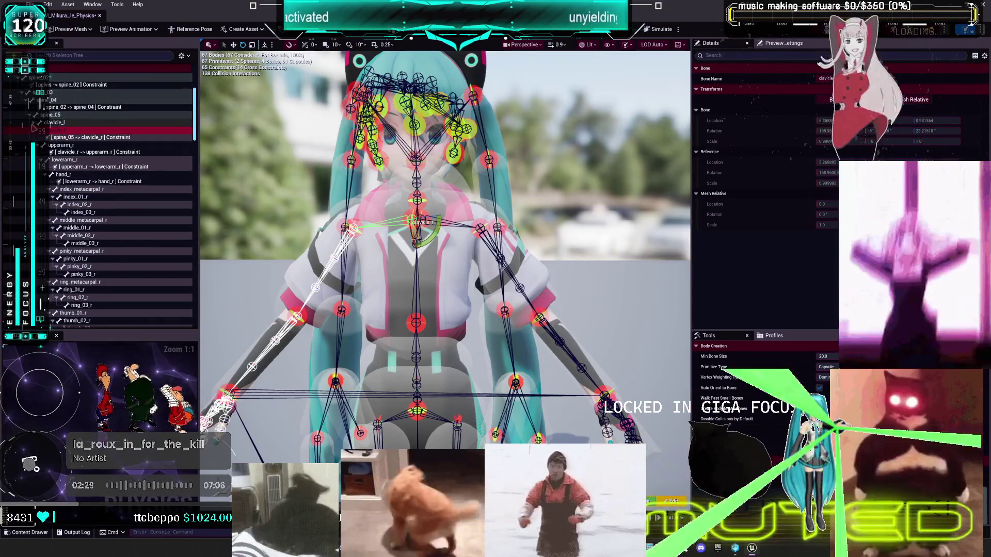
left_click(42, 130)
scroll(58, 135, "up", 3)
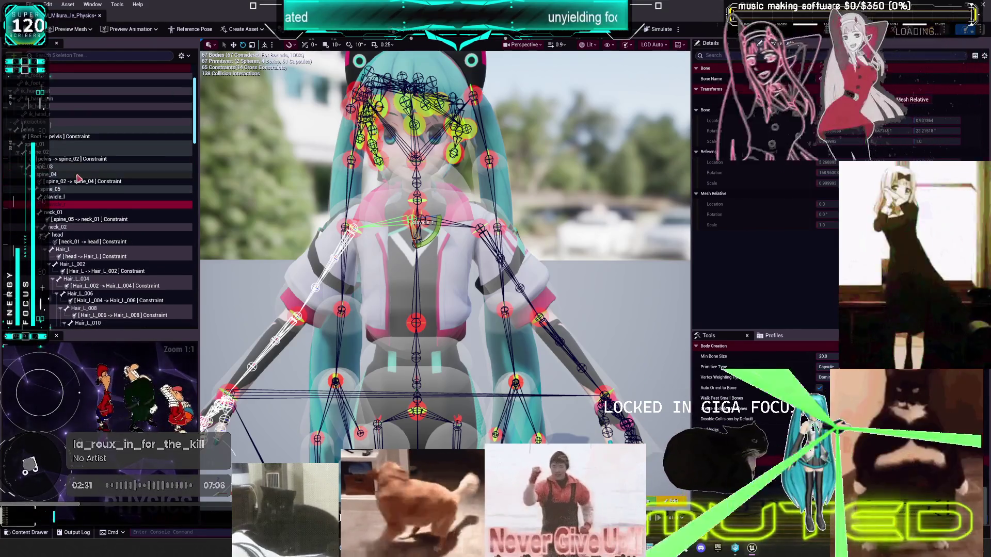
Step: Select the neck_01 and spine_04 bones and regenerate their bodies
left_click(67, 220)
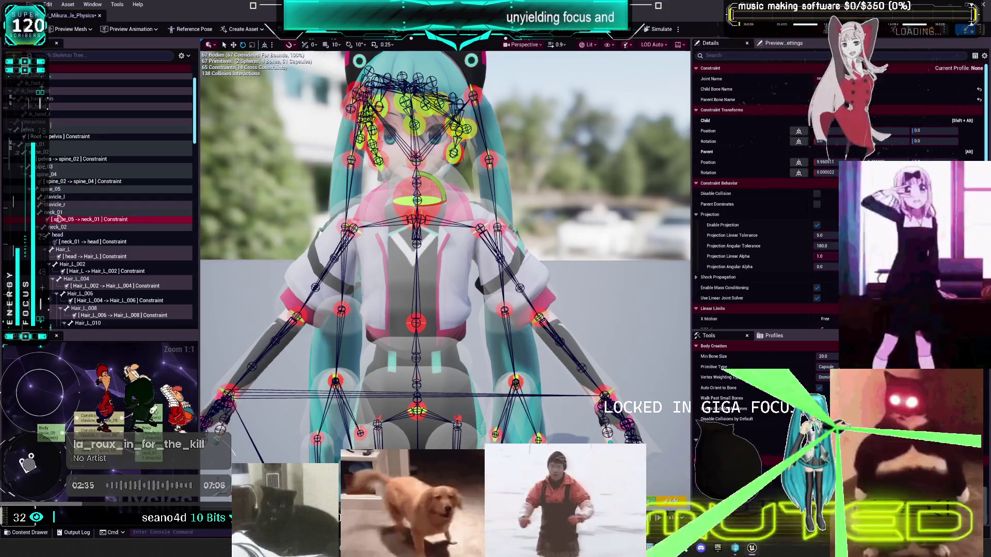
left_click(54, 212)
left_click(51, 175, "ctrl")
right_click(54, 177)
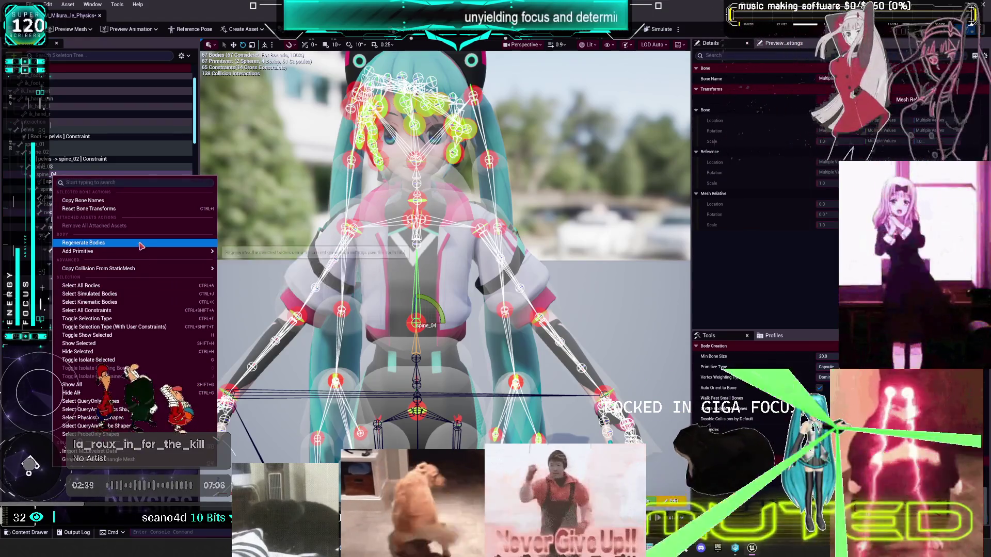
left_click(140, 247)
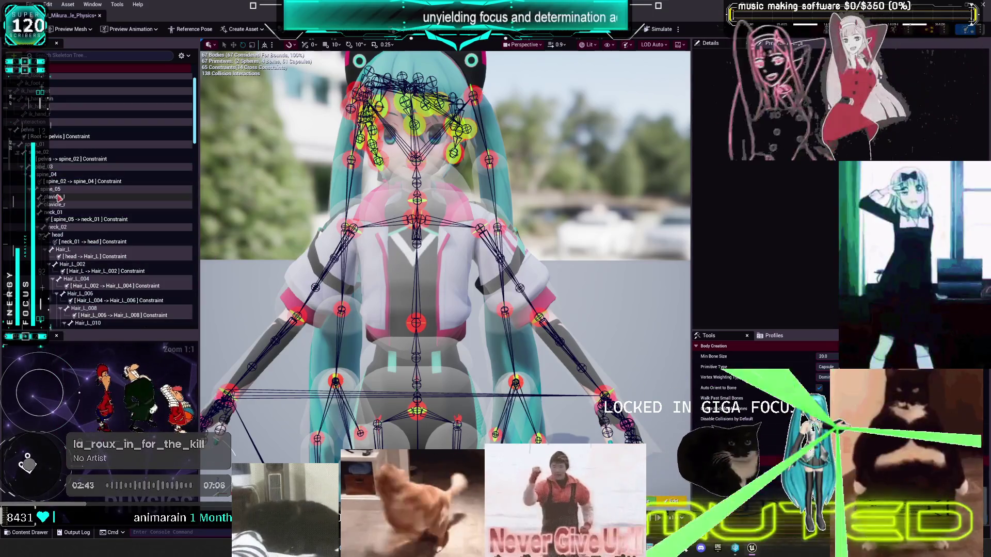
Step: Enable Show Bodies and Show Primitives in the skeleton tree options
left_click(69, 181)
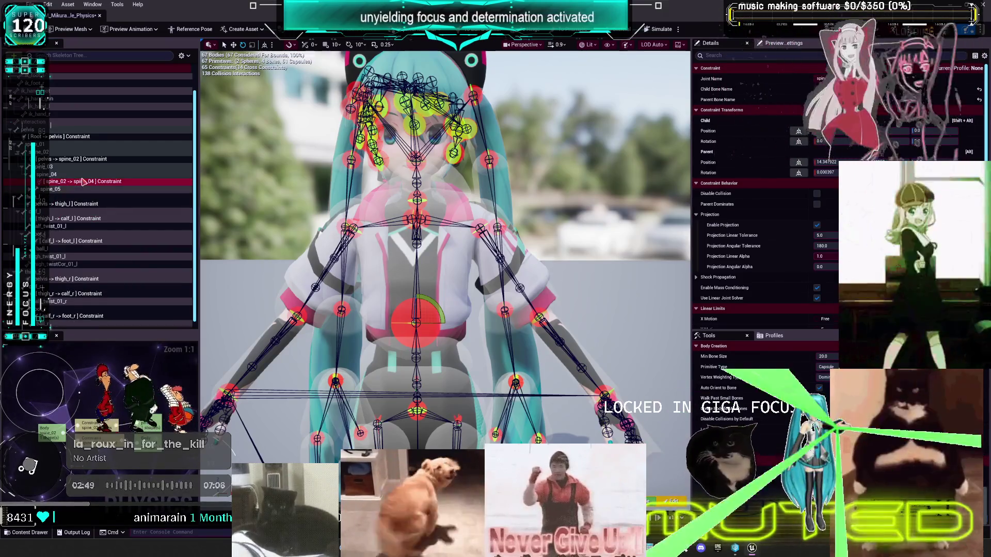
right_click(54, 190)
left_click(181, 56)
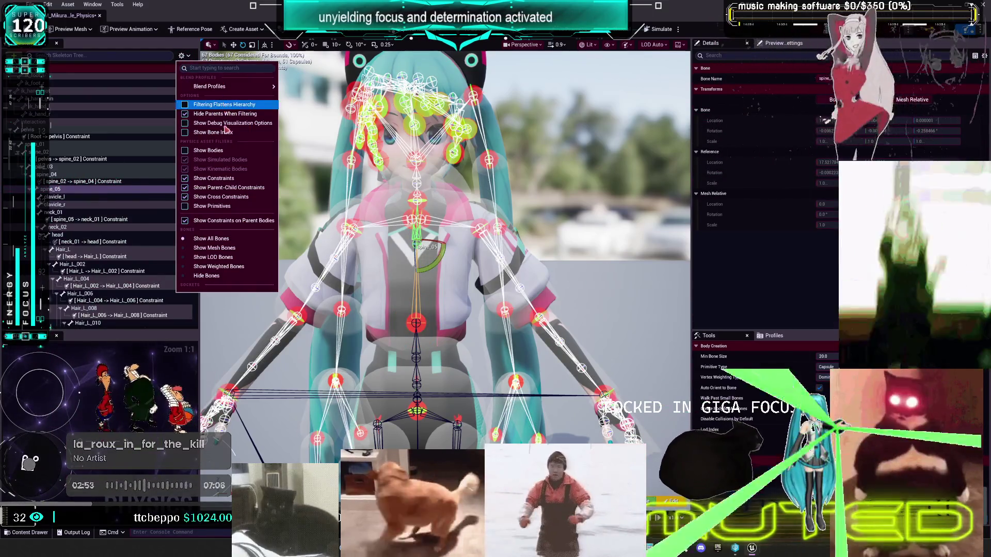
left_click(228, 153)
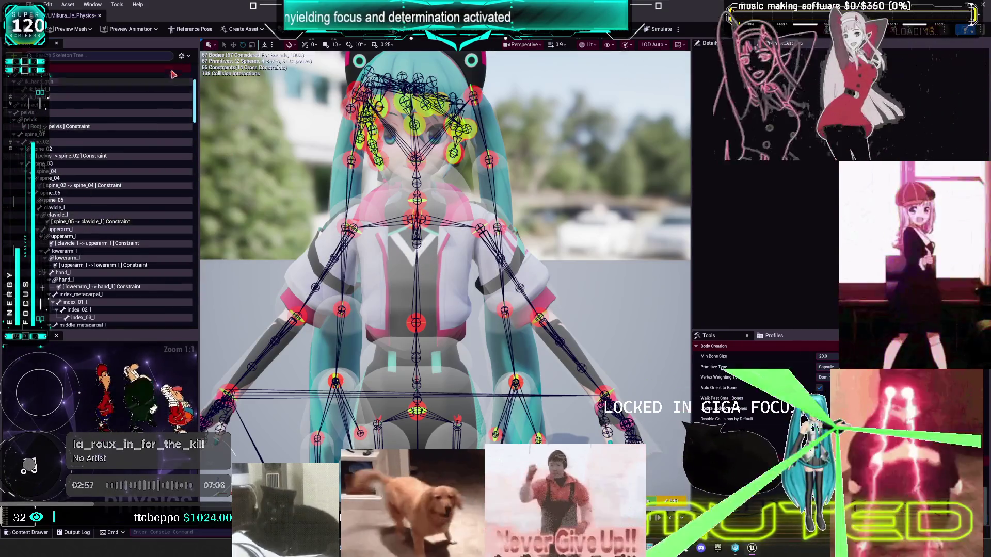
left_click(181, 55)
left_click(222, 206)
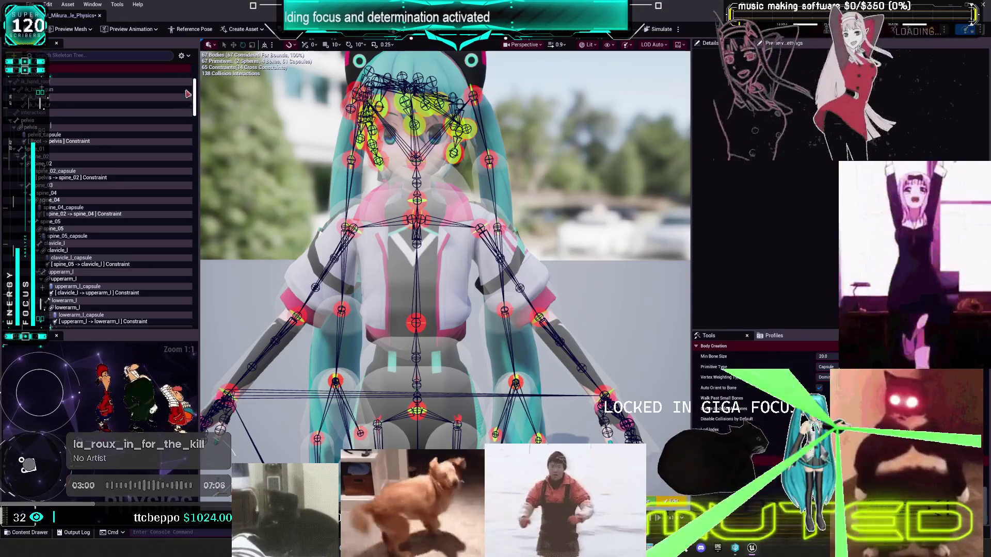
Step: Delete the spine_05 body, select the spine_04 capsule, and start the physics simulation
left_click(86, 237)
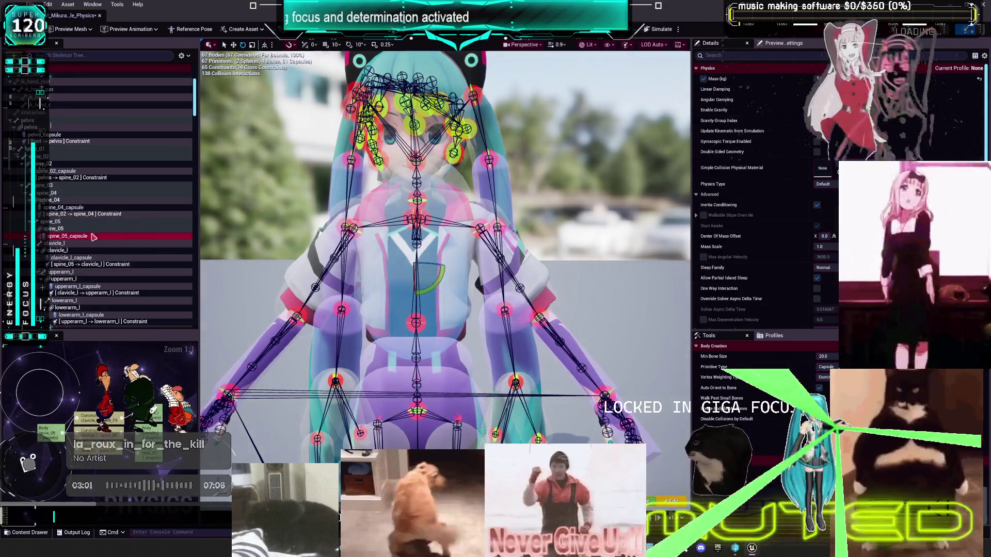
key("Delete")
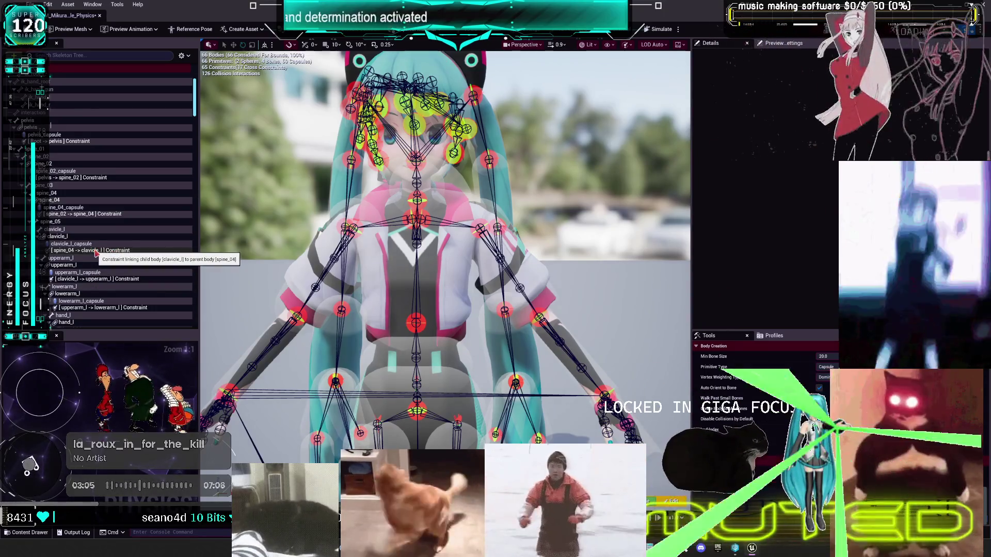
left_click(67, 207)
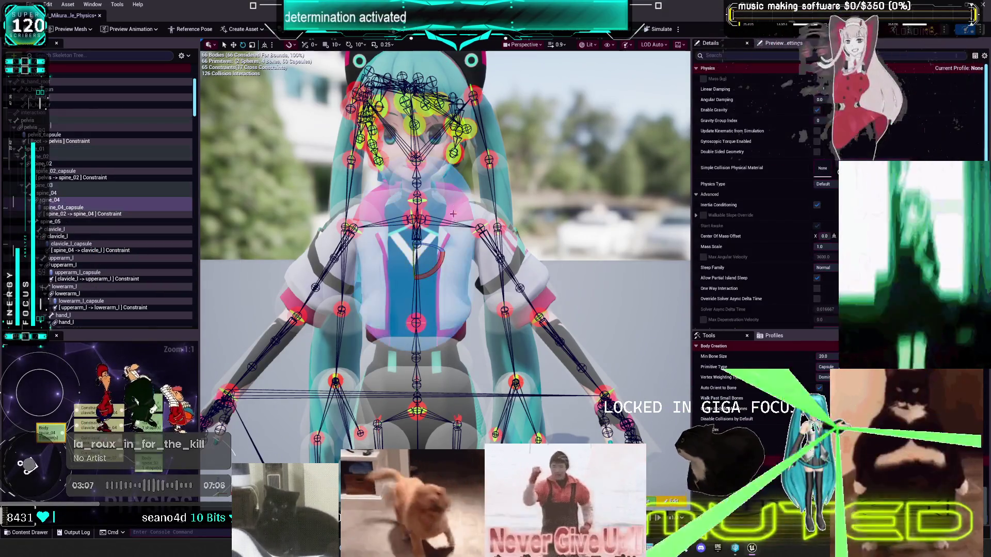
left_click(660, 29)
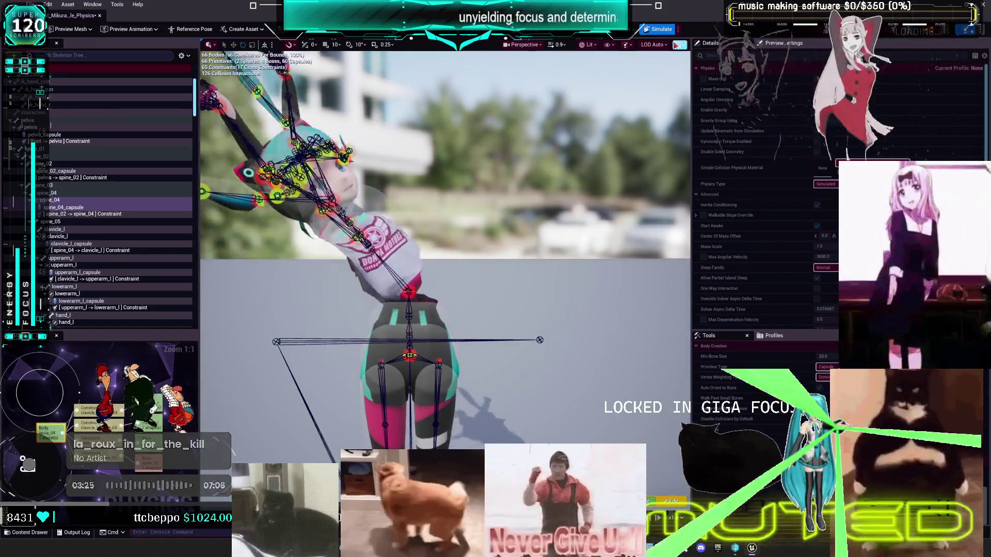
Step: Stop the simulation and review the spine_04 body and spine_02 -> spine_04 constraint
left_click(659, 29)
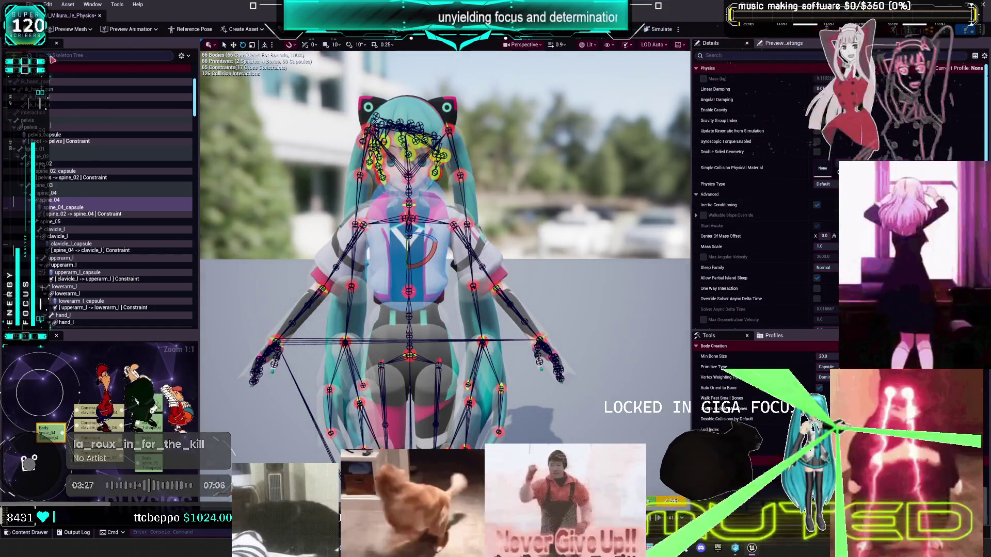
left_click(78, 200)
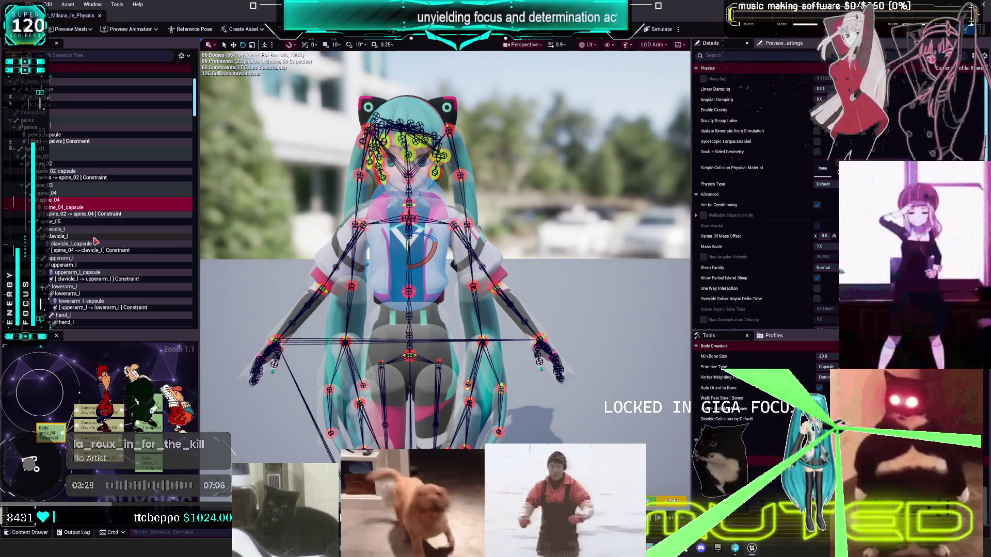
left_click(73, 214)
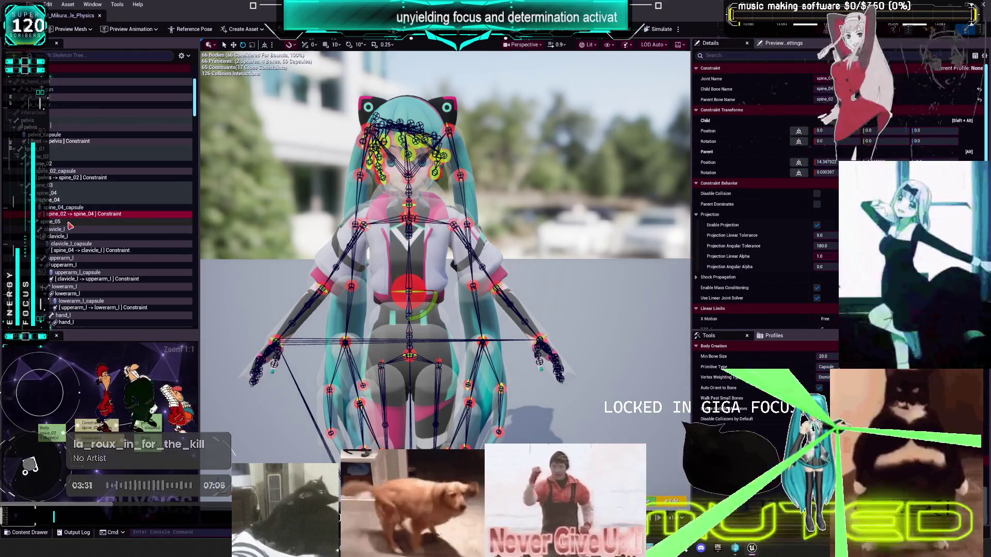
left_click(75, 207)
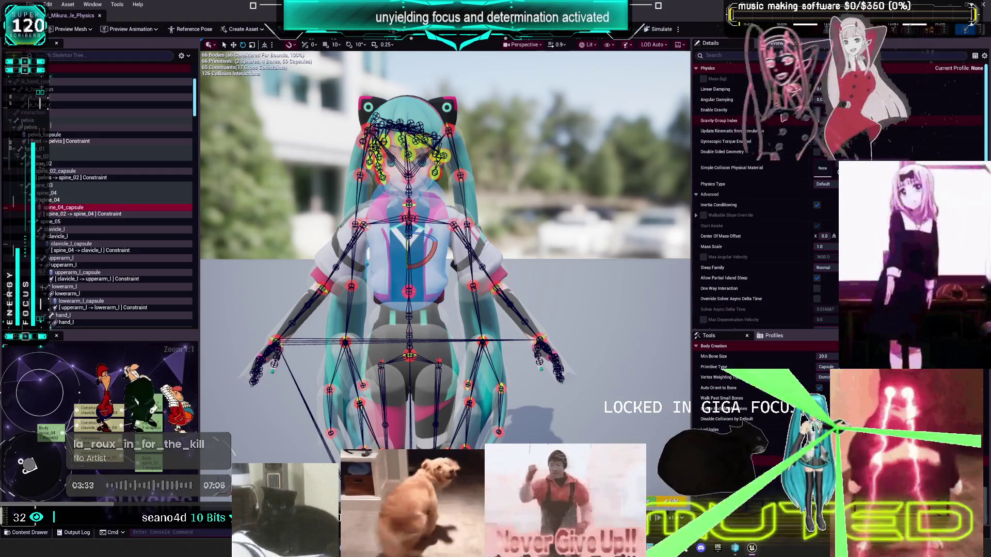
left_click(704, 79)
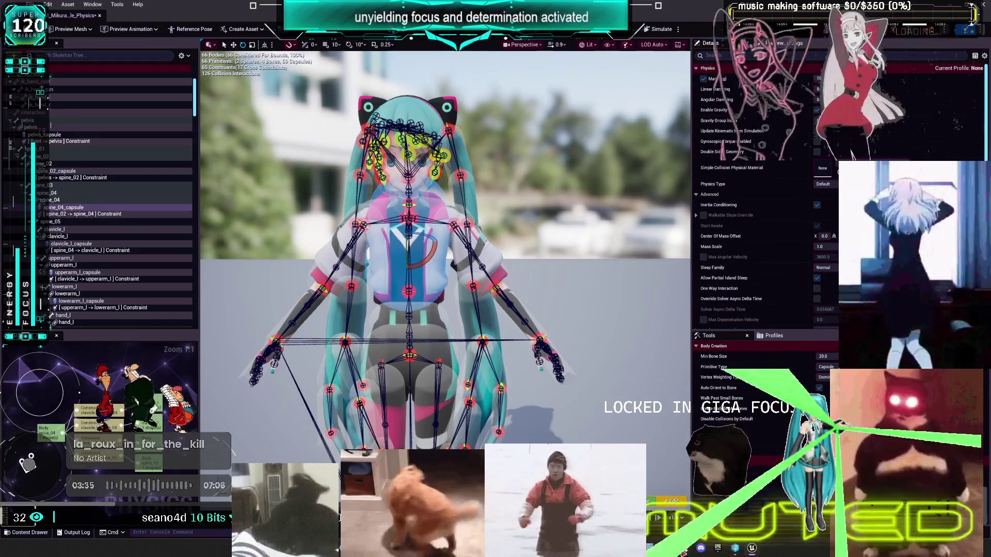
Step: In the Obsidian TO DO CHART, rename the spine05 card to spine04, then return to Unreal
key("alt+Tab")
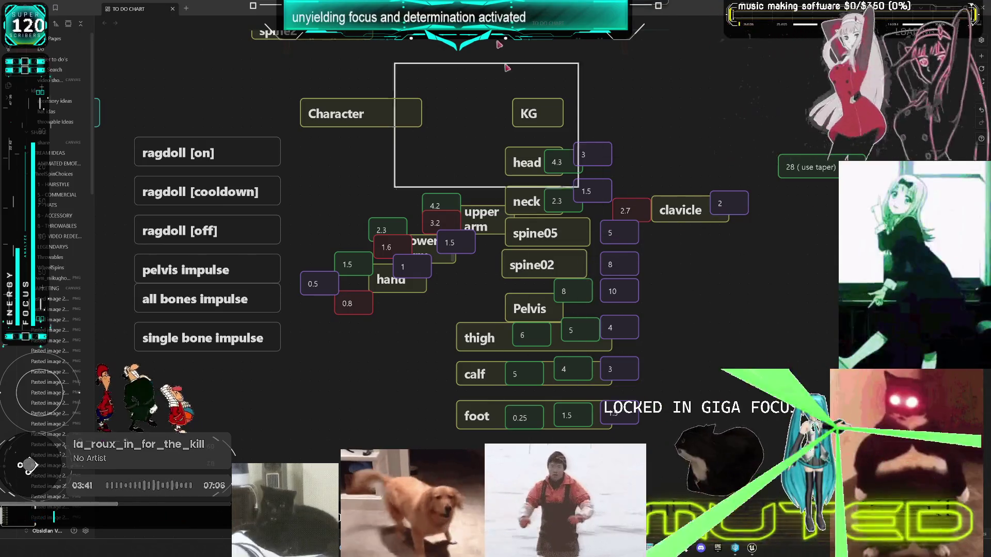
left_click(557, 234)
left_click(563, 234)
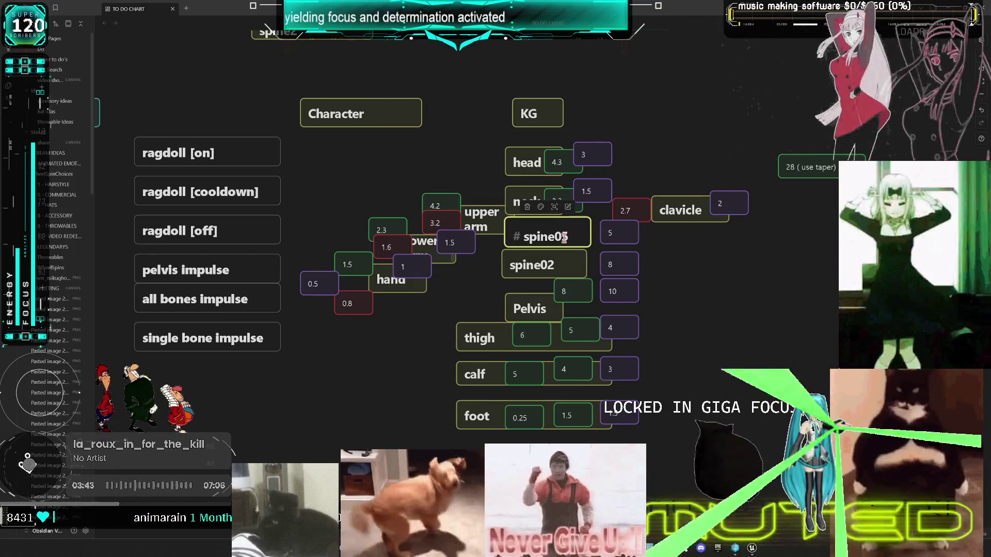
left_click(719, 299)
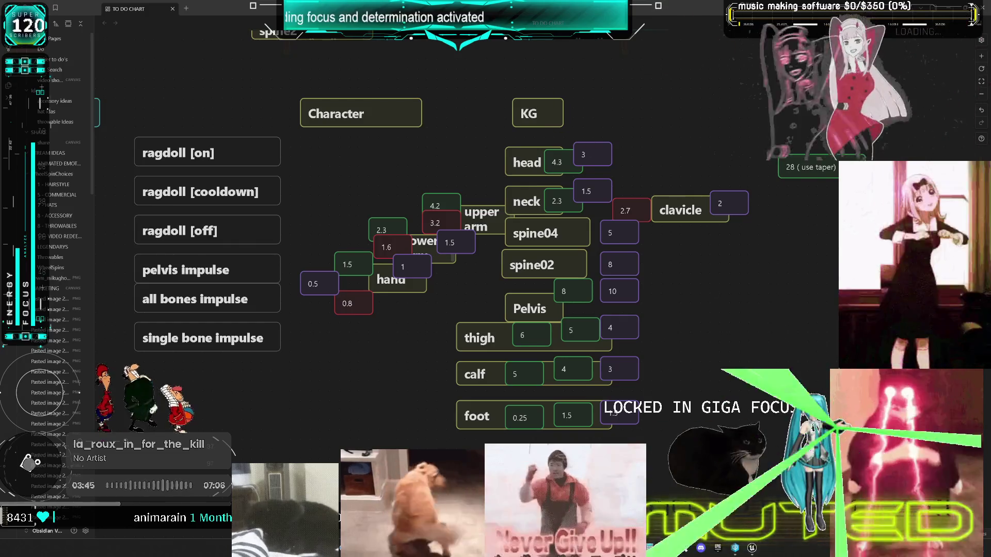
key("alt+Tab")
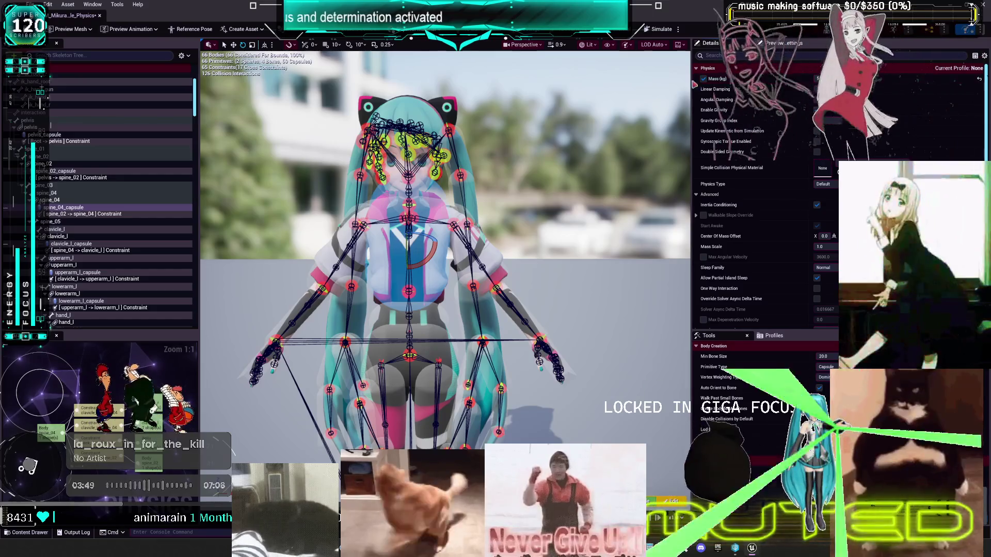
Step: Set the spine_04 capsule's Center and Rotation to 0, keeping radius 13.01 and length 18.42
left_click_drag(444, 248, 408, 222)
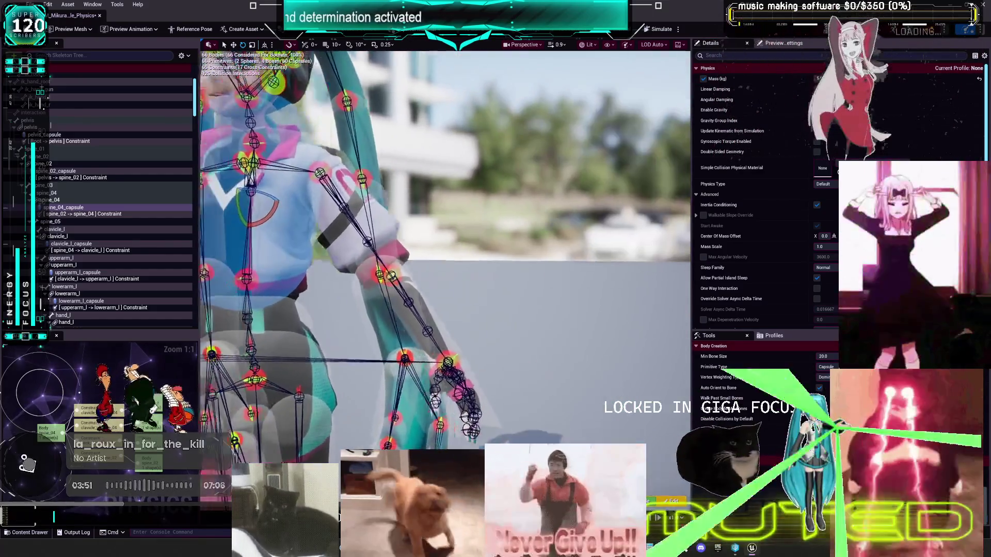
key("f")
scroll(736, 242, "down", 10)
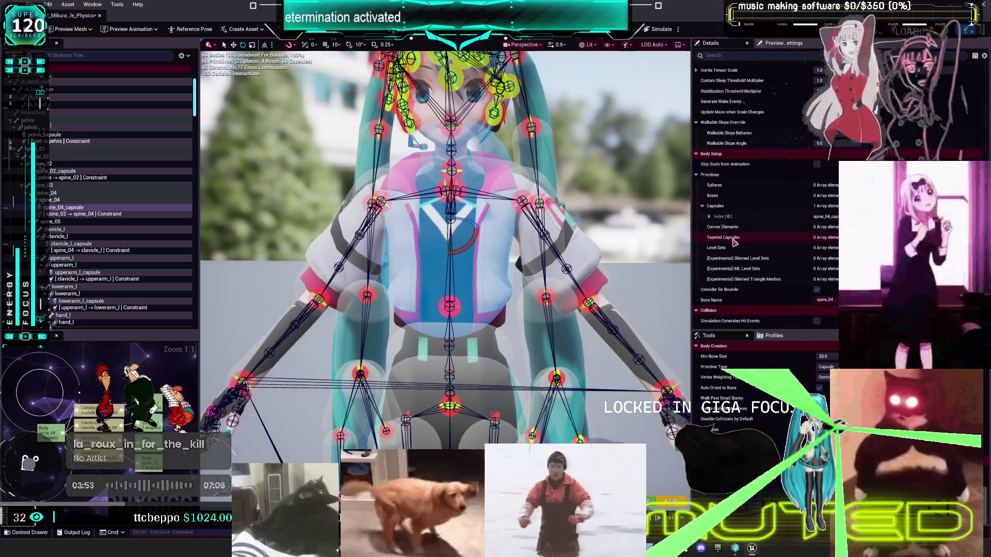
left_click(710, 217)
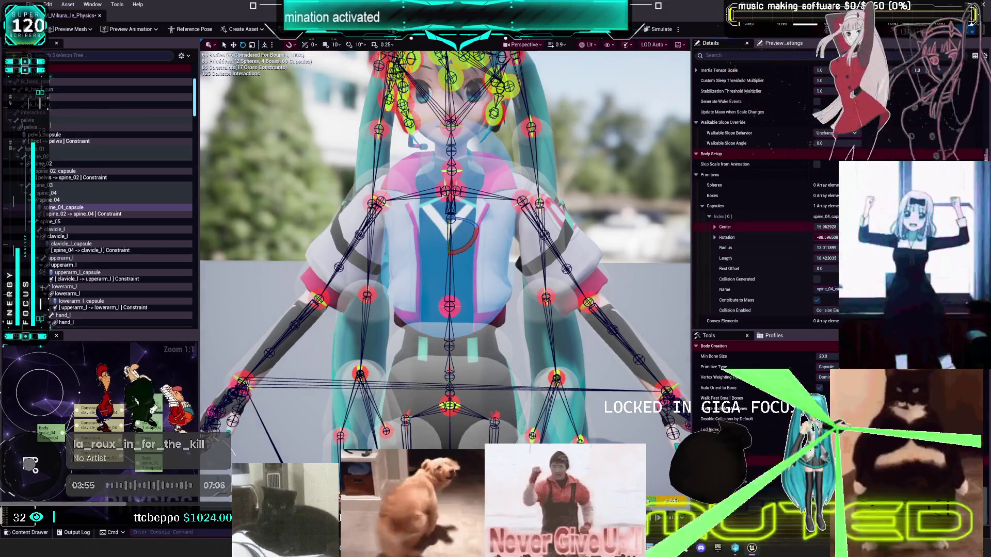
type("0")
key("Return")
type("0")
key("Return")
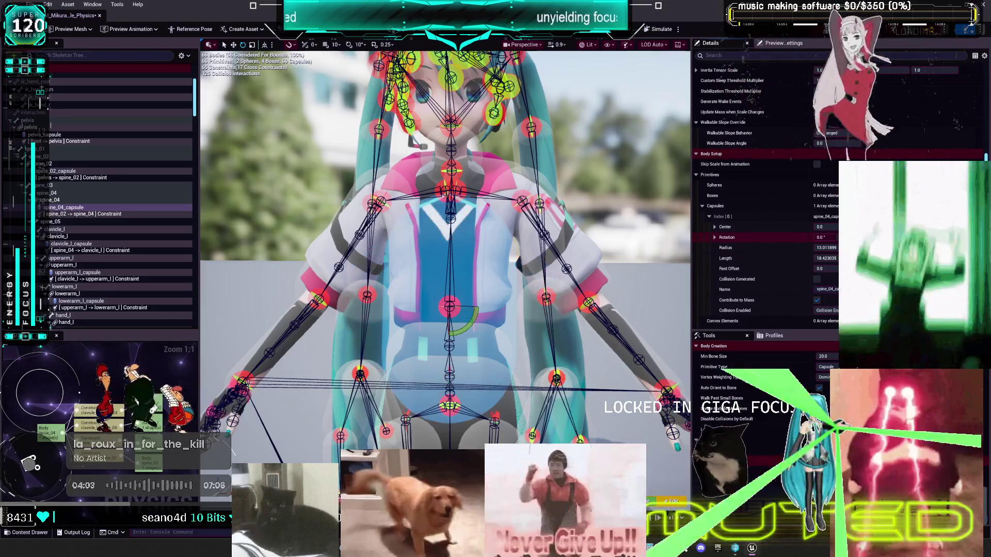
left_click_drag(468, 327, 468, 328)
left_click(449, 324)
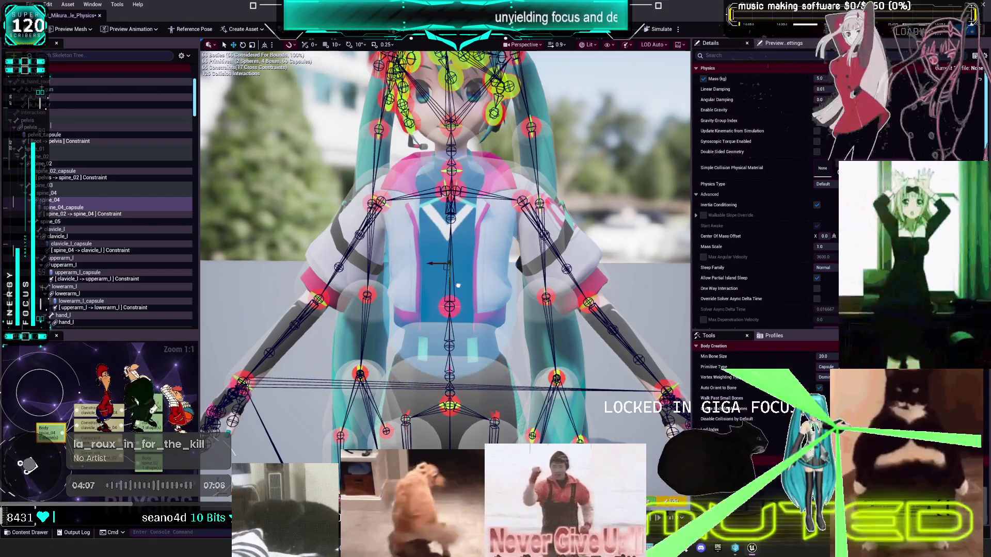
key("e")
key("w")
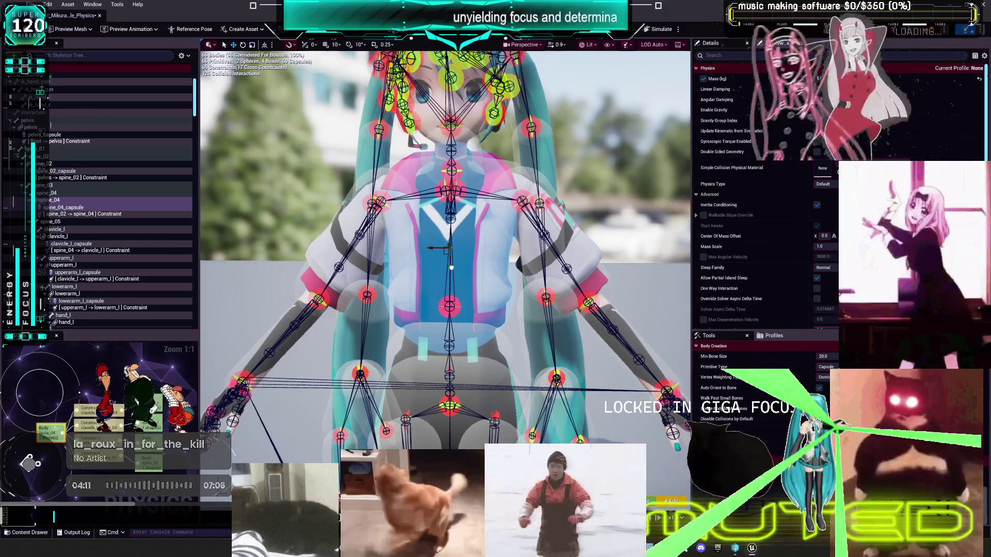
key("r")
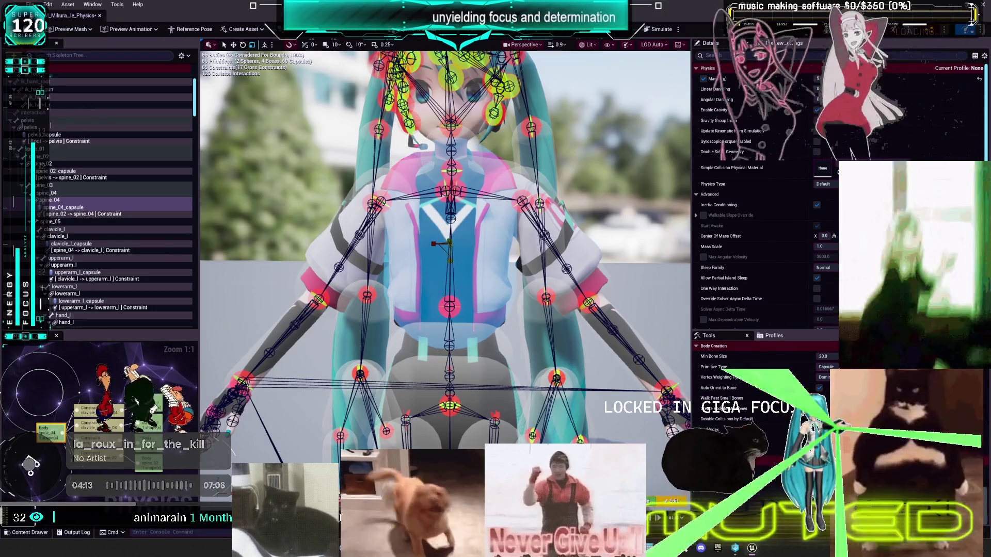
key("w")
key("ctrl+a")
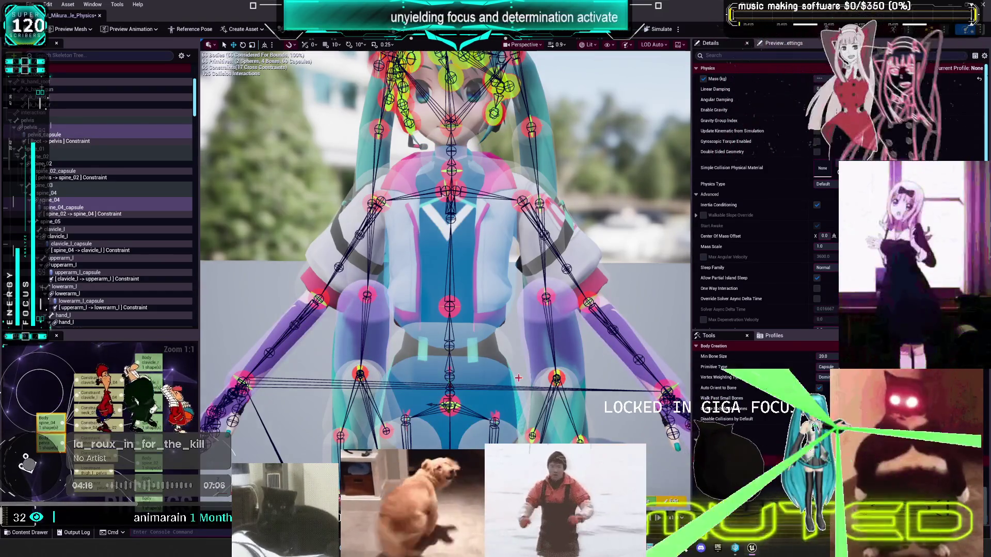
left_click(507, 289)
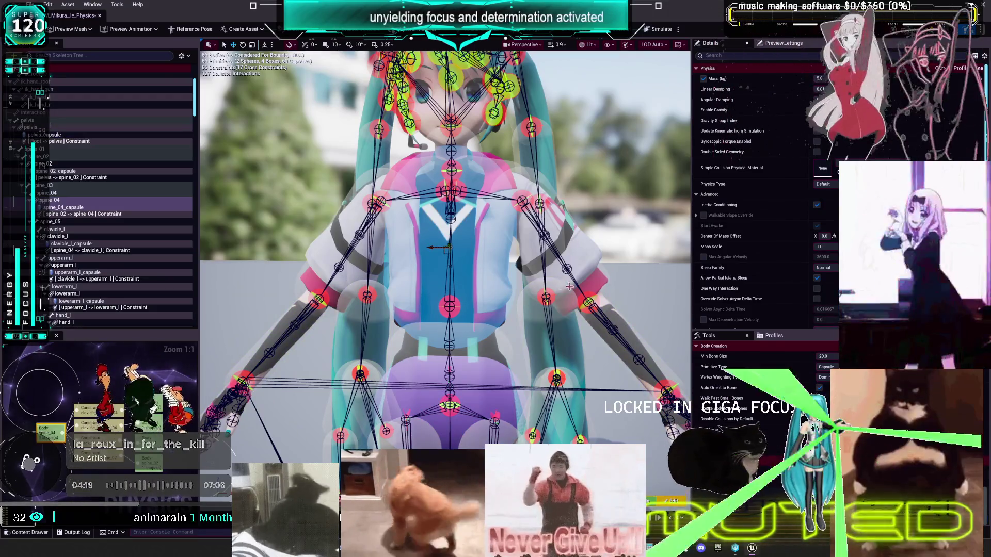
left_click(630, 324)
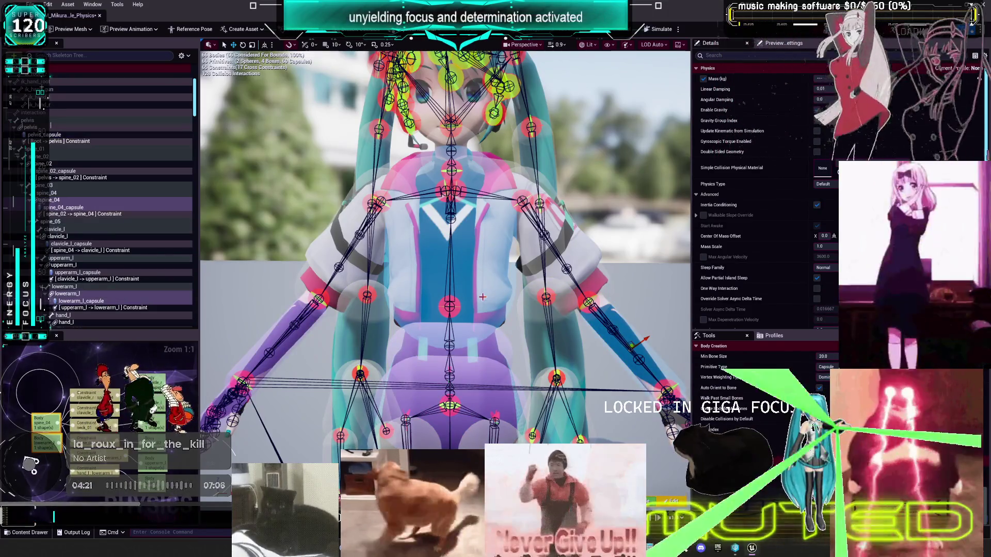
left_click(279, 321)
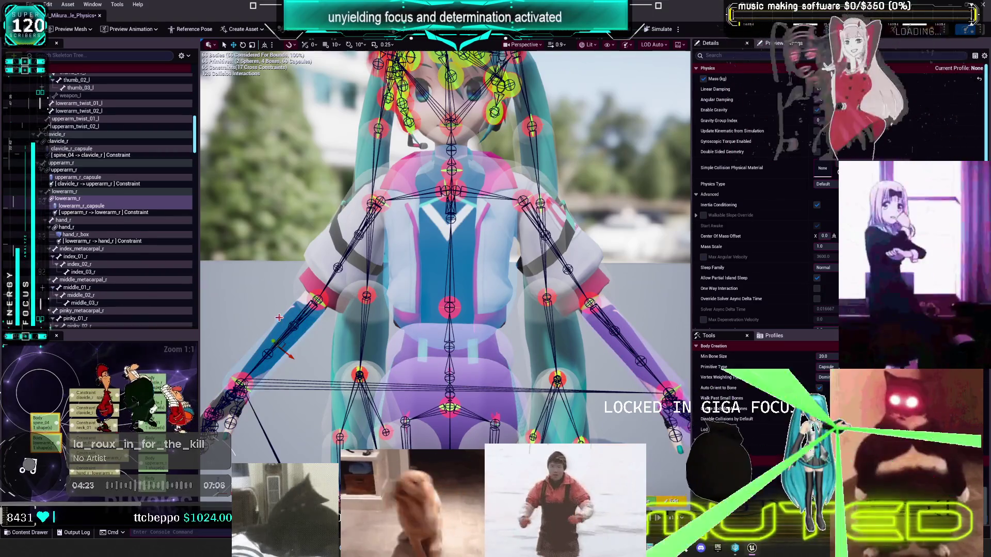
left_click(473, 285)
scroll(501, 304, "down", 5)
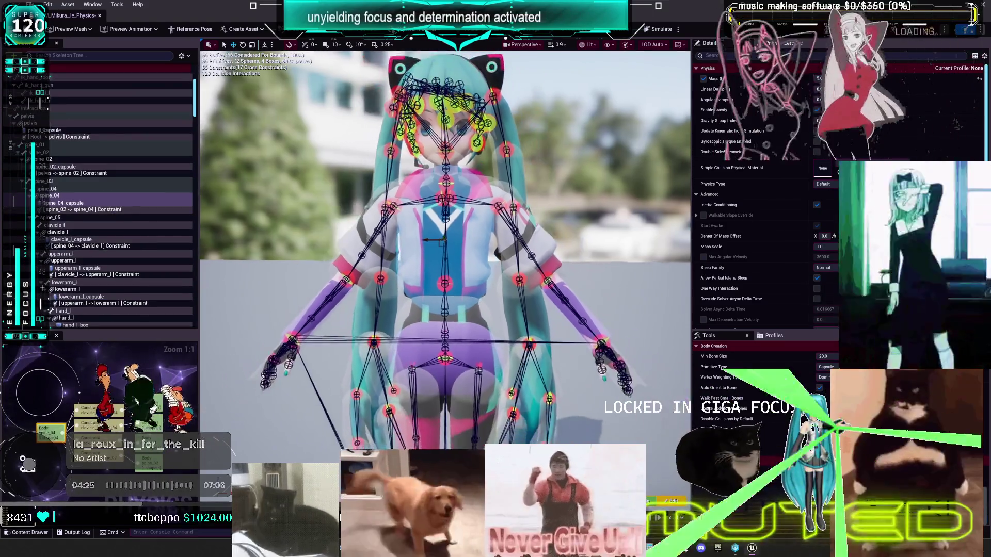
left_click(634, 369)
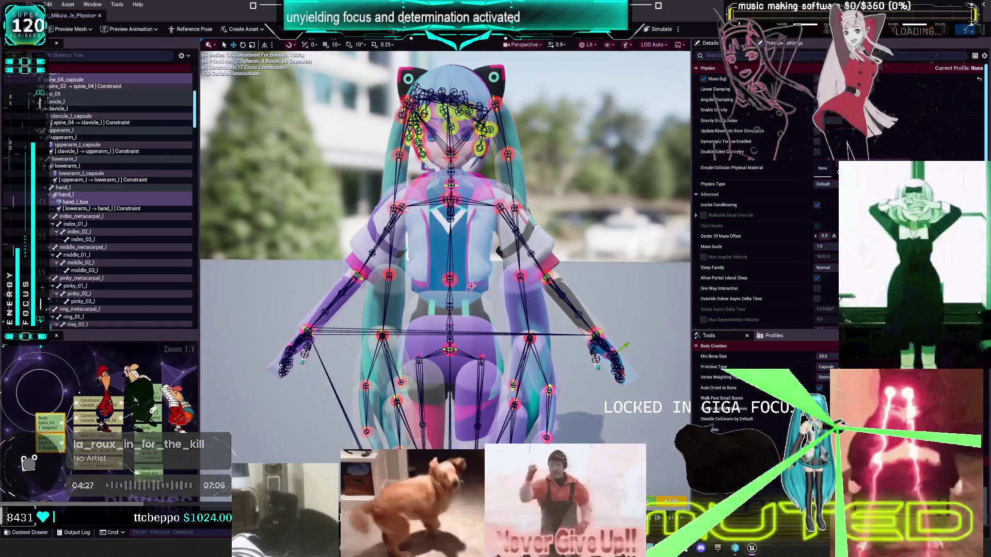
left_click(472, 286)
left_click(278, 365)
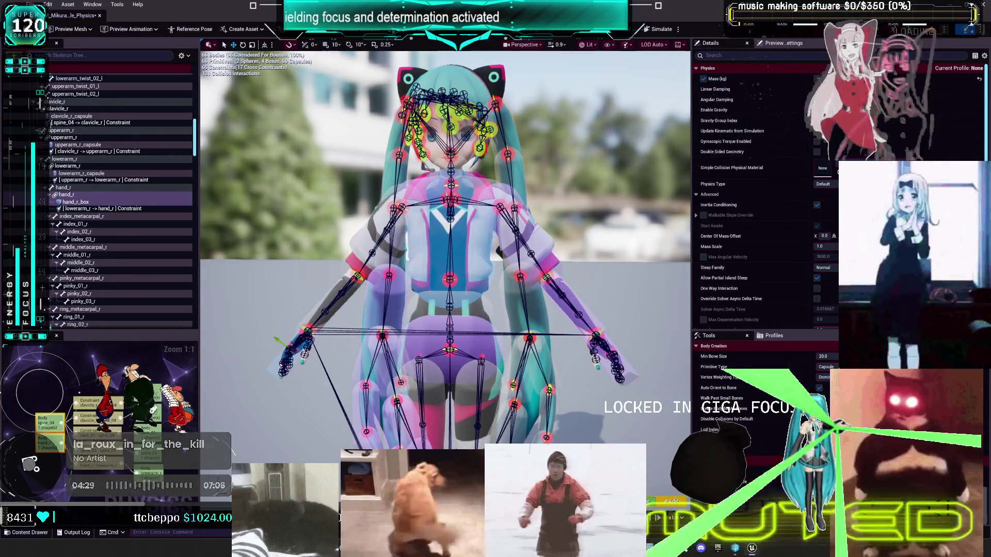
left_click(463, 271)
key("f")
left_click_drag(537, 265, 519, 221)
left_click(480, 213)
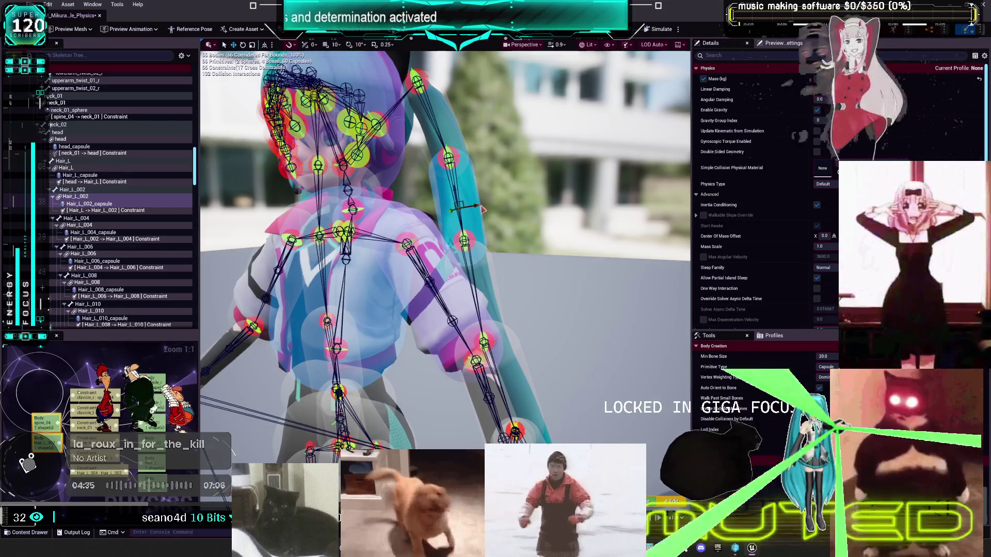
left_click(431, 313)
left_click(484, 290)
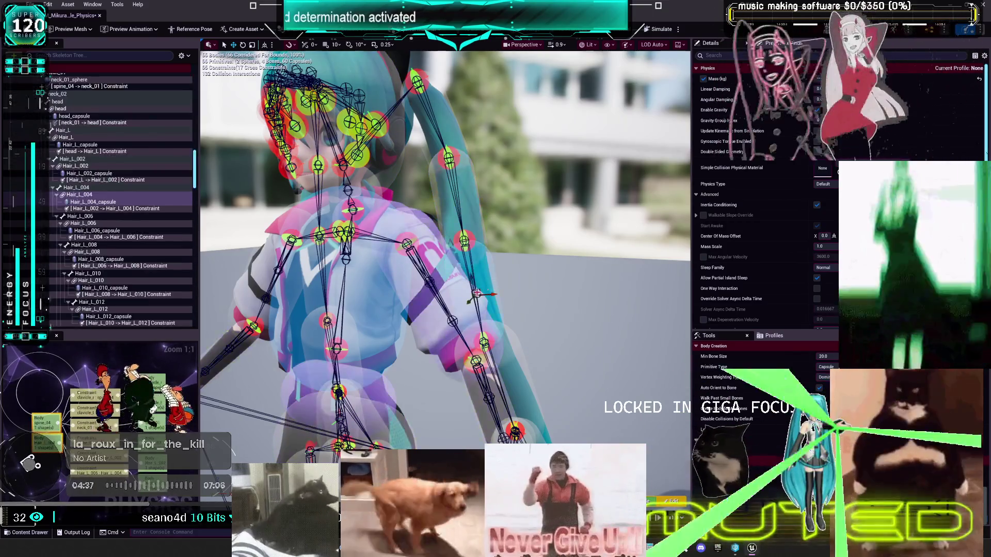
left_click(517, 366)
left_click(377, 350)
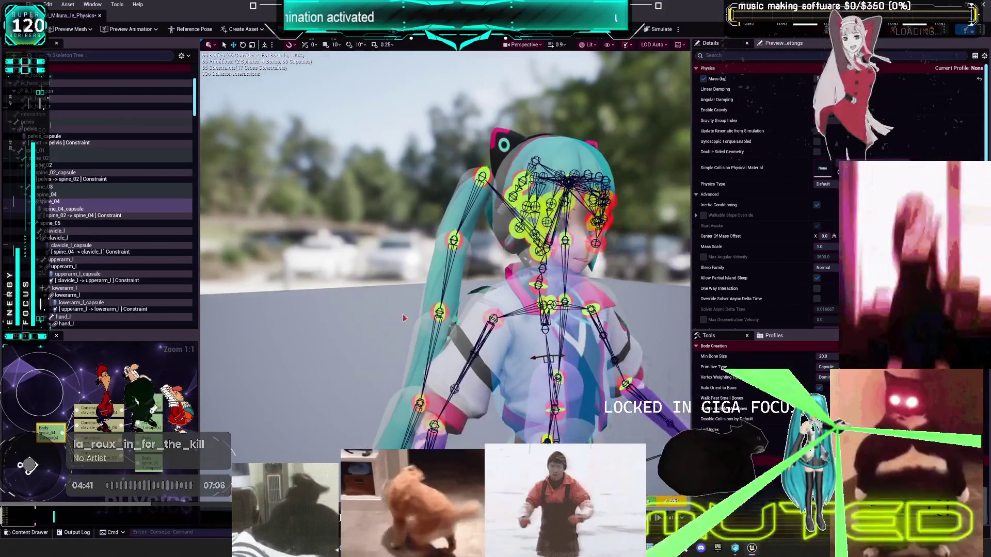
left_click(509, 367)
left_click(441, 348)
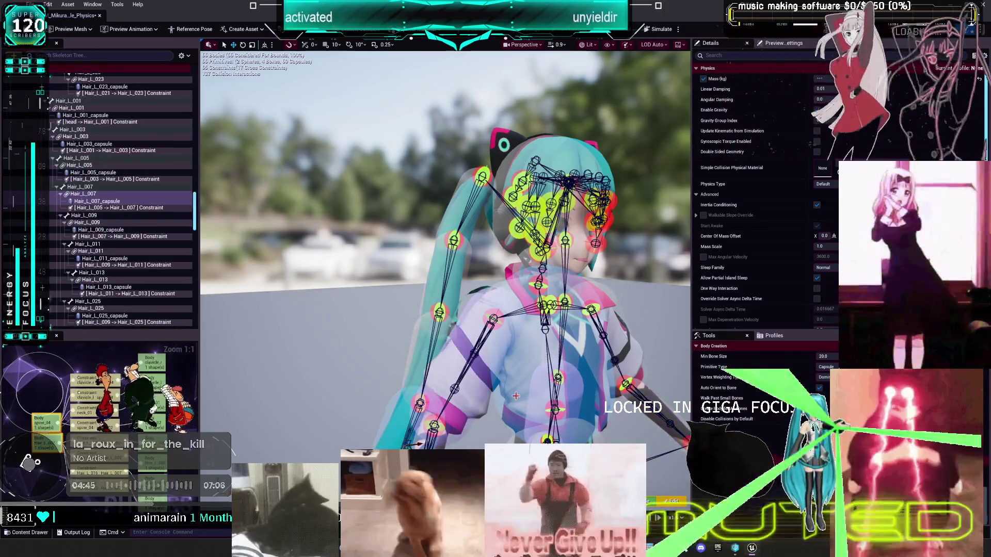
scroll(445, 247, "up", 5)
key("f")
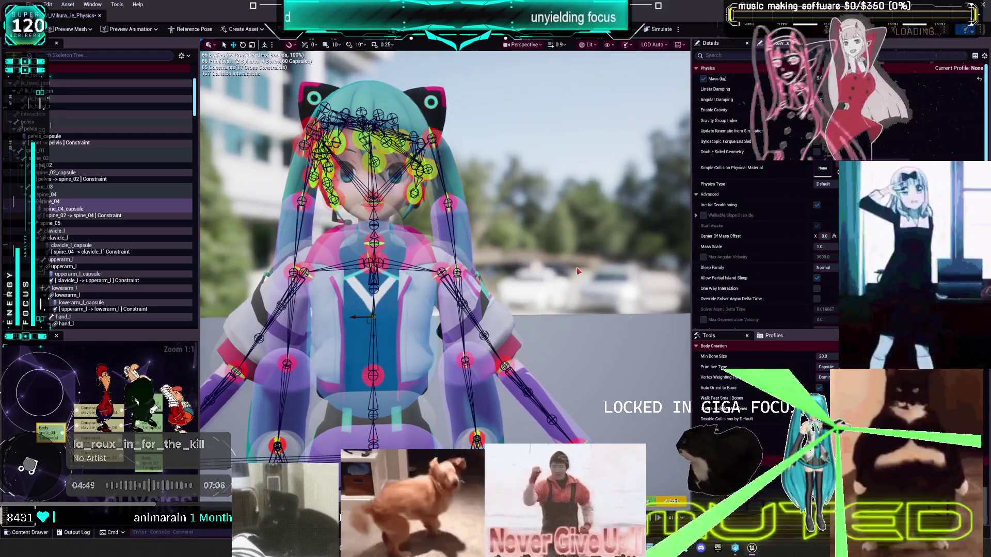
left_click_drag(506, 227, 960, 234)
scroll(510, 258, "up", 1)
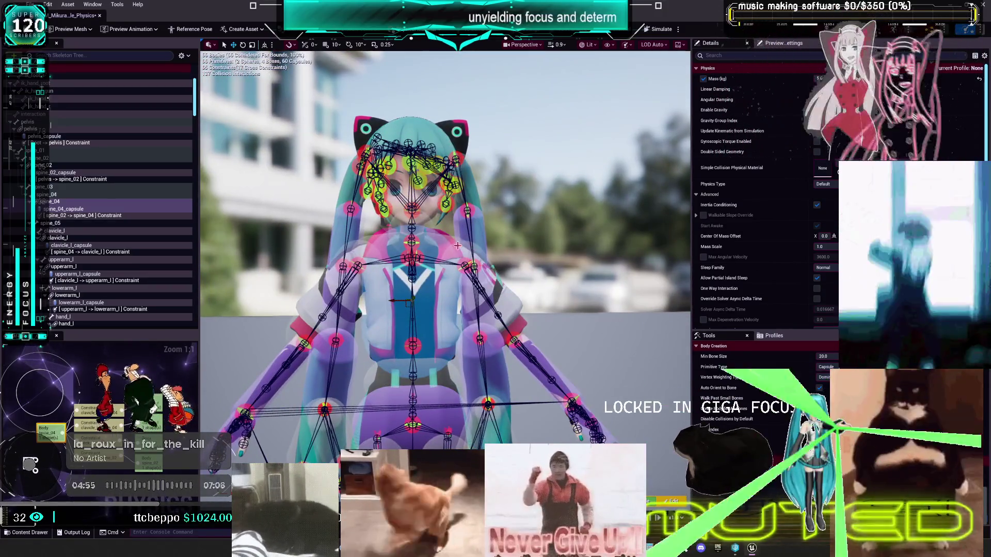
left_click(452, 239)
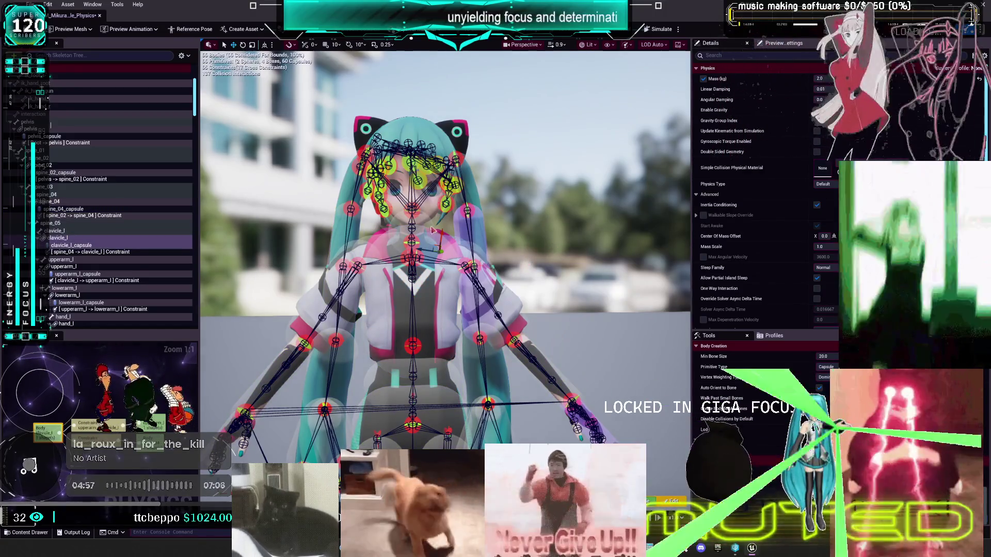
left_click(430, 225)
scroll(510, 275, "up", 5)
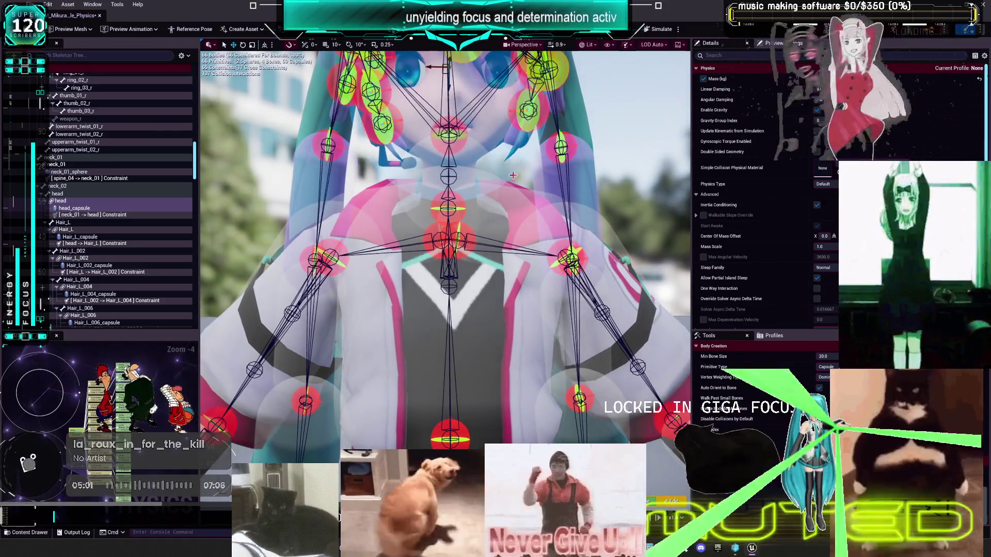
key("f")
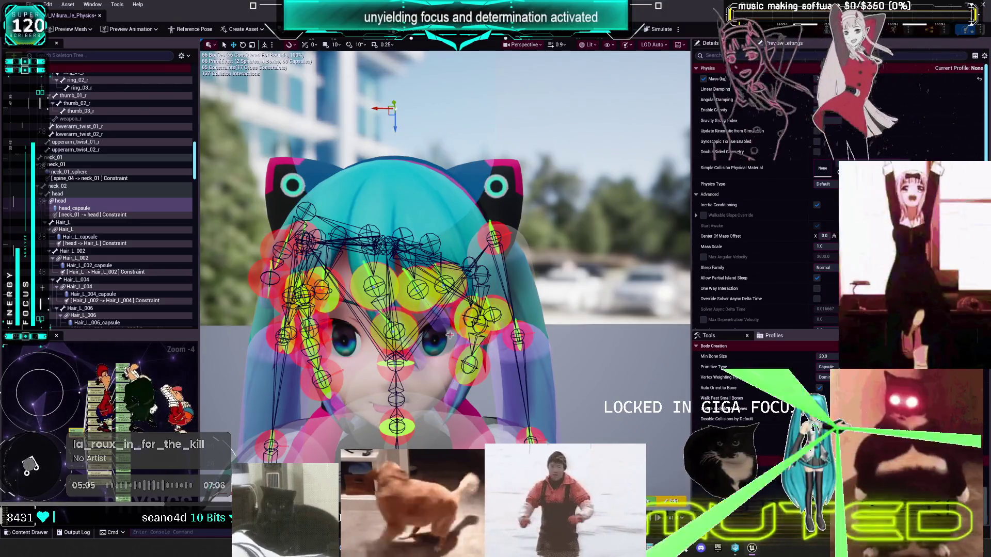
scroll(411, 279, "down", 2)
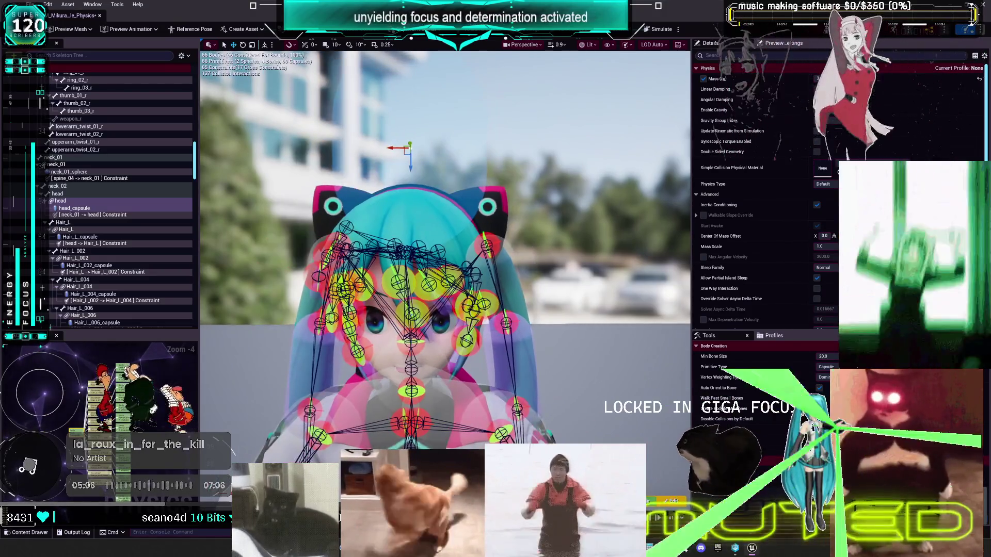
left_click(67, 165)
key("f")
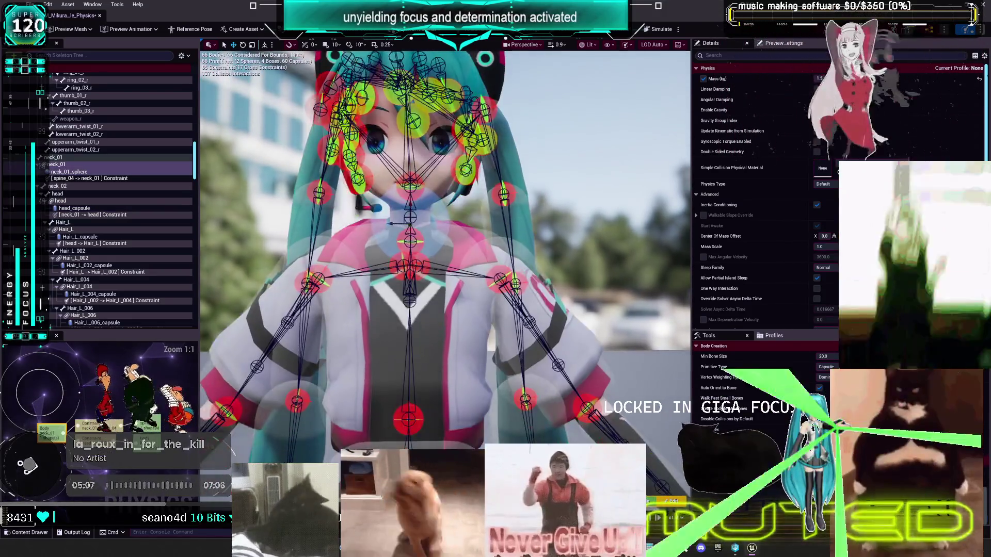
scroll(510, 322, "down", 3)
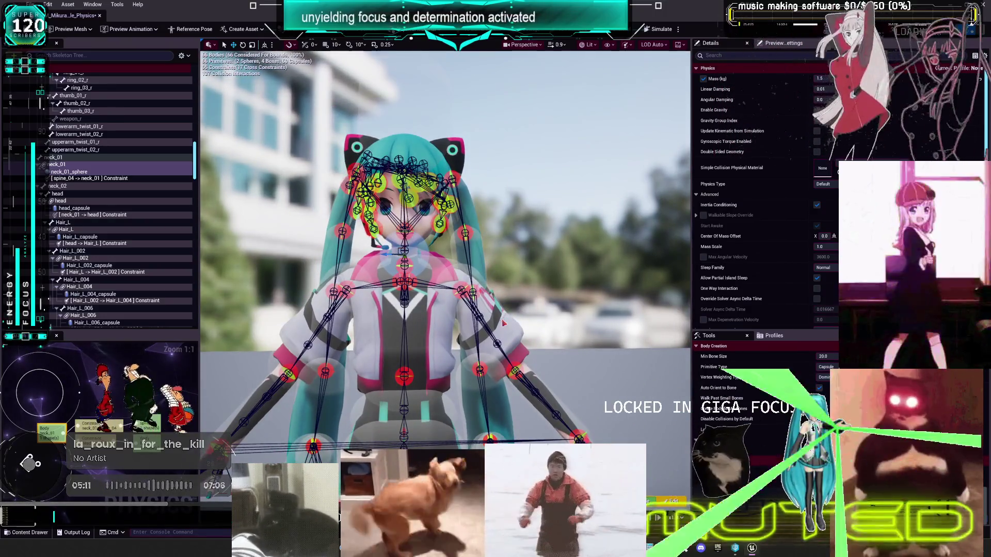
left_click(501, 320)
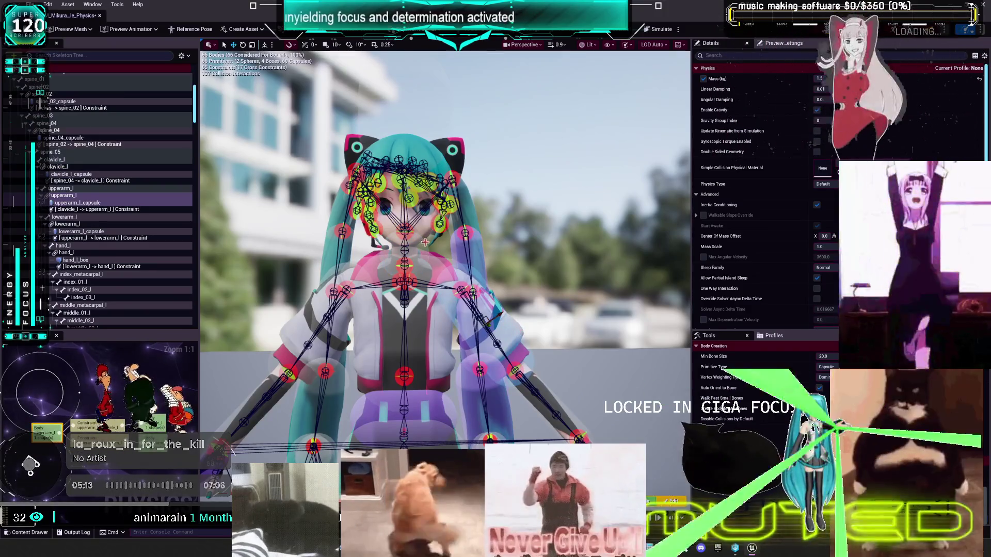
left_click(425, 243)
left_click(517, 338)
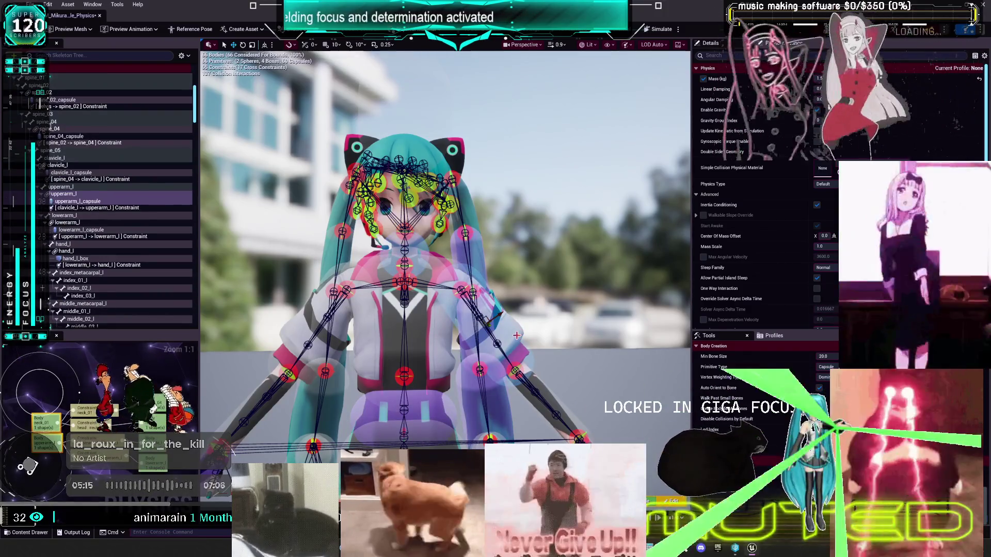
left_click(430, 250)
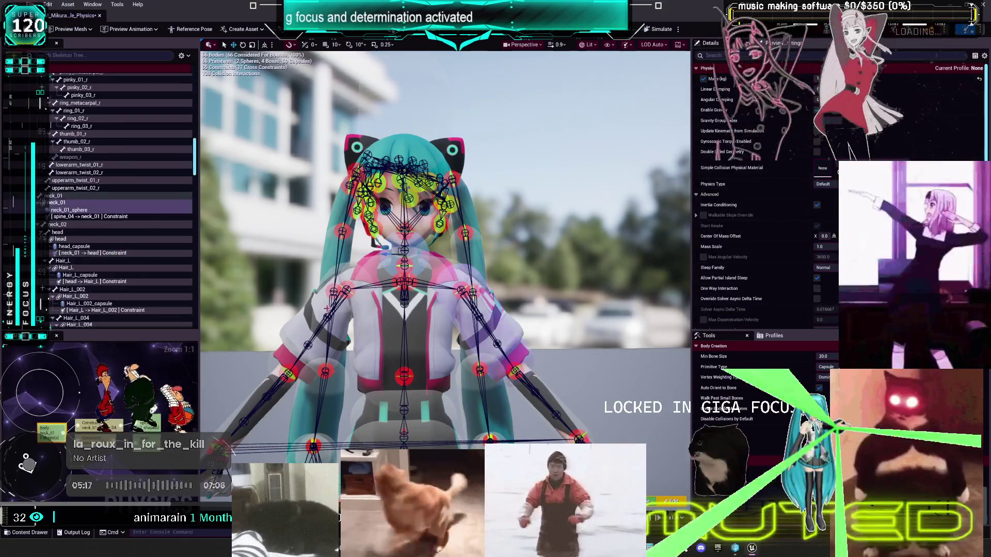
left_click(288, 329)
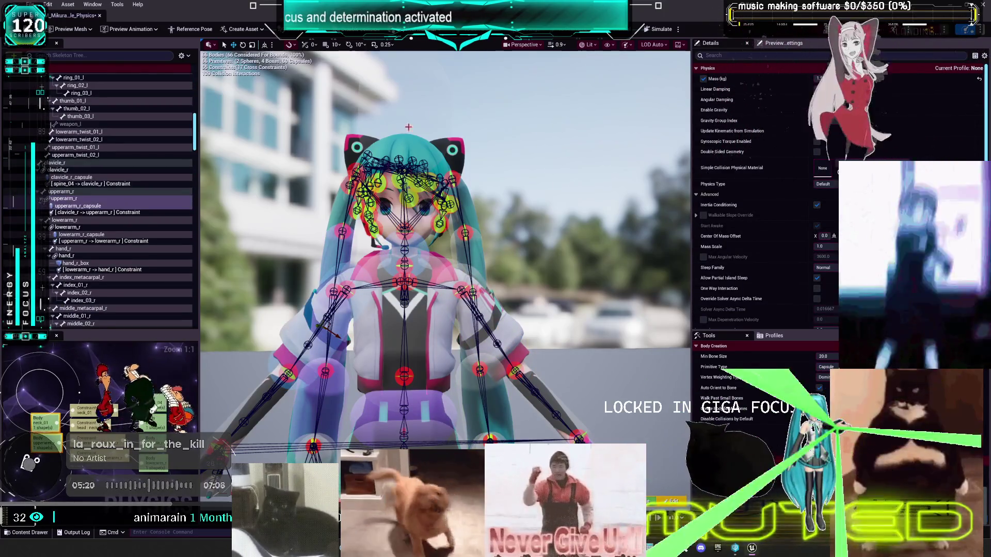
left_click(406, 137)
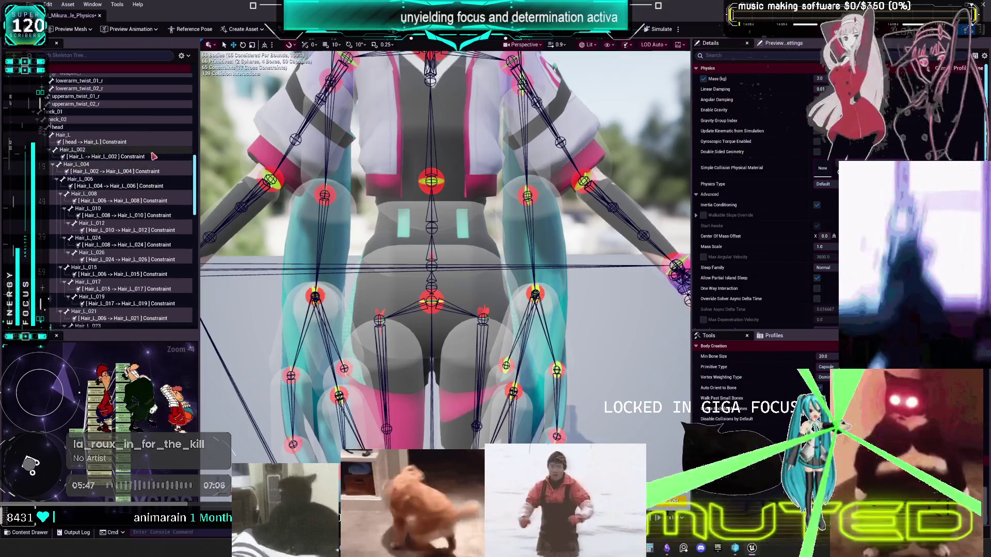
scroll(154, 156, "up", 5)
scroll(150, 138, "up", 5)
Step: Select the chest spine constraint and set its Twist Limit to 5
left_click_drag(442, 194, 516, 196)
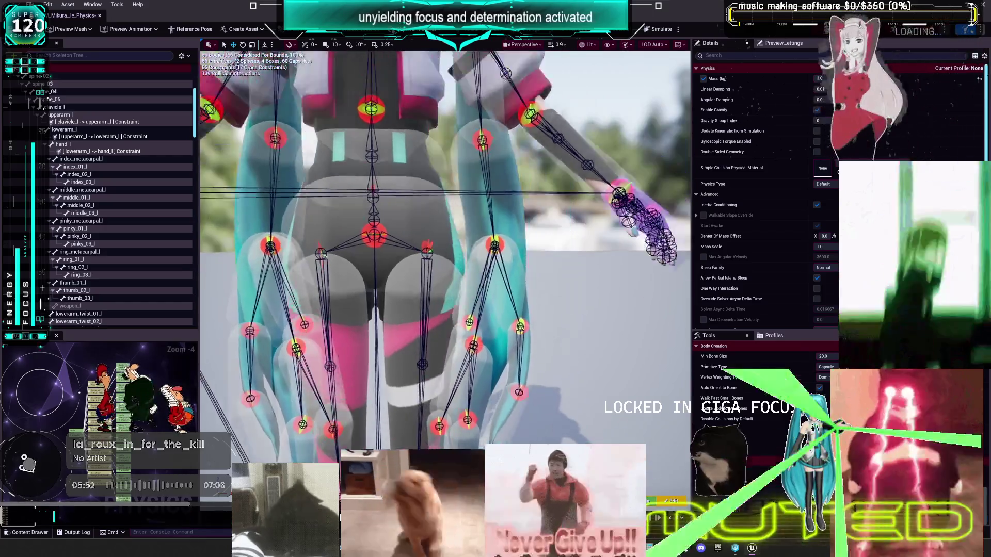
left_click_drag(382, 304, 382, 246)
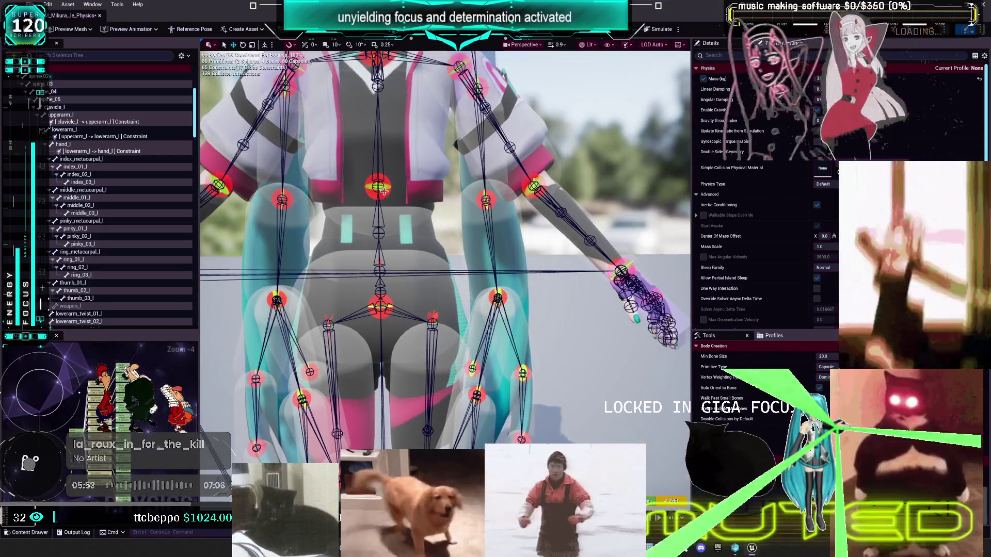
left_click(384, 192)
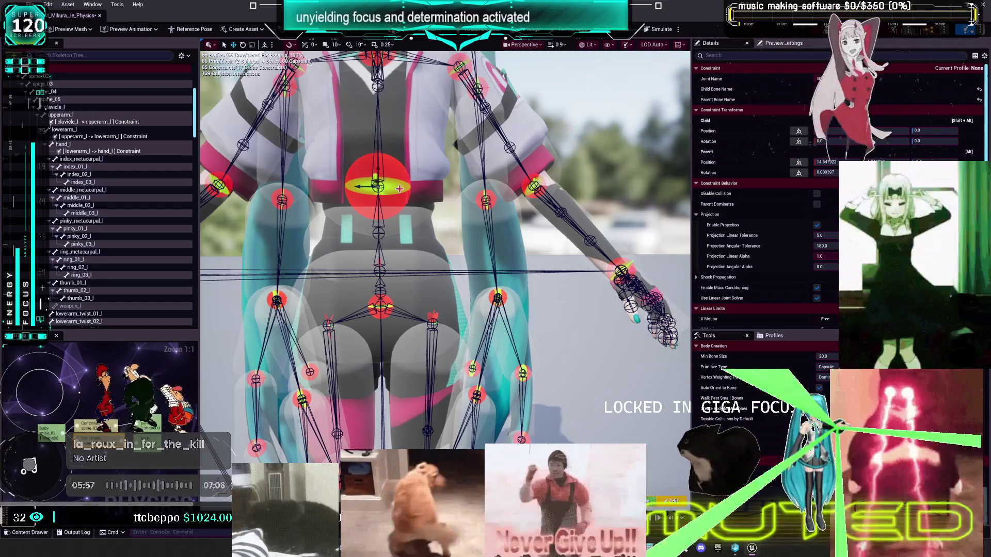
scroll(764, 228, "down", 5)
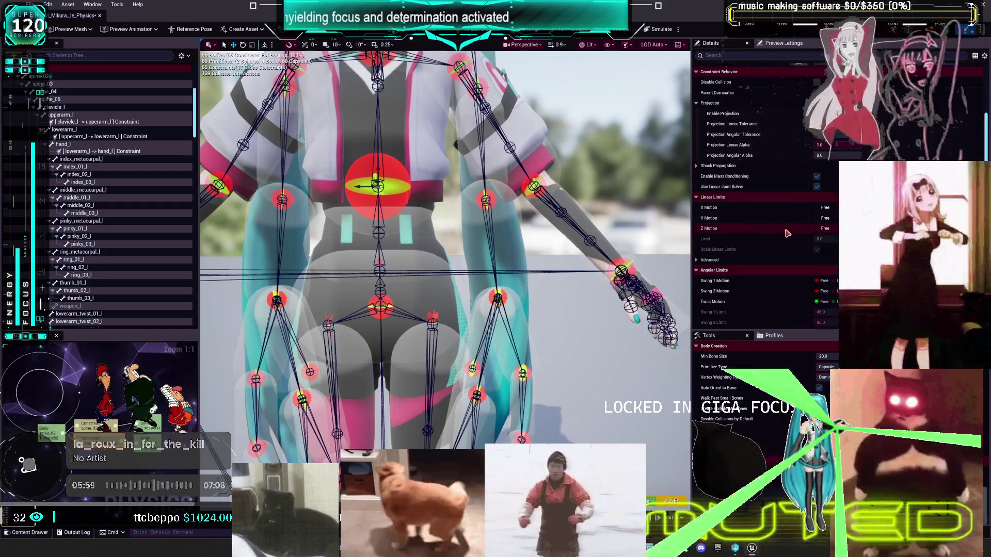
left_click(825, 296)
type("5")
key("Return")
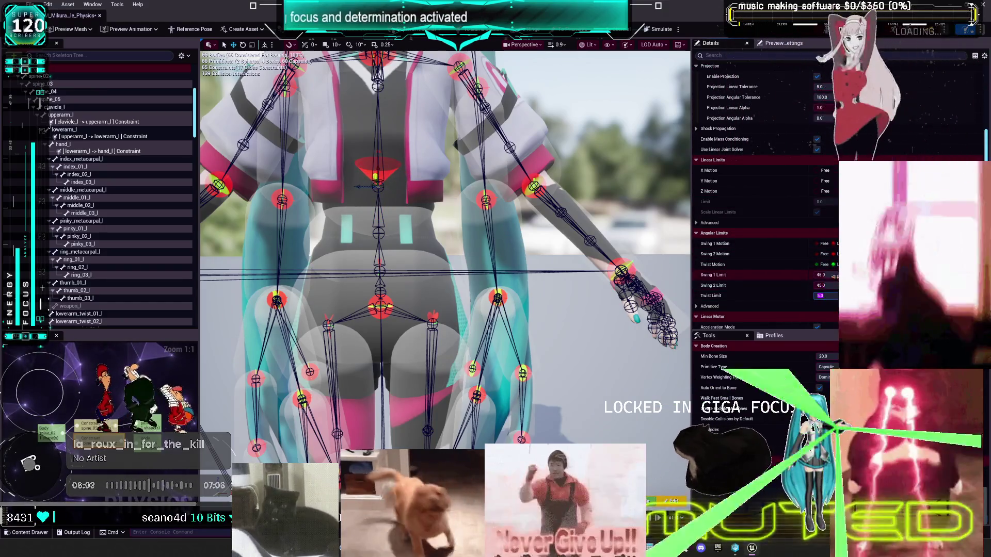
Step: Set Swing 1 Limit to 16 and Swing 2 Limit to 6, then start the simulation
type("6")
key("Tab")
type("6")
key("Return")
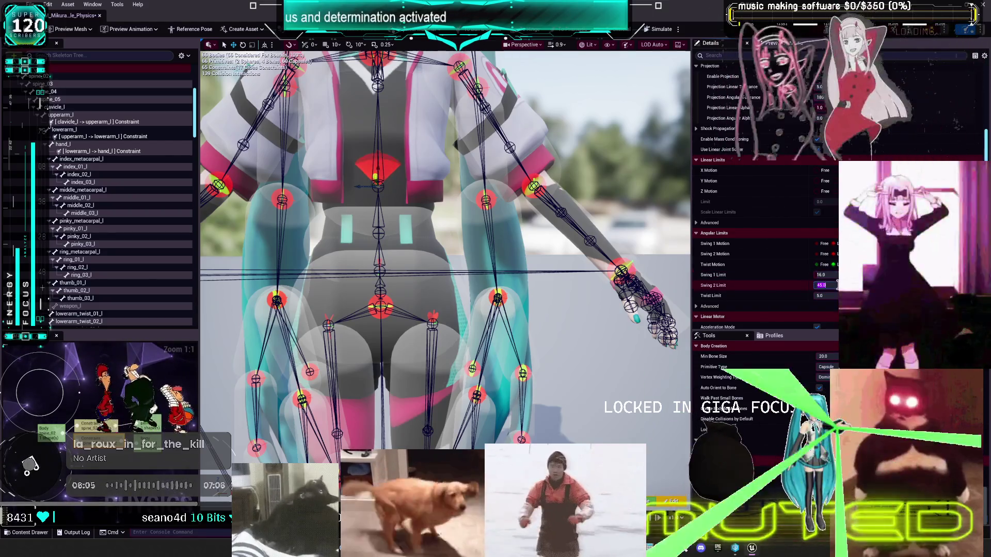
left_click(658, 29)
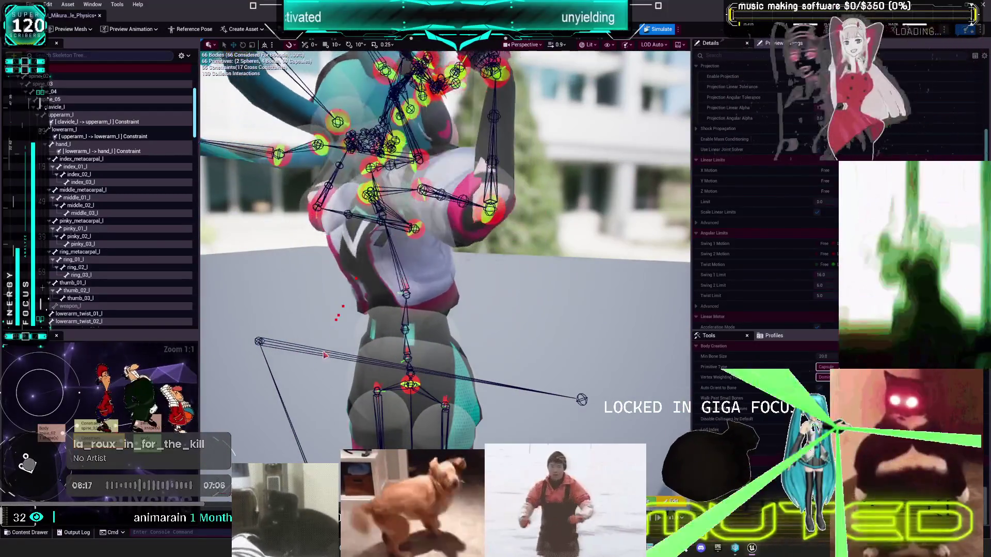
Step: Stop the simulation, set Swing 1 to 24 and Swing 2 to 19, and run a short test
key("alt+s")
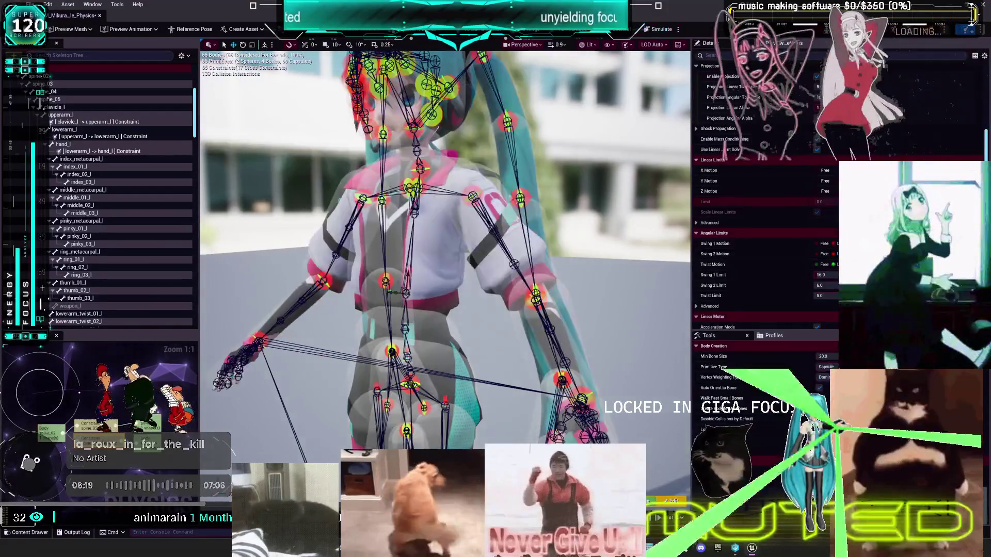
type("4")
key("Return")
left_click(824, 286)
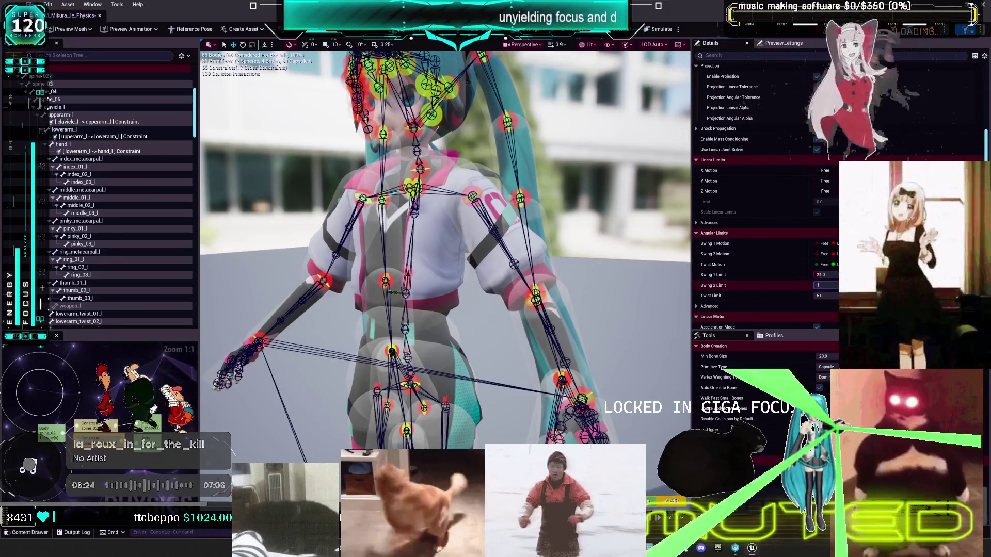
left_click(659, 29)
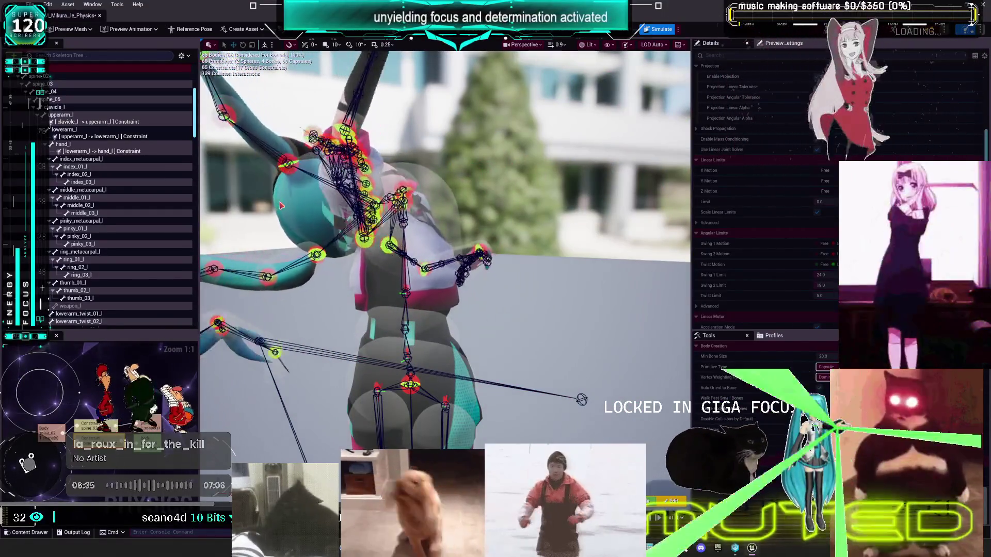
left_click(655, 29)
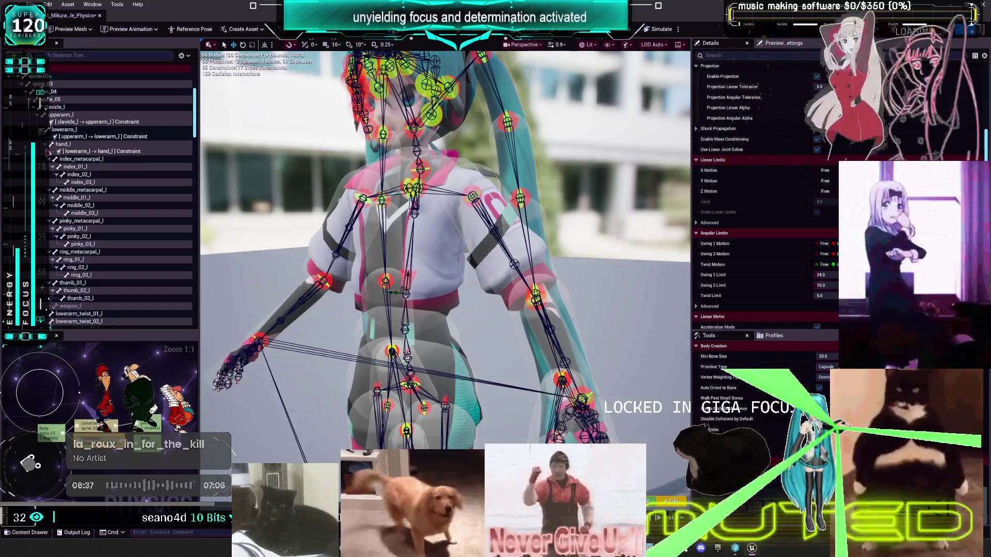
scroll(101, 172, "up", 3)
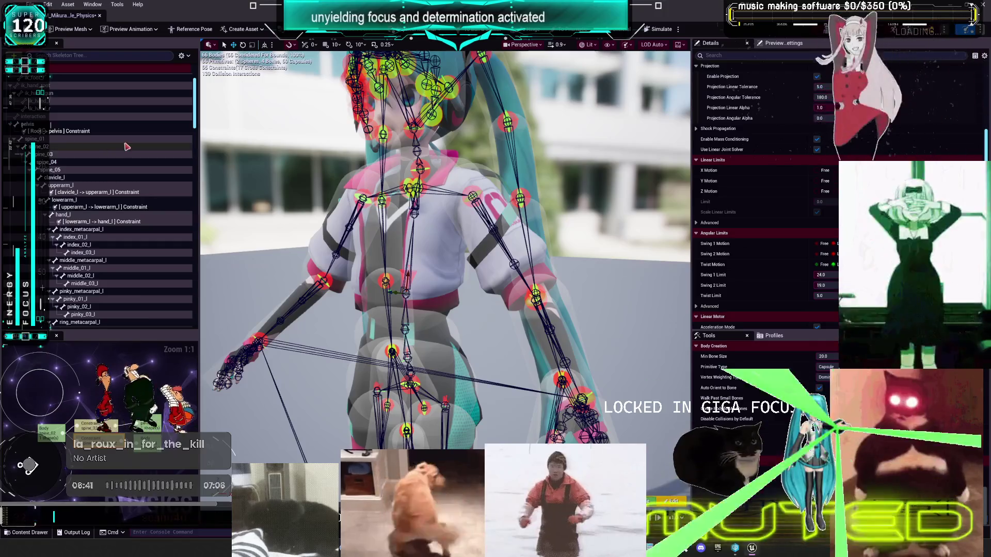
Step: Show cross constraints to inspect spine_04 -> clavicle_l and spine_02 -> spine_04, then hide them
left_click(182, 56)
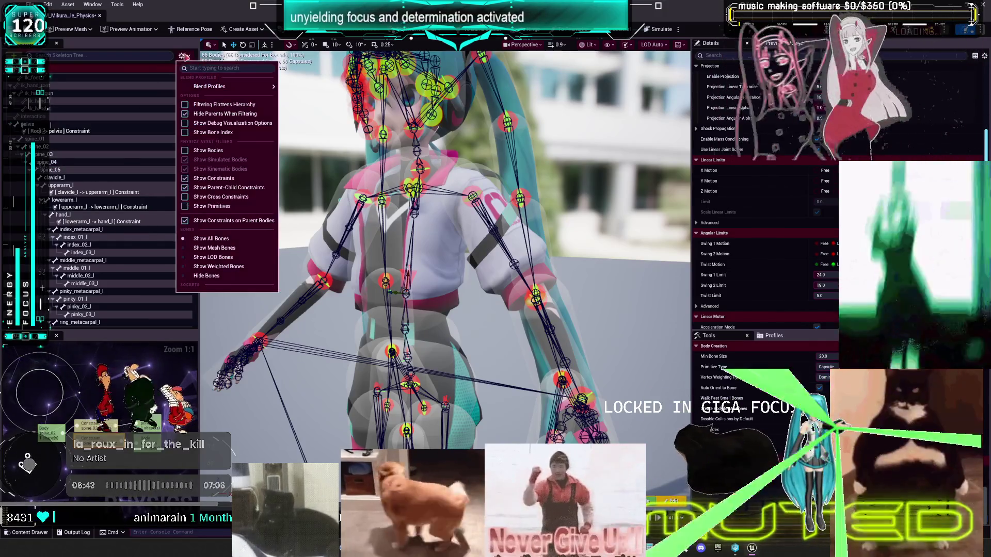
left_click(223, 197)
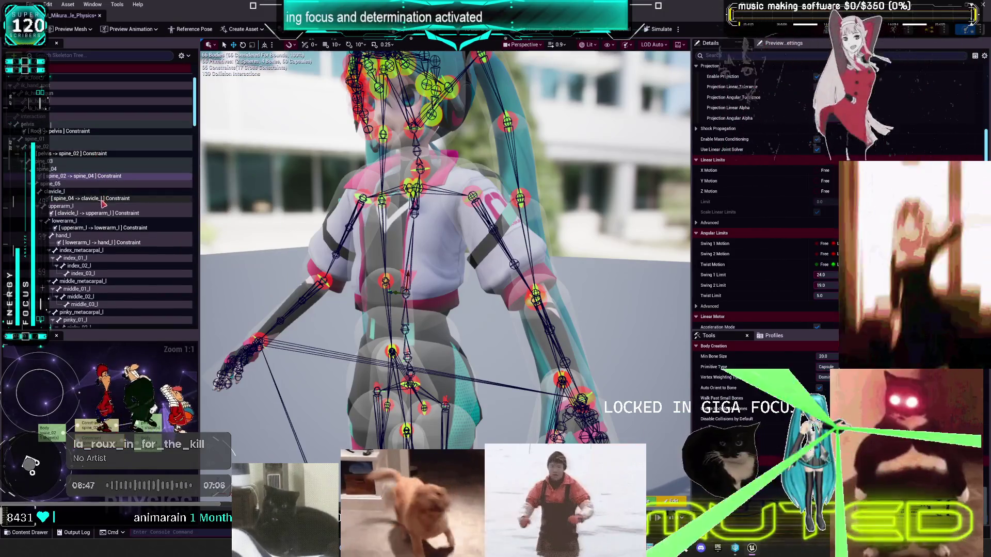
left_click(106, 198)
left_click(109, 176)
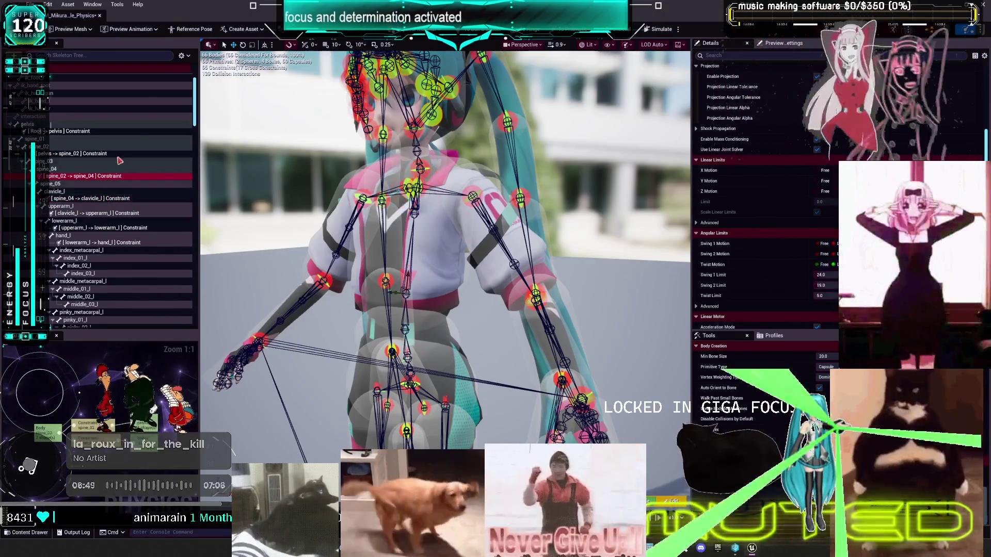
left_click(188, 56)
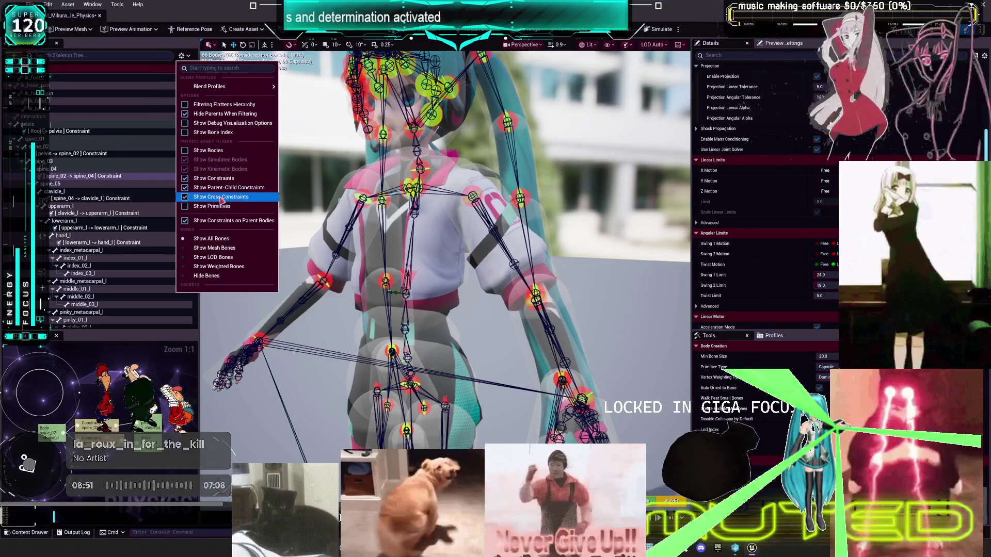
left_click(220, 199)
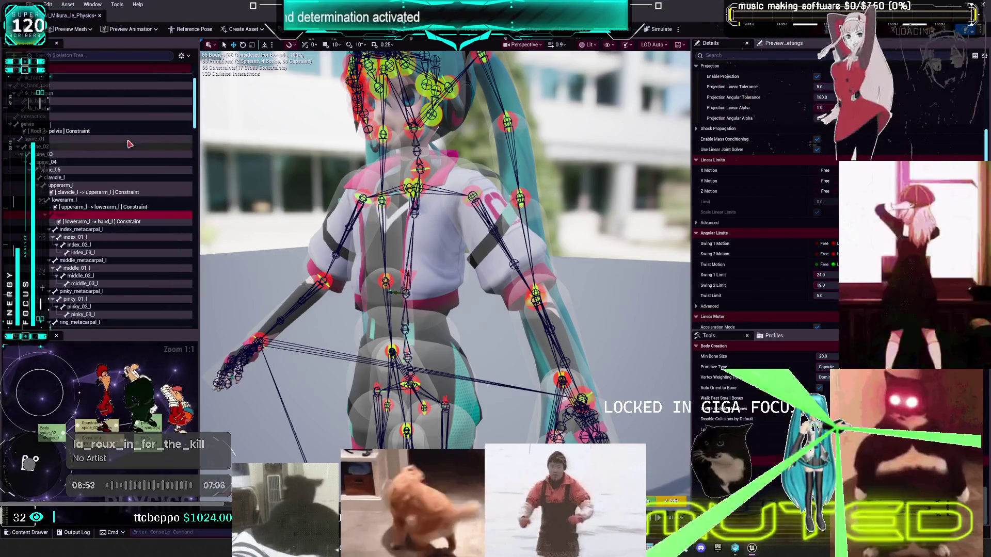
Step: Select the clavicle_l -> upperarm_l constraint and collapse the left upper arm branch
left_click(186, 139)
mouse_move(185, 114)
left_mouse_down()
mouse_move(205, 325)
mouse_move(195, 104)
left_mouse_up()
left_click(115, 223)
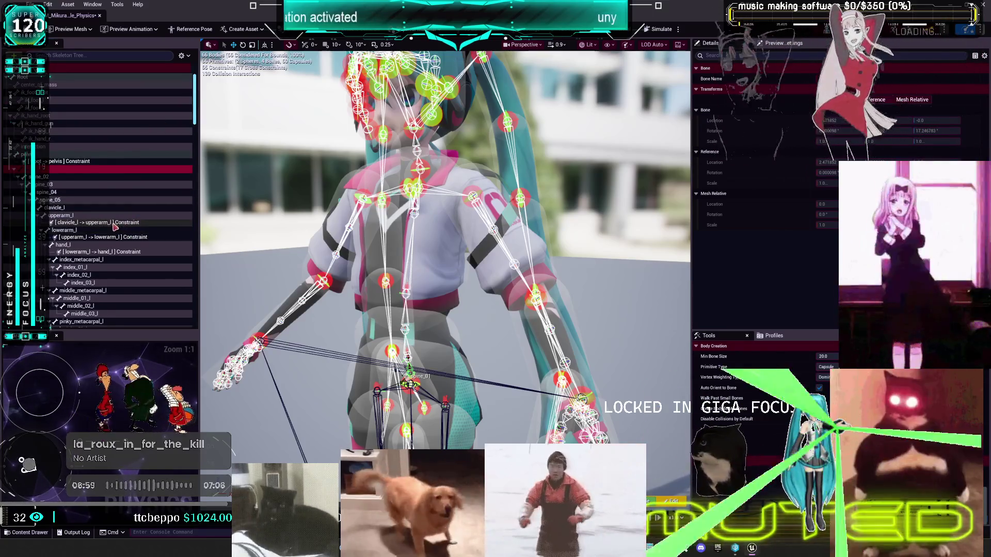
left_click(45, 215)
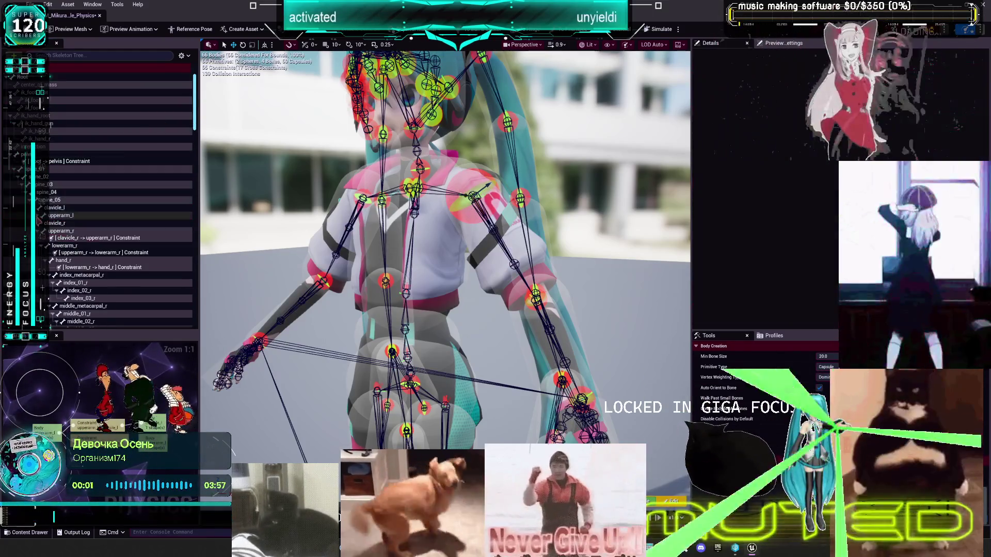
Step: Collapse the clavicle_r branch in the Skeleton Tree and drag the tree panel wider
left_click(41, 223)
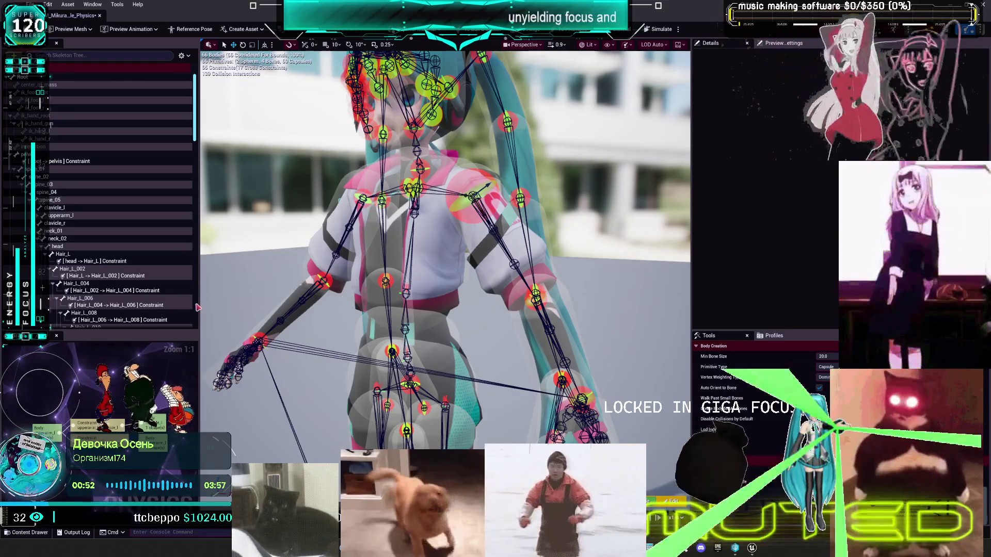
left_click_drag(198, 305, 329, 305)
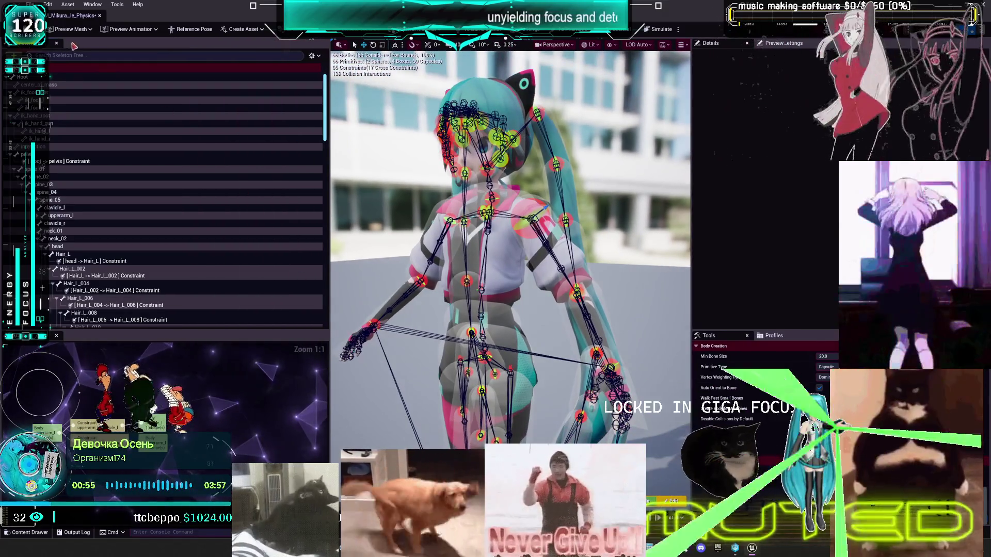
Step: Select the Skeleton Tree rows from the root -> pelvis constraint down through spine_05
left_click(93, 4)
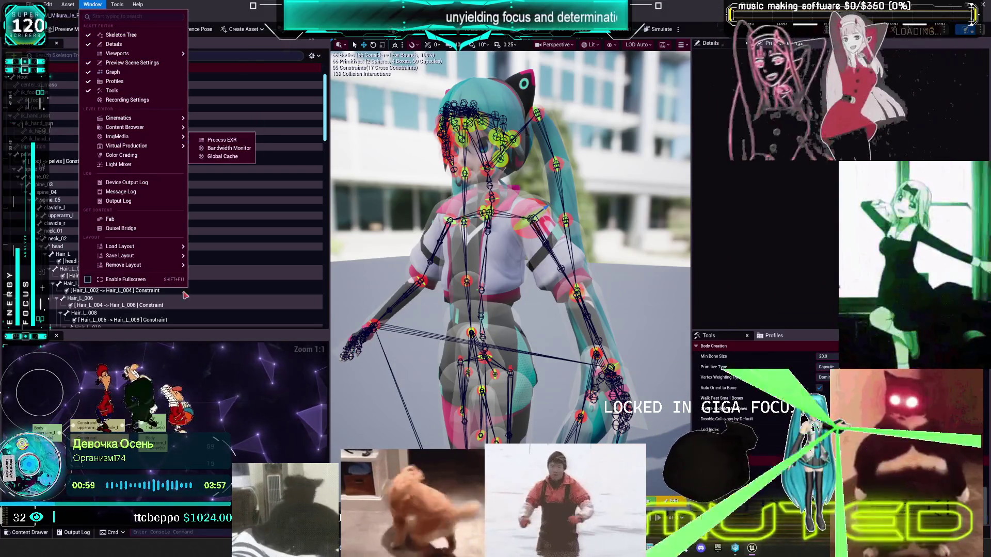
key("Escape")
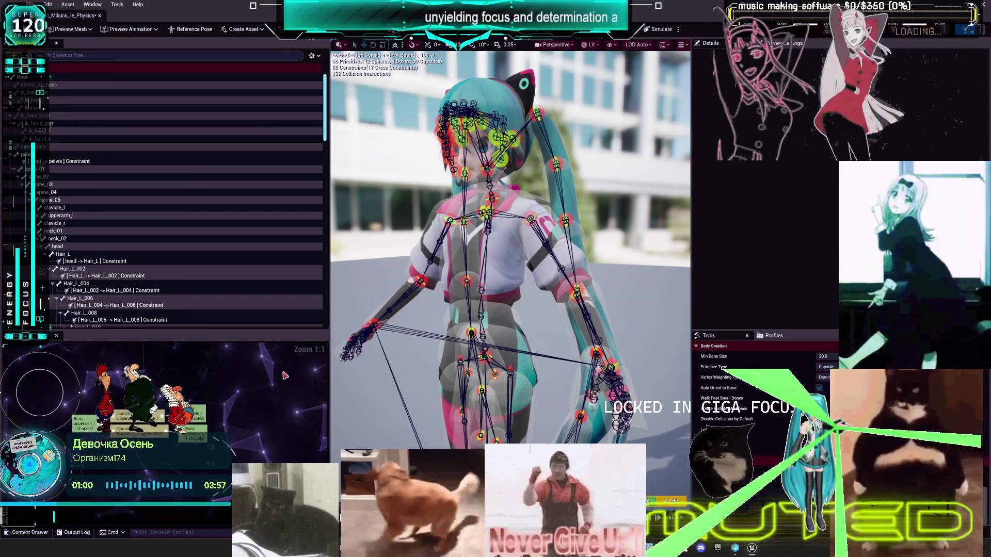
left_click(68, 162)
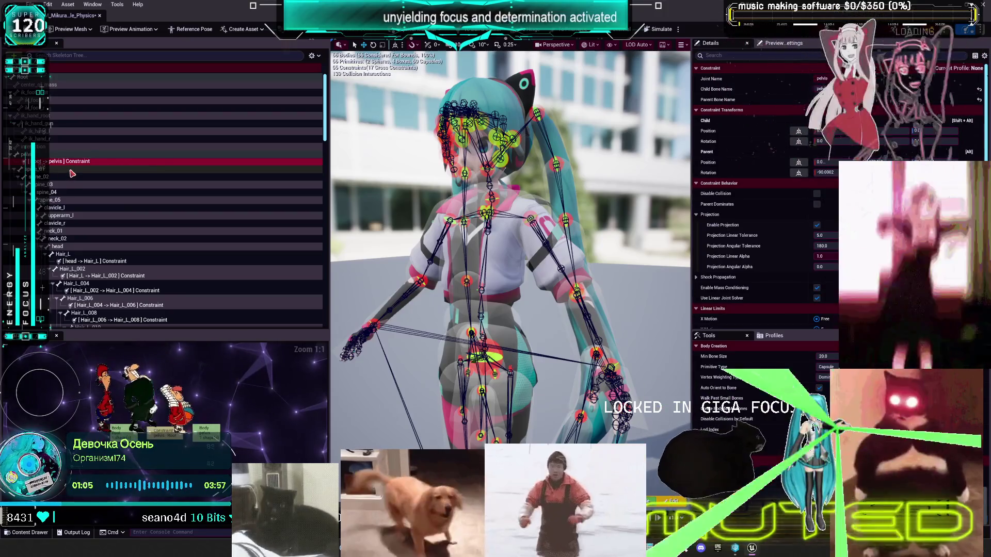
left_click(72, 176, "shift")
left_click(74, 184, "shift")
left_click(74, 193, "shift")
left_click(76, 201, "shift")
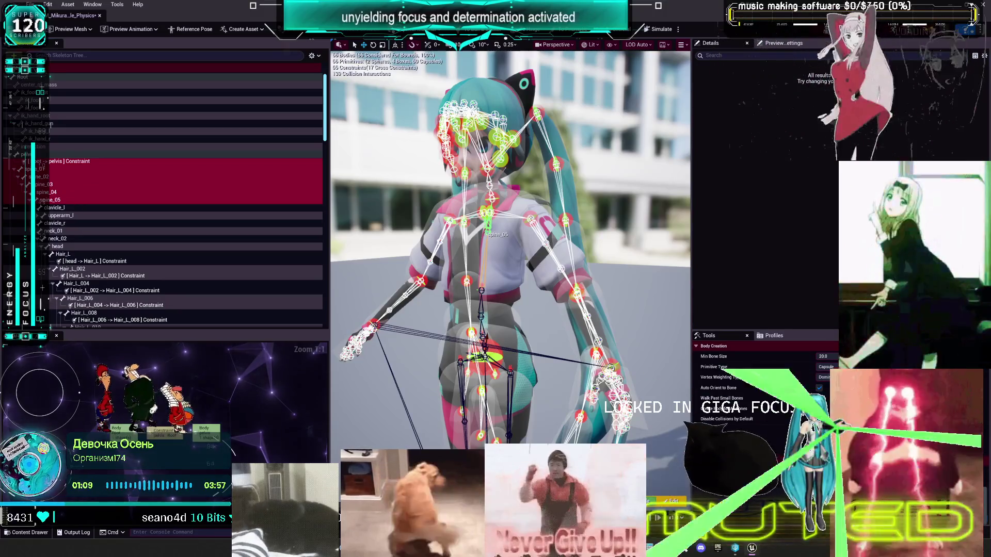
Step: Check the context actions for the selected spine bones, then bring up the tree's filter options
right_click(65, 200)
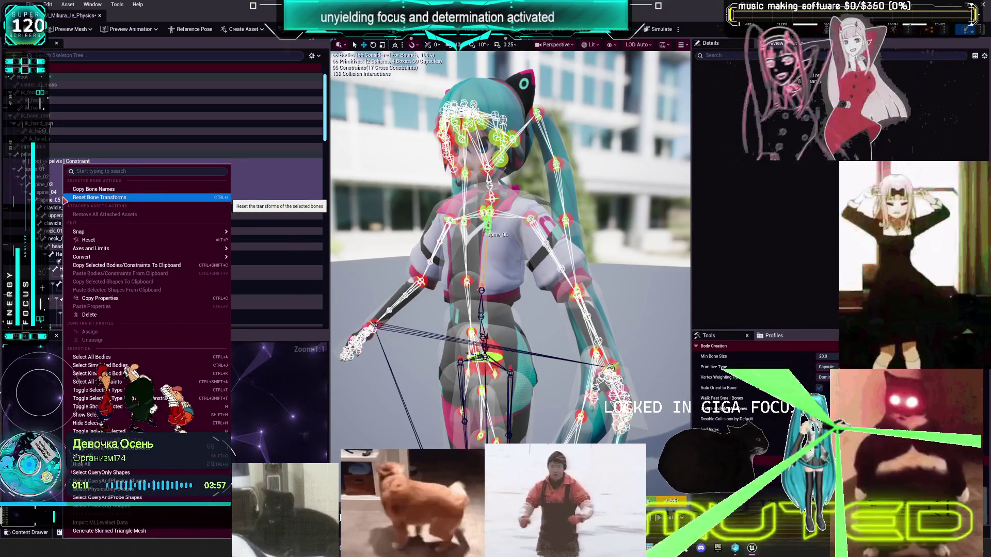
key("Escape")
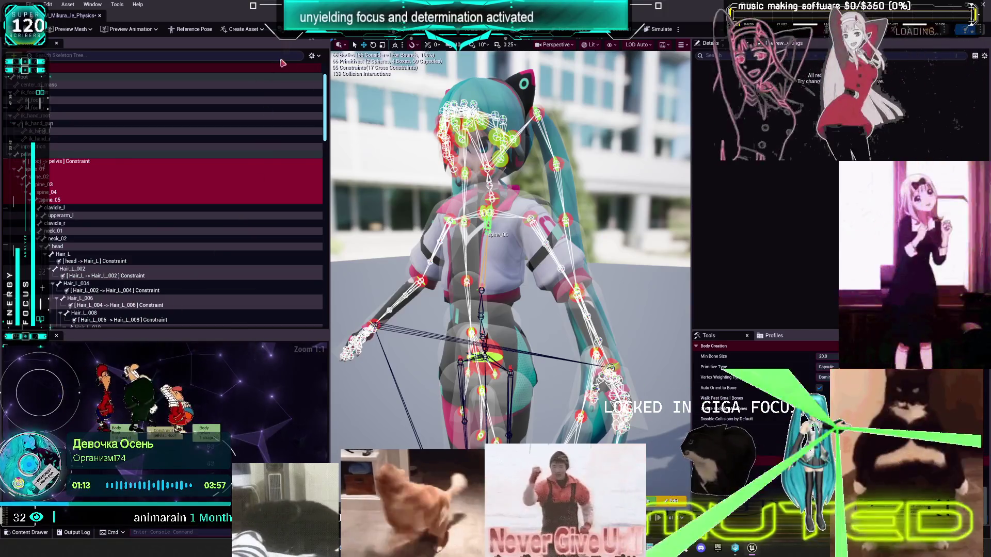
left_click(312, 55)
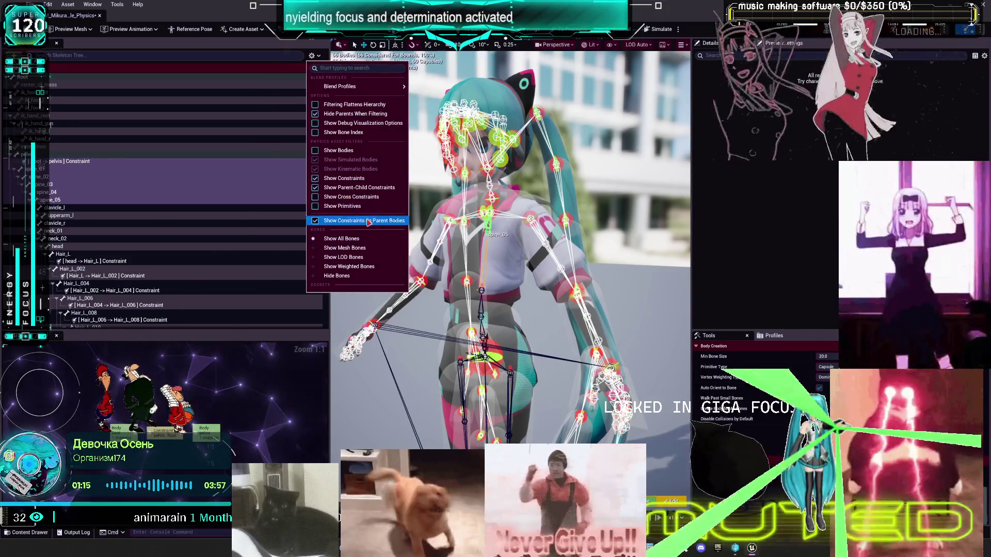
Step: Enable debug visualization options, flattened hierarchy and bone index numbers in the Skeleton Tree
left_click(365, 123)
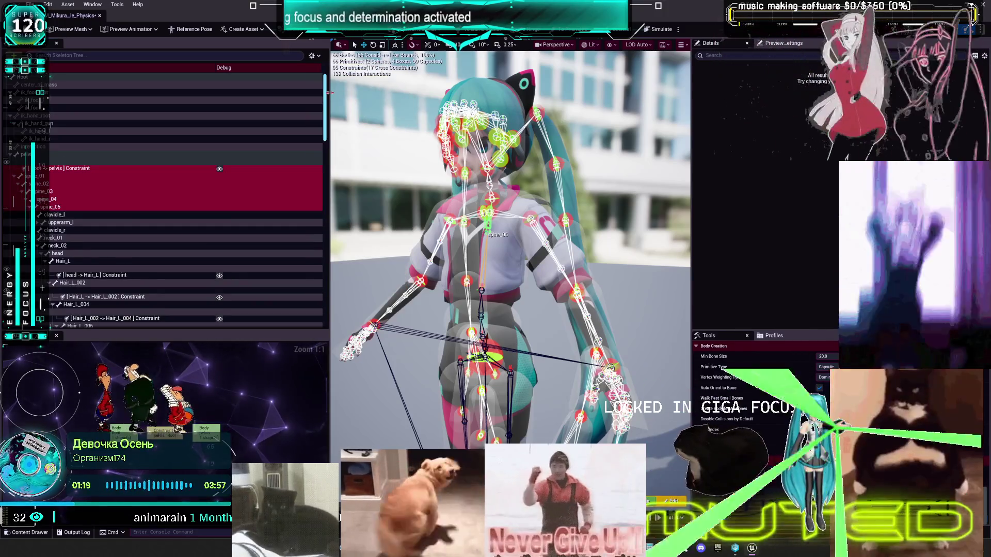
left_click(316, 58)
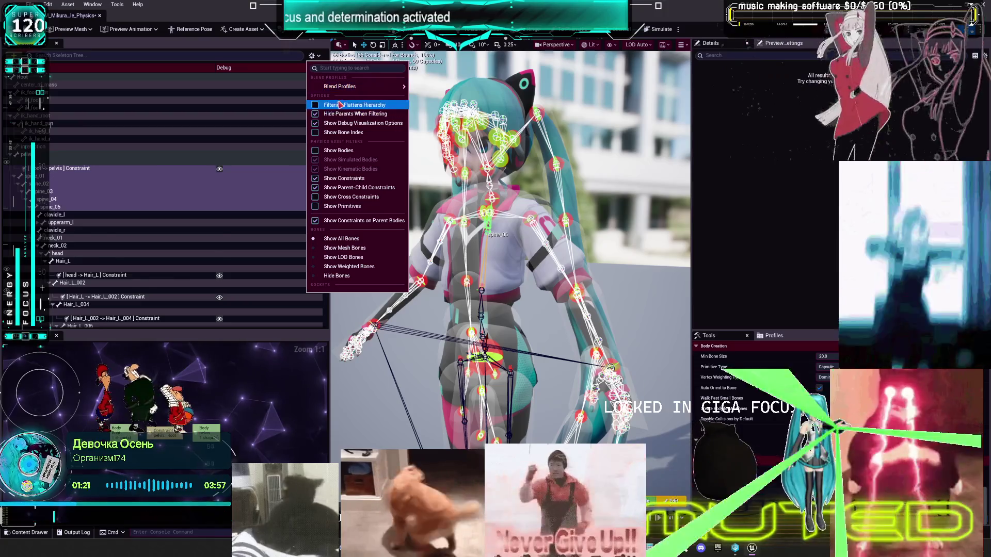
left_click(331, 109)
left_click(314, 56)
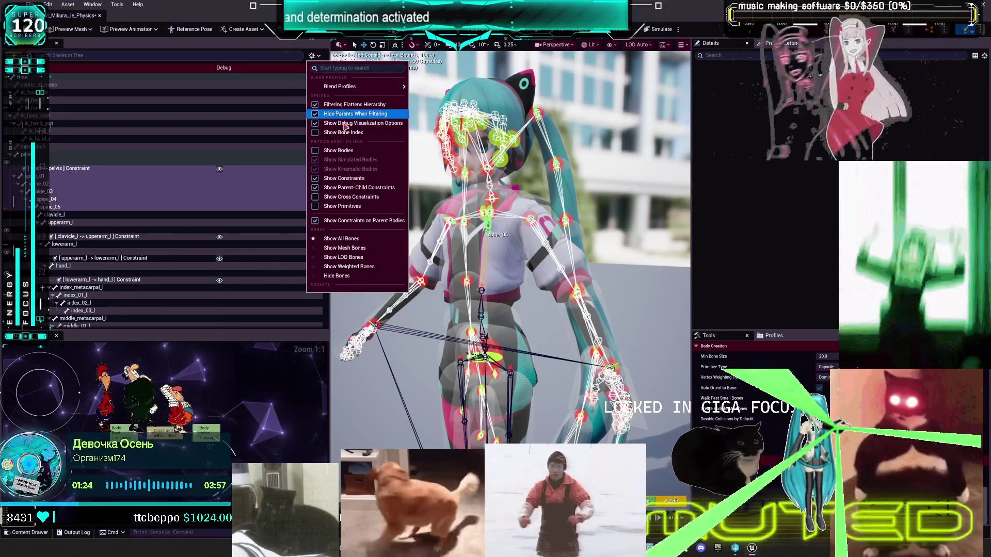
left_click(338, 117)
left_click(311, 55)
left_click(341, 154)
Step: Show body rows and collision primitives in the tree, then select every row with Ctrl+A
left_click(311, 56)
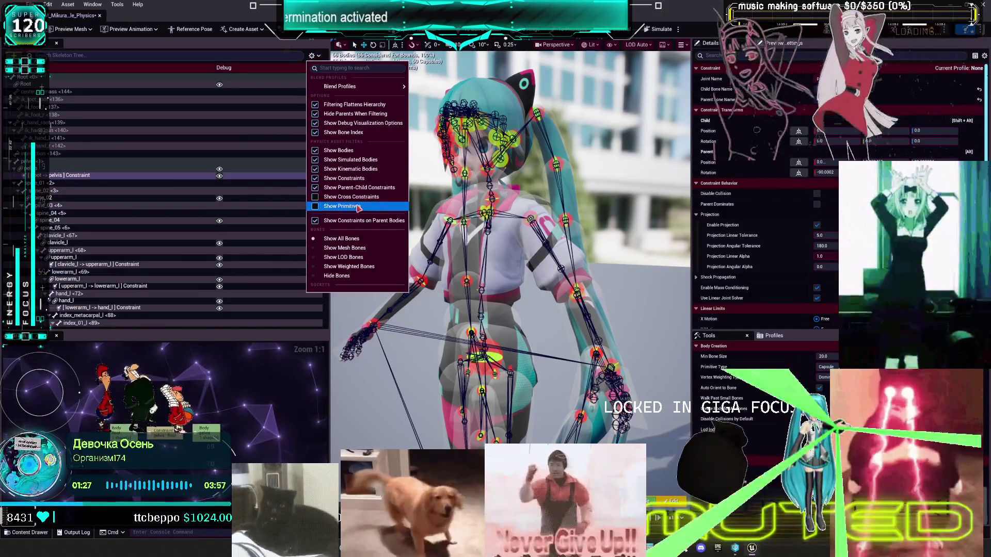
left_click(356, 199)
left_click(319, 55)
left_click(341, 206)
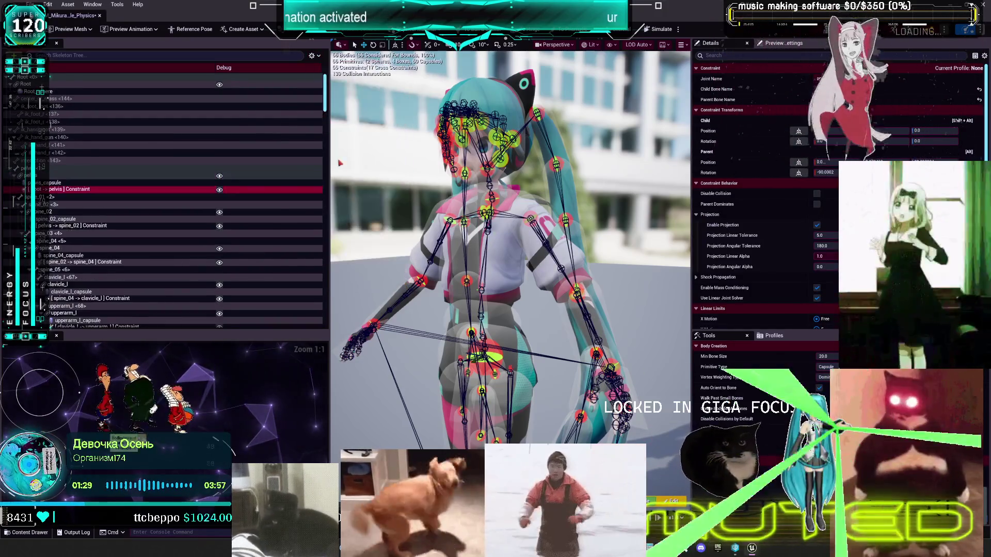
left_click(312, 55)
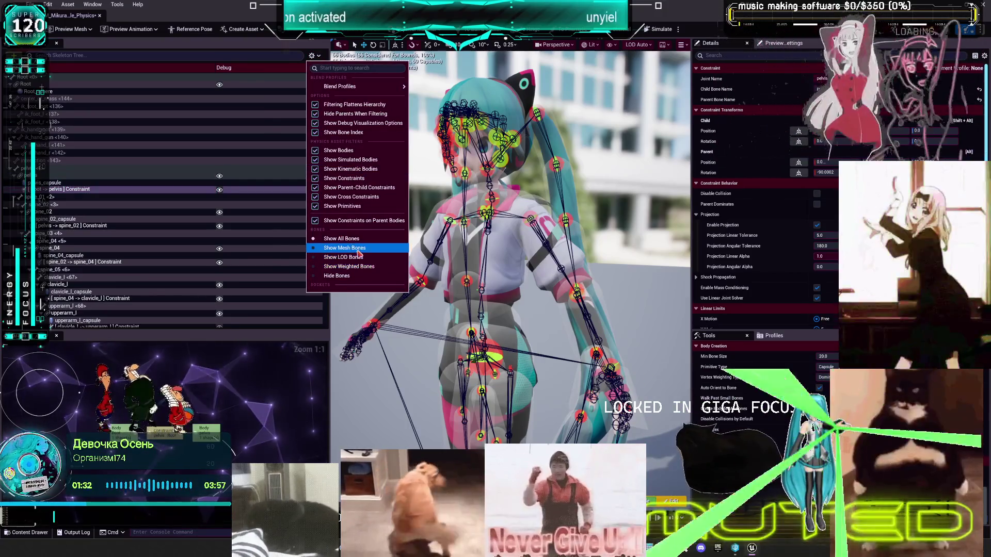
key("Escape")
key("ctrl+a")
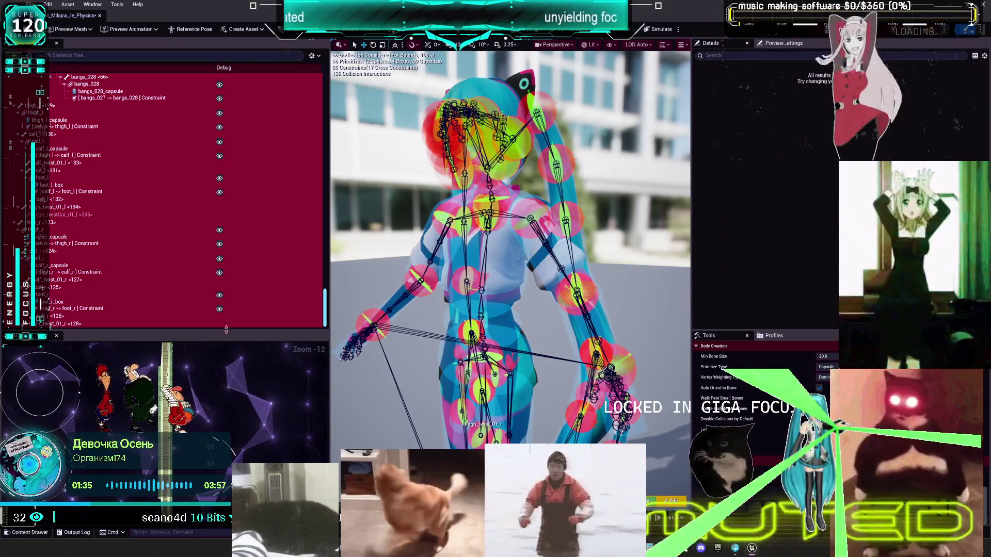
Step: Enlarge and zoom the physics graph, then select the spine_04 body, clavicle_r constraint and clavicle_r body
left_click_drag(226, 329, 225, 123)
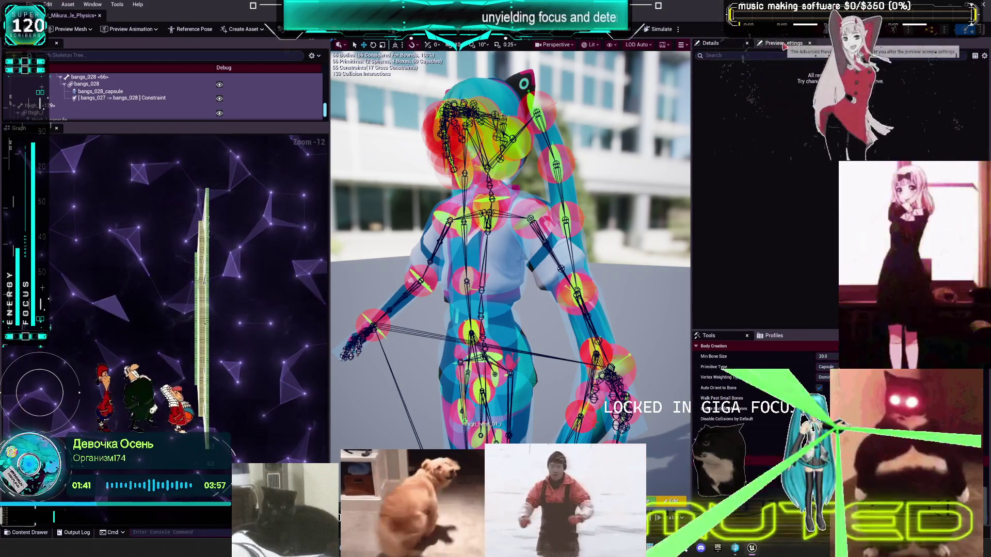
scroll(207, 289, "up", 12)
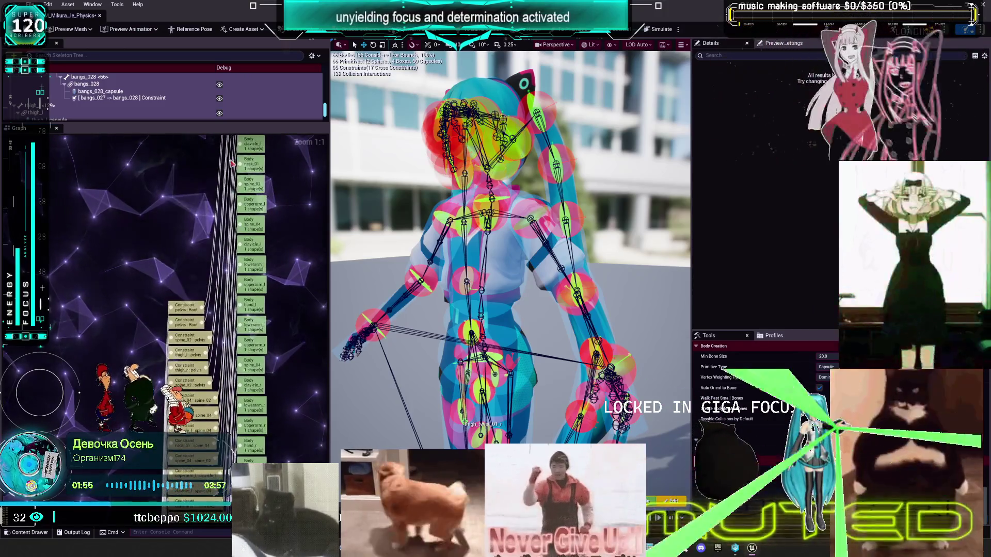
left_click(478, 250)
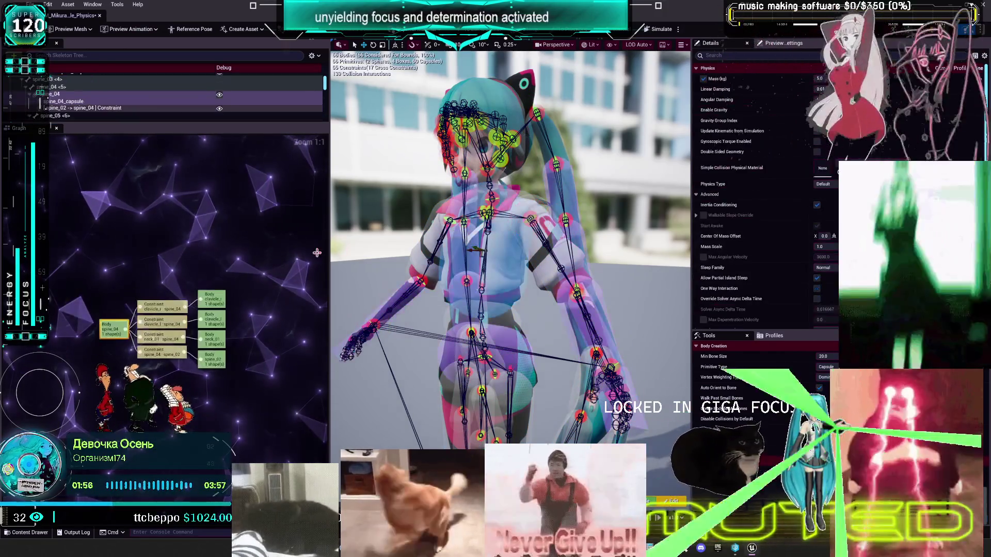
left_click(120, 333)
left_click(168, 308)
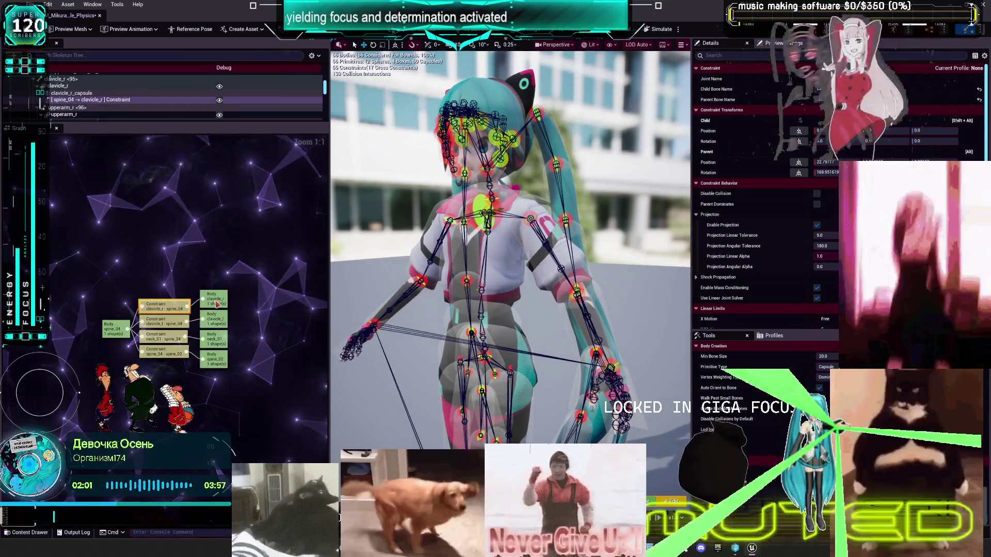
left_click(214, 300)
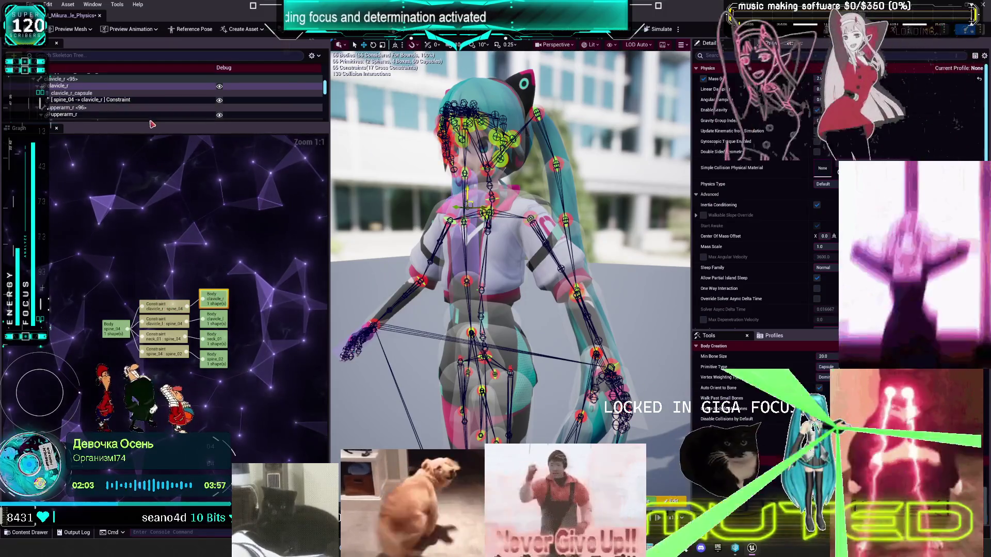
Step: Shrink the graph back to give the Skeleton Tree more room
left_click_drag(130, 122, 108, 268)
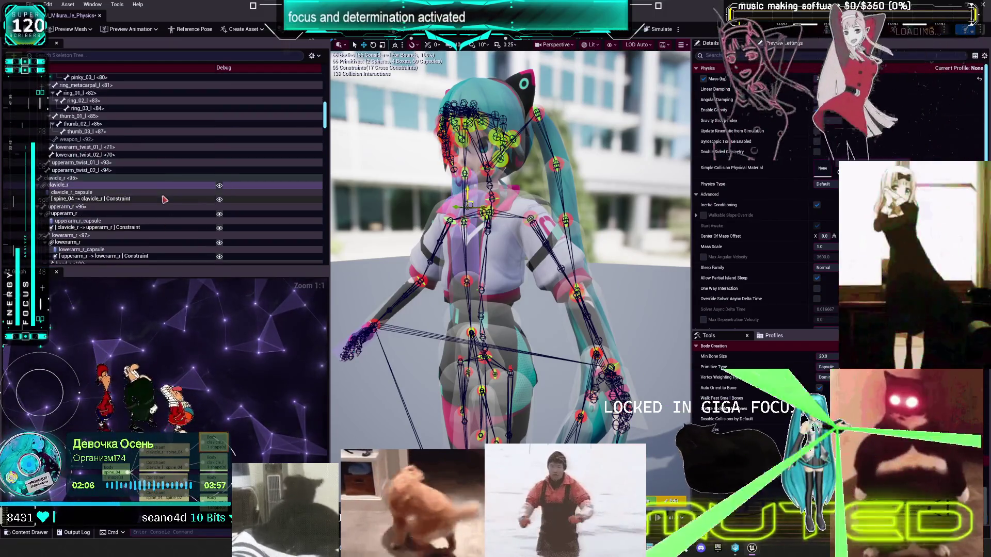
scroll(129, 175, "up", 6)
scroll(129, 171, "up", 15)
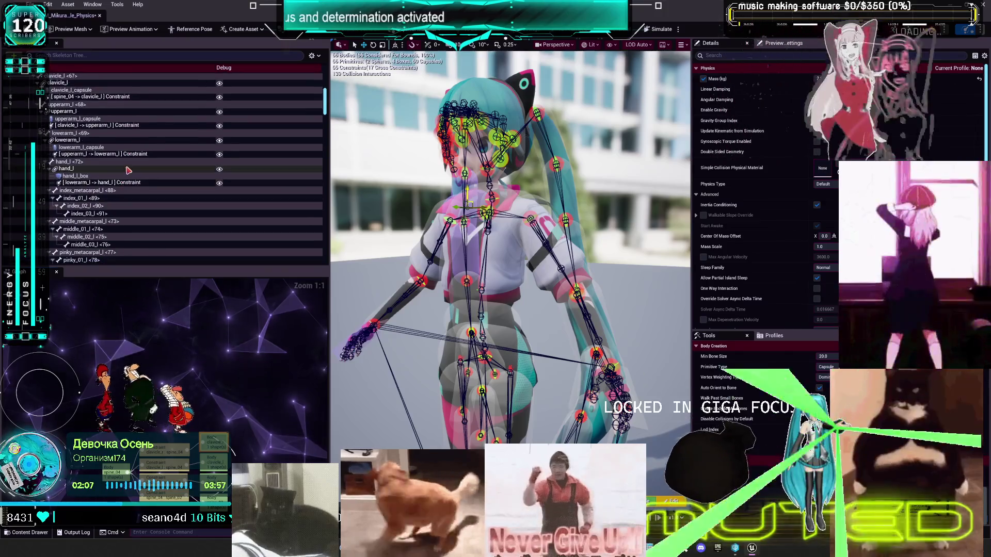
Step: Select the [spine_02 -> spine_04] constraint row and bring up the Skeleton Tree filter options
scroll(129, 158, "down", 1)
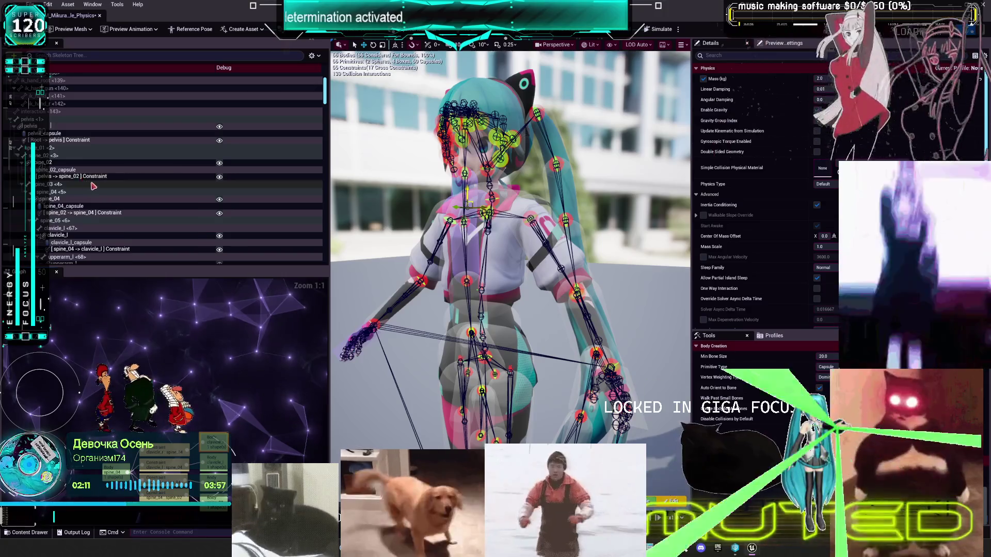
left_click(89, 213)
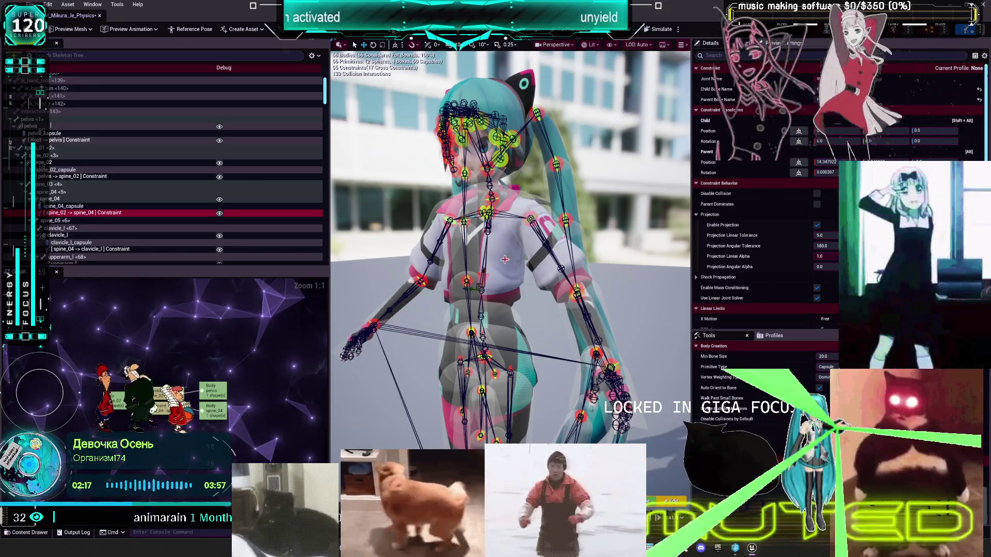
left_click(312, 55)
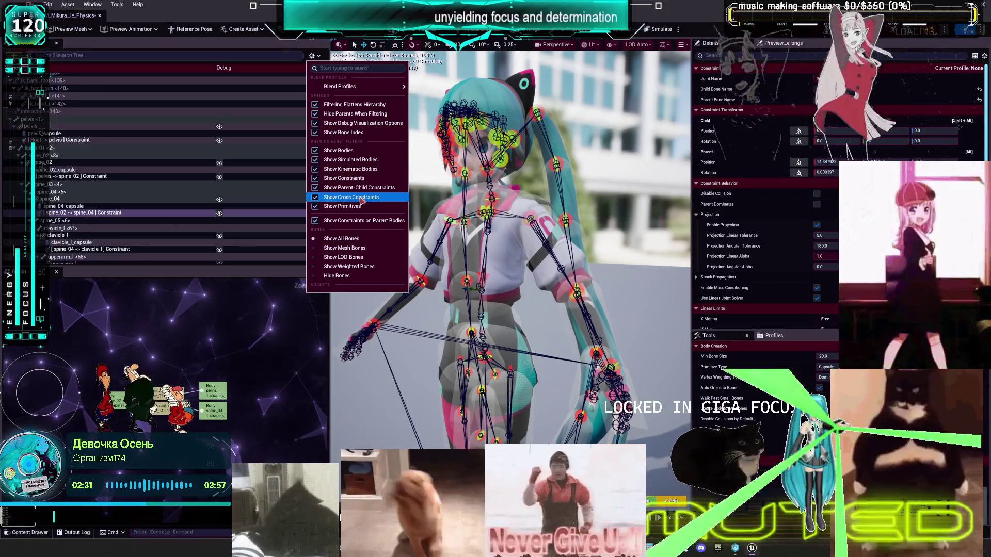
Step: Turn Show Cross Constraints off and back on in the Skeleton Tree filter options
left_click(362, 198)
left_click(319, 56)
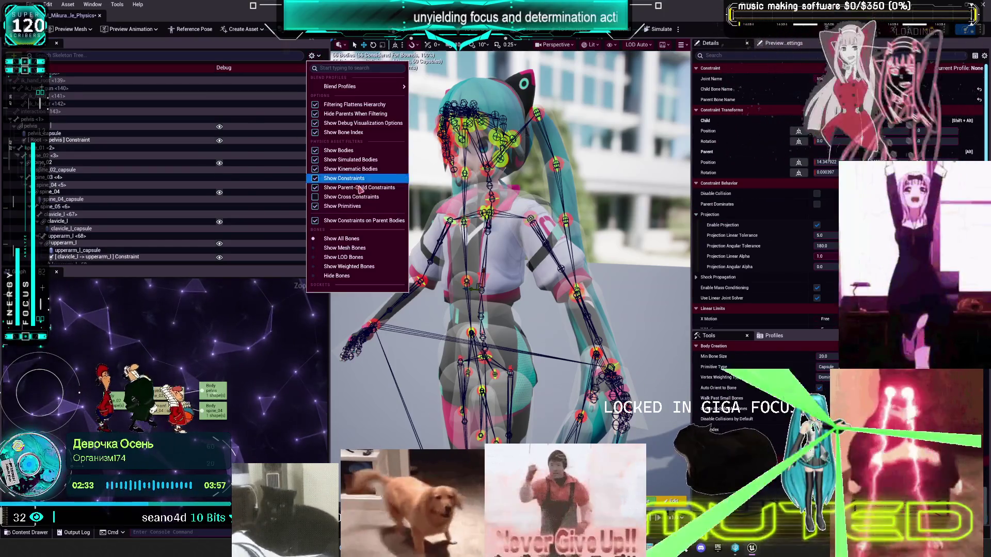
left_click(361, 195)
left_click(320, 56)
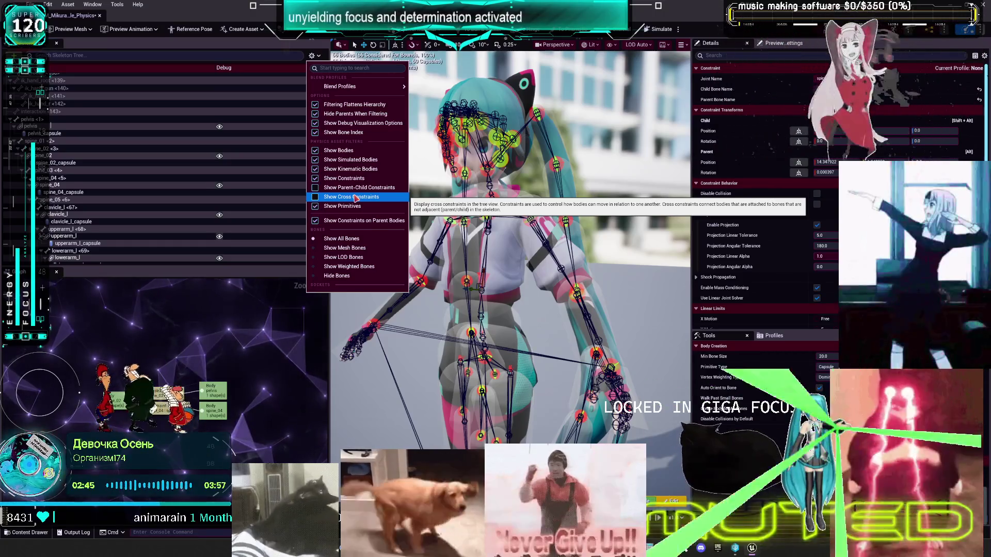
left_click(356, 197)
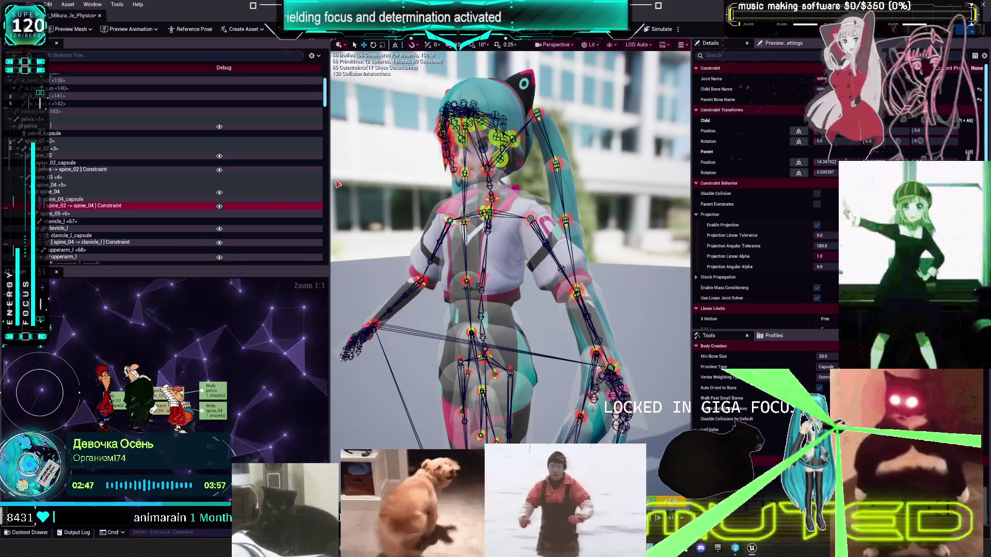
scroll(241, 240, "down", 3)
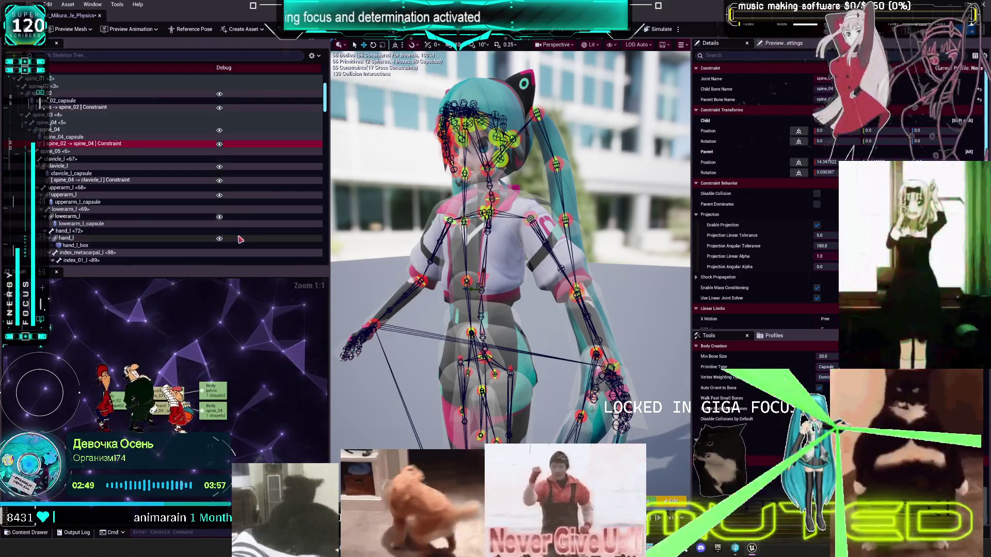
Step: Frame the torso, uncheck Show Bodies, and select the spine_02 -> spine_04 constraint
key("f")
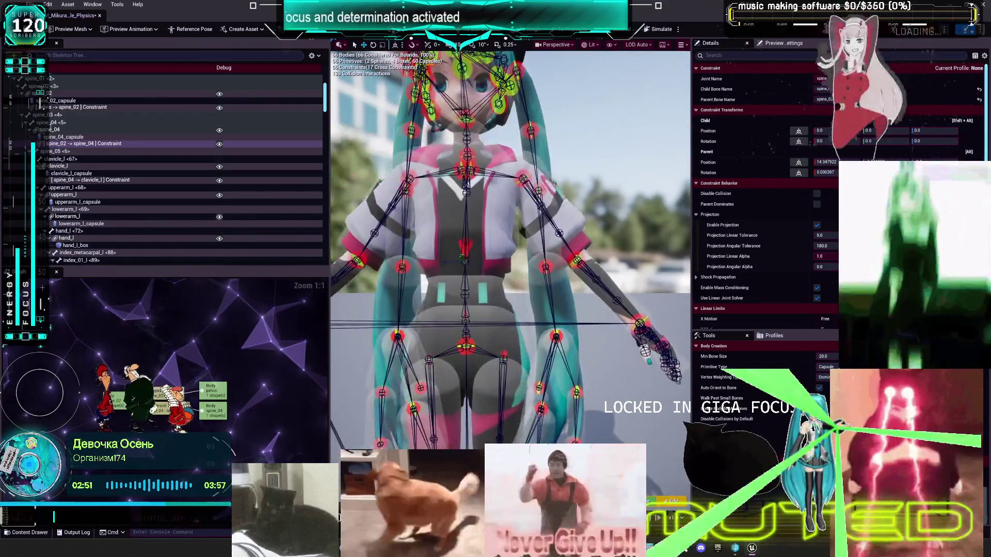
left_click(472, 244)
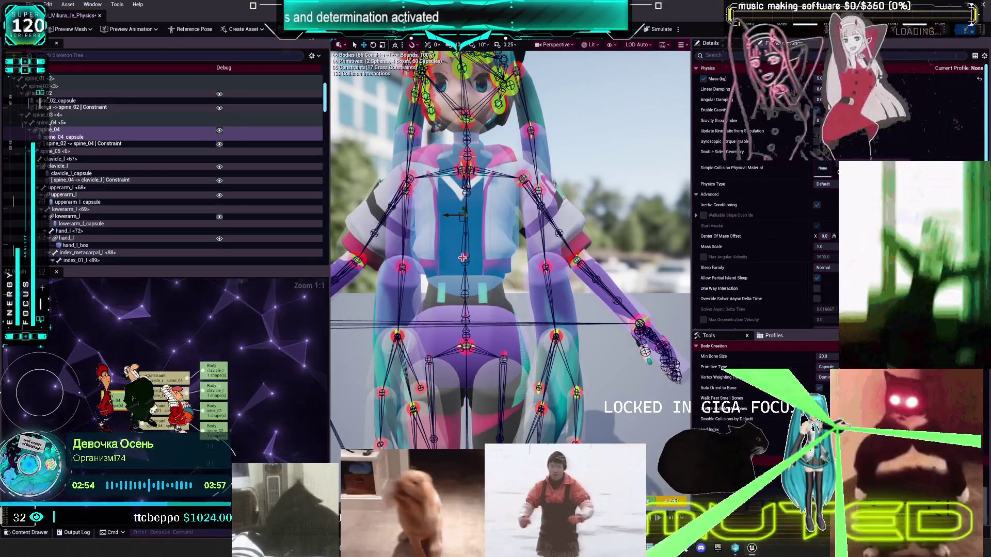
left_click(312, 55)
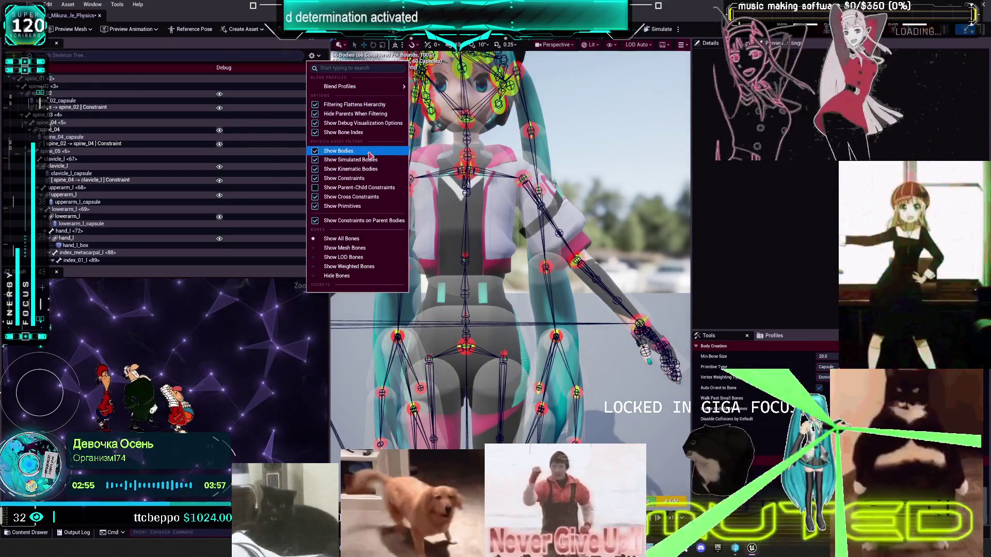
left_click(368, 152)
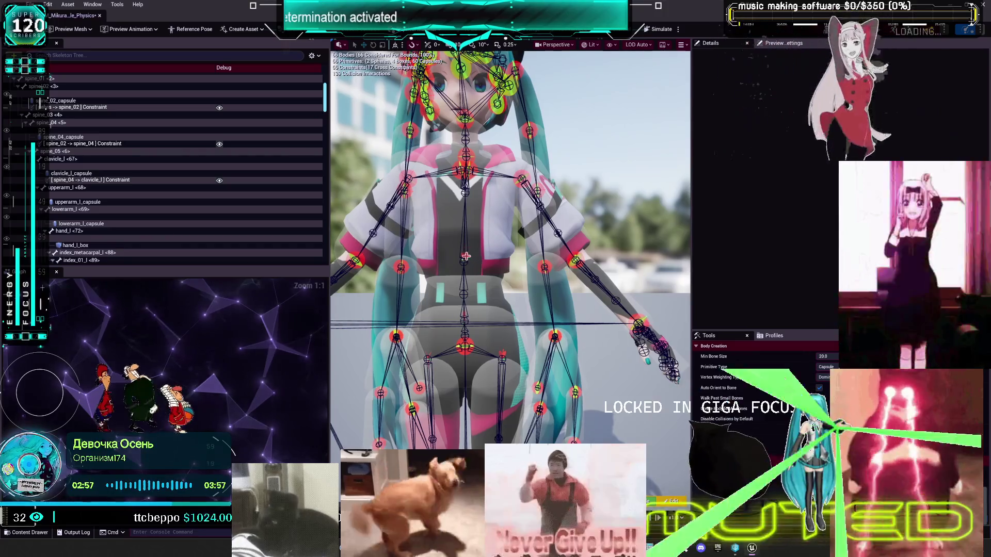
left_click(464, 256)
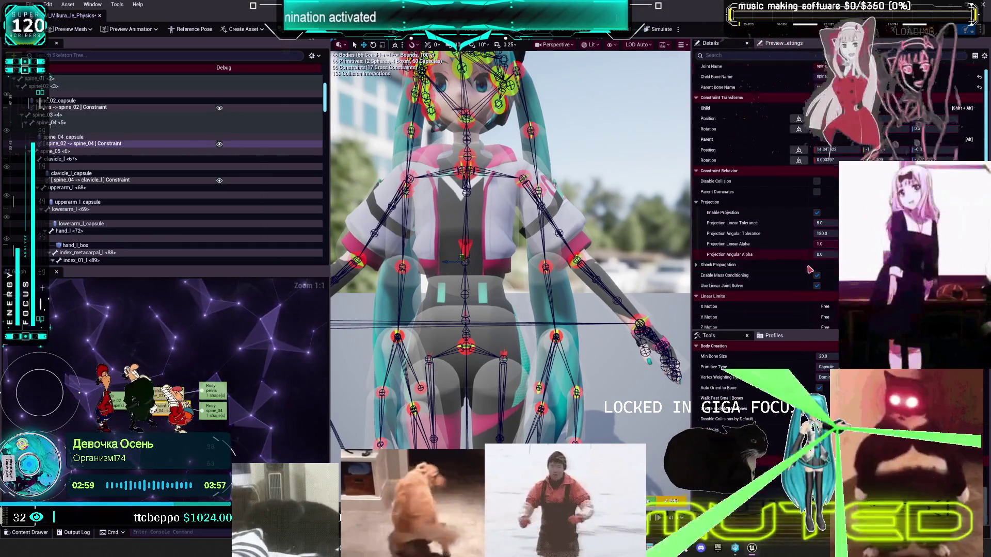
Step: Undo the constraint limit edit and run a short ragdoll simulation test
scroll(789, 269, "down", 6)
key("shift+Tab")
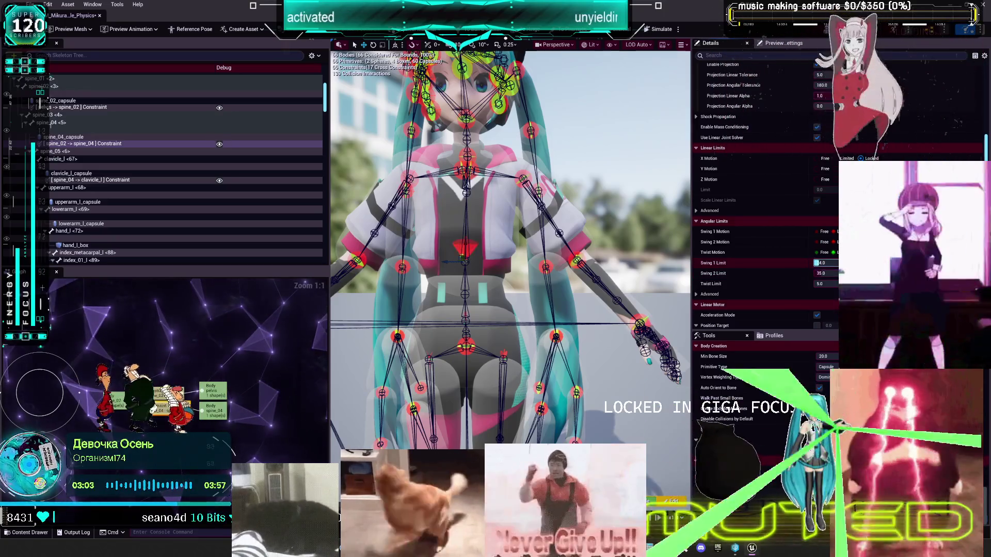
key("ctrl+z")
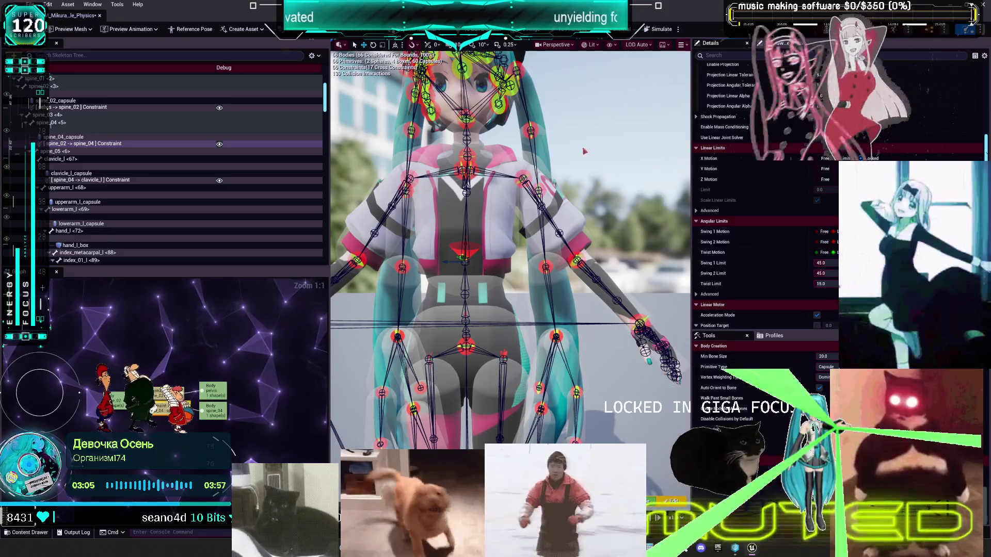
left_click(657, 30)
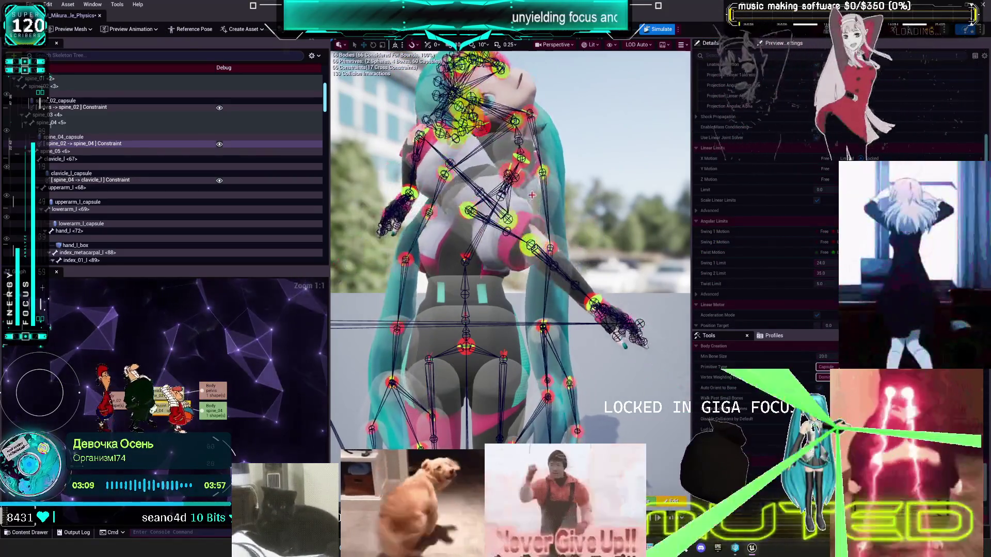
left_click(661, 29)
Step: Give the pelvis -> spine_02 constraint a Swing 2 limit of 18.0, simulate, and return to the reference pose
left_click(465, 315)
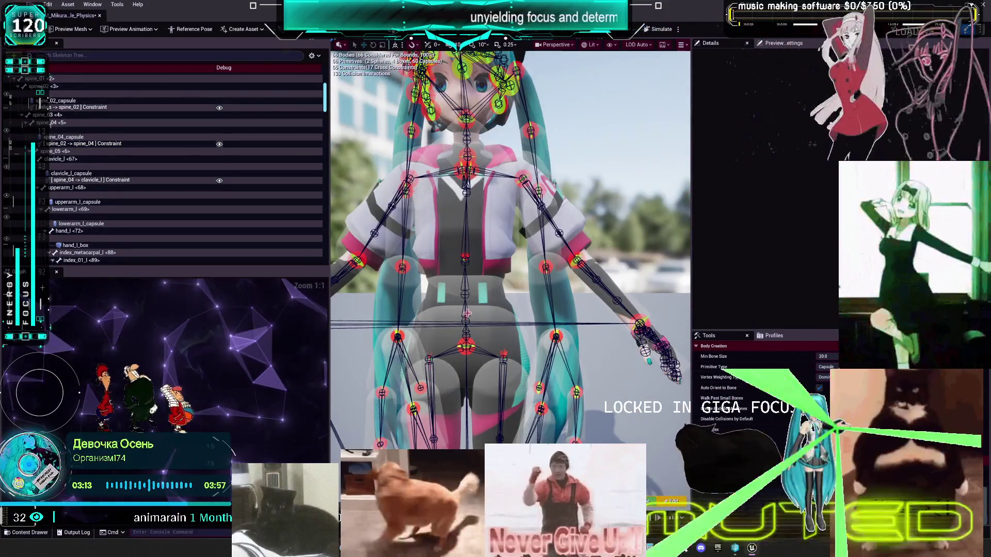
left_click(464, 317)
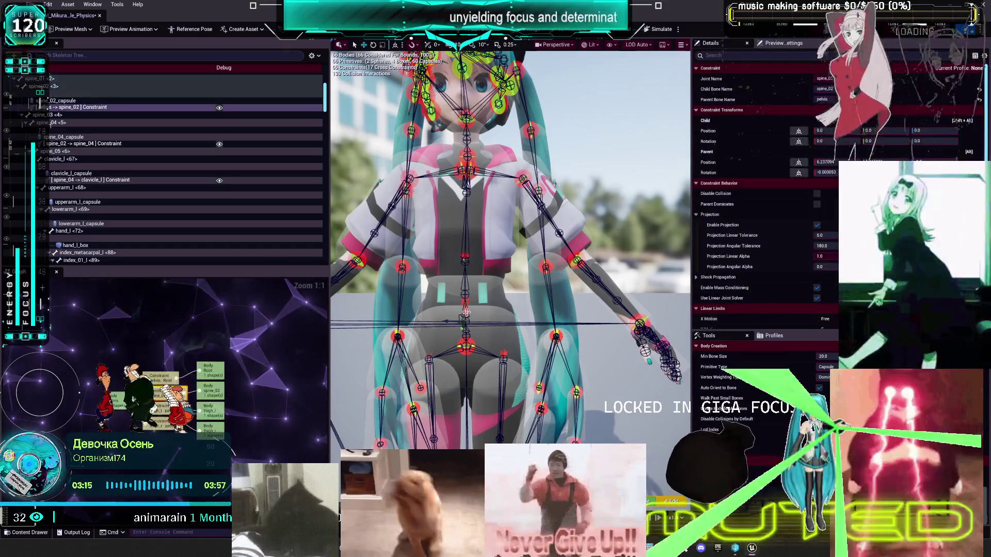
left_click(826, 273)
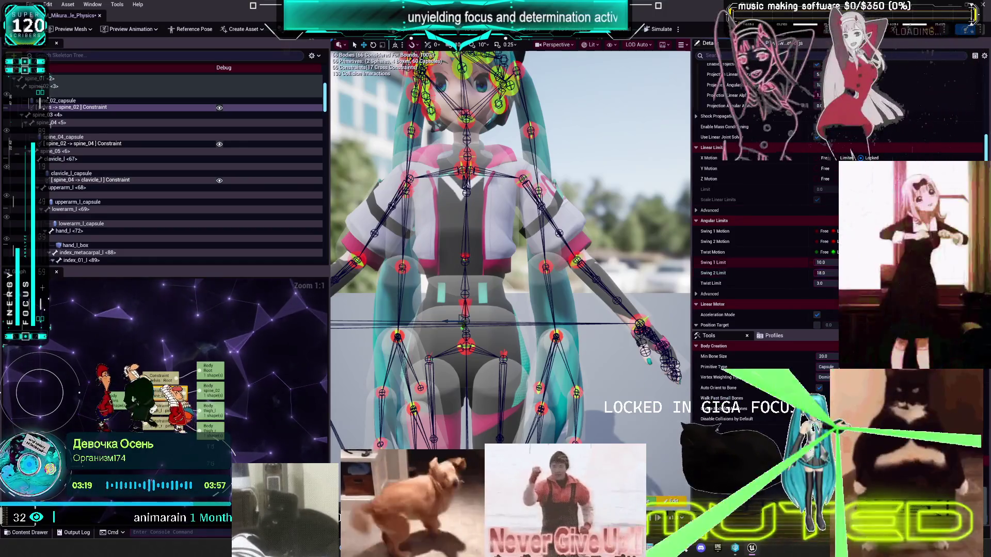
left_click(657, 29)
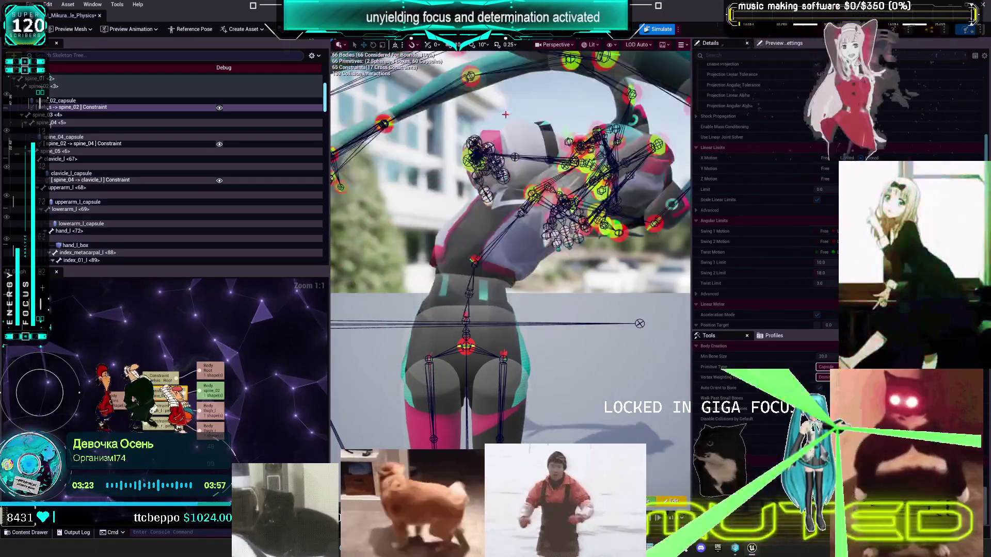
left_click(657, 30)
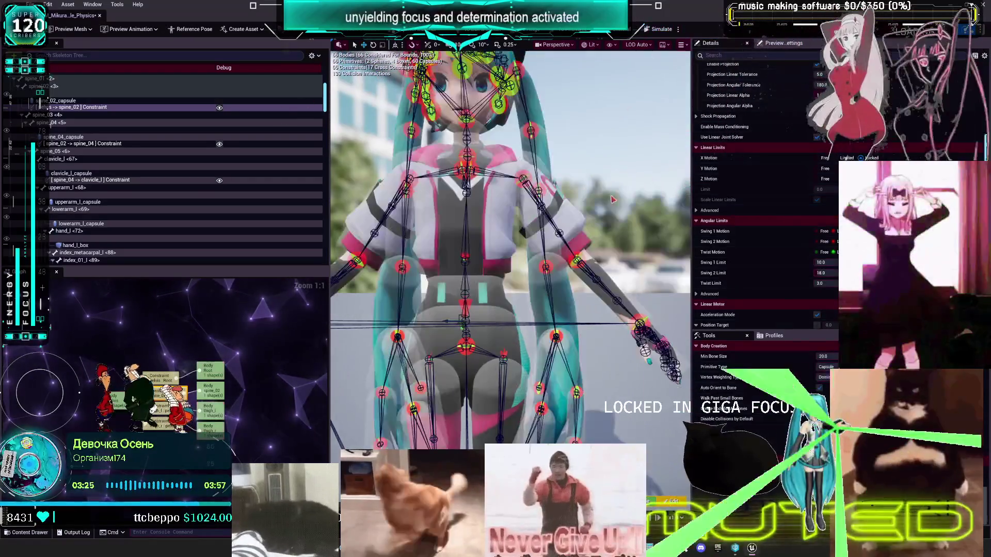
scroll(170, 201, "down", 4)
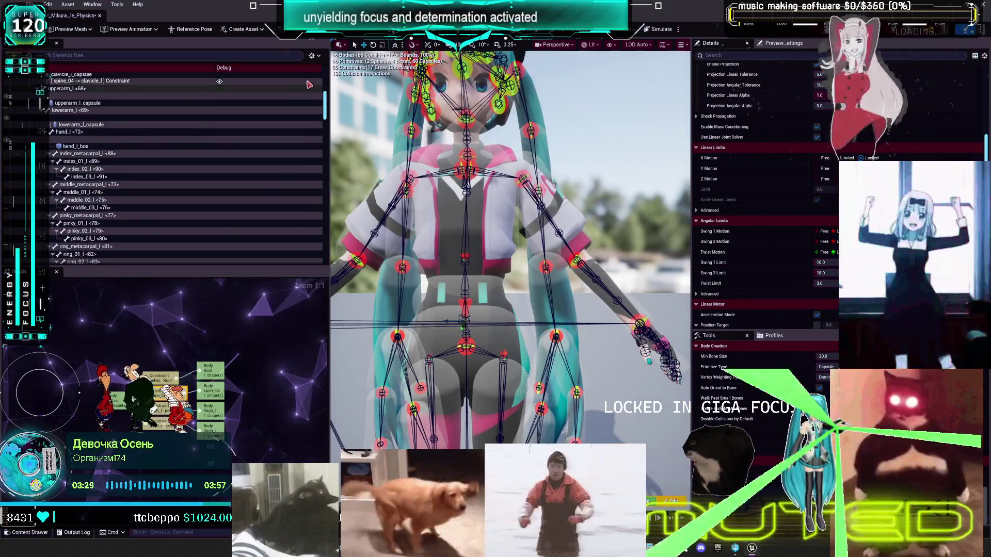
Step: Hide the debug visualization options and bone index numbers in the Skeleton Tree
left_click(311, 55)
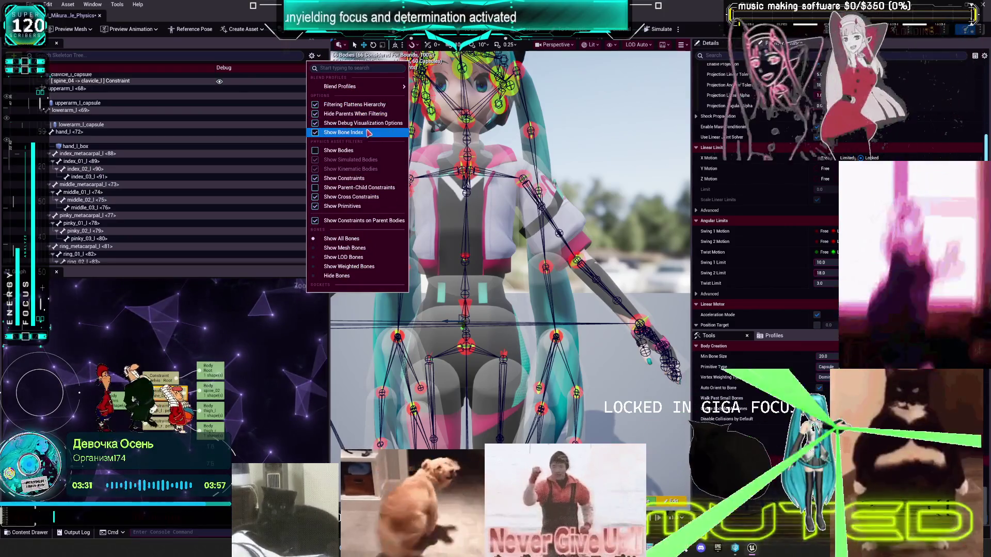
left_click(343, 123)
left_click(316, 57)
left_click(341, 132)
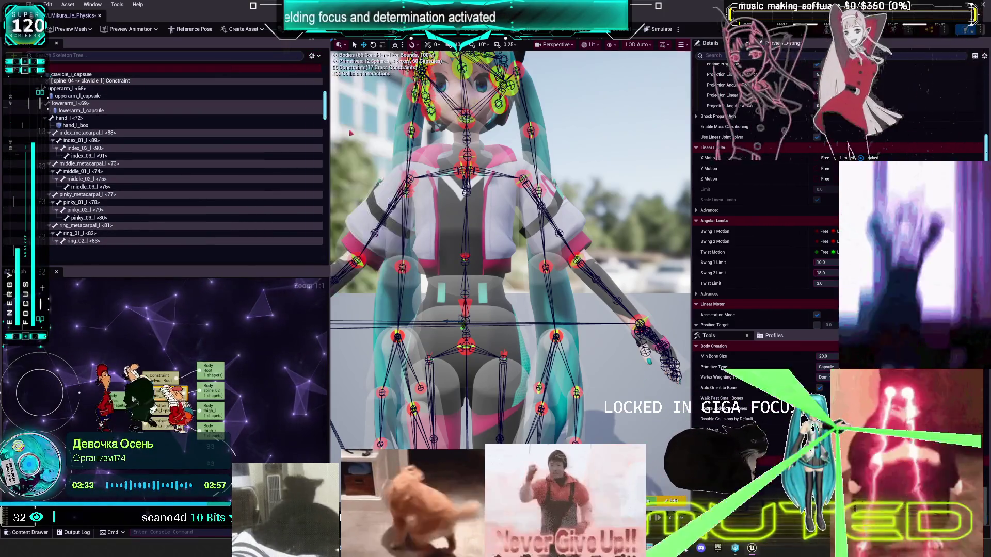
left_click(316, 55)
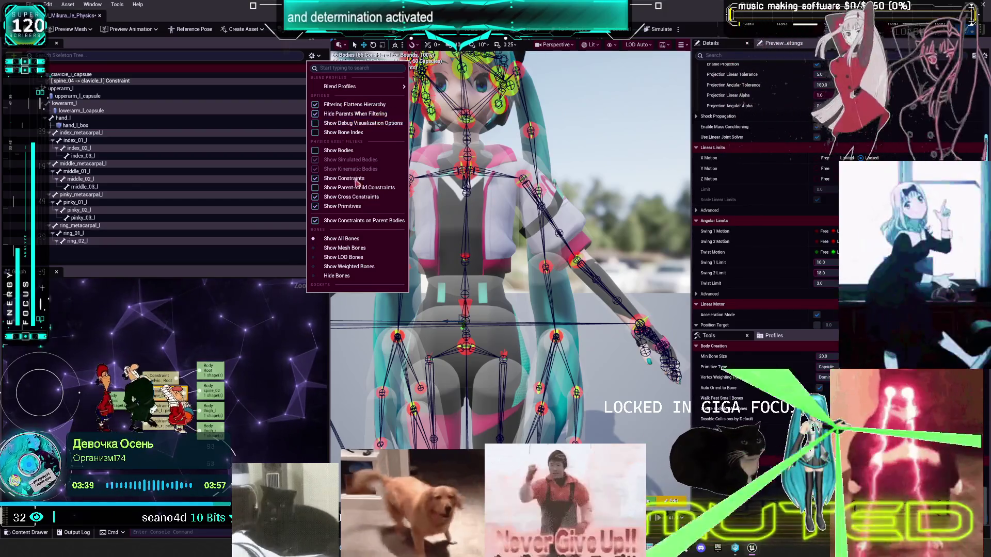
Step: Turn off Constraints on Parent Bodies and Show Primitives, and choose Hide Bones
left_click(360, 222)
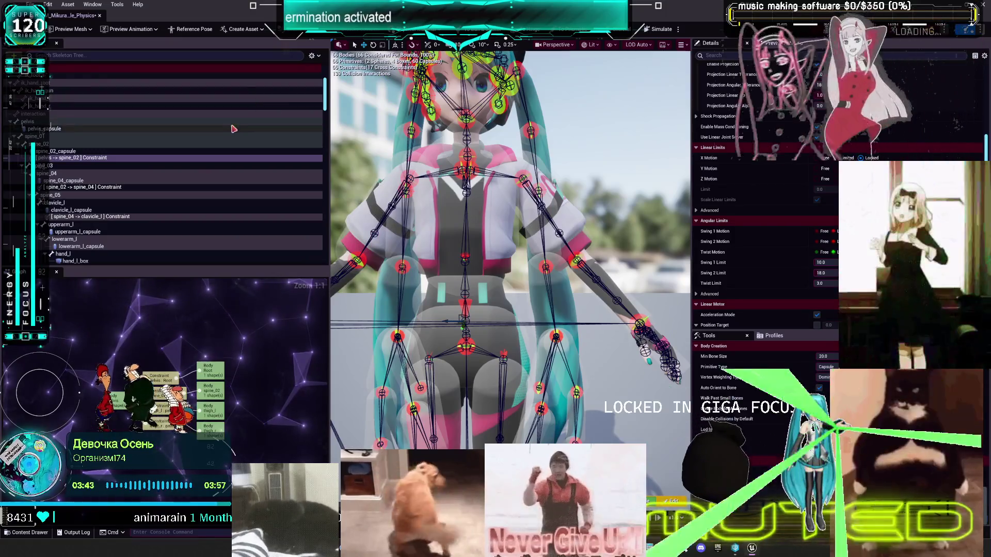
left_click(313, 55)
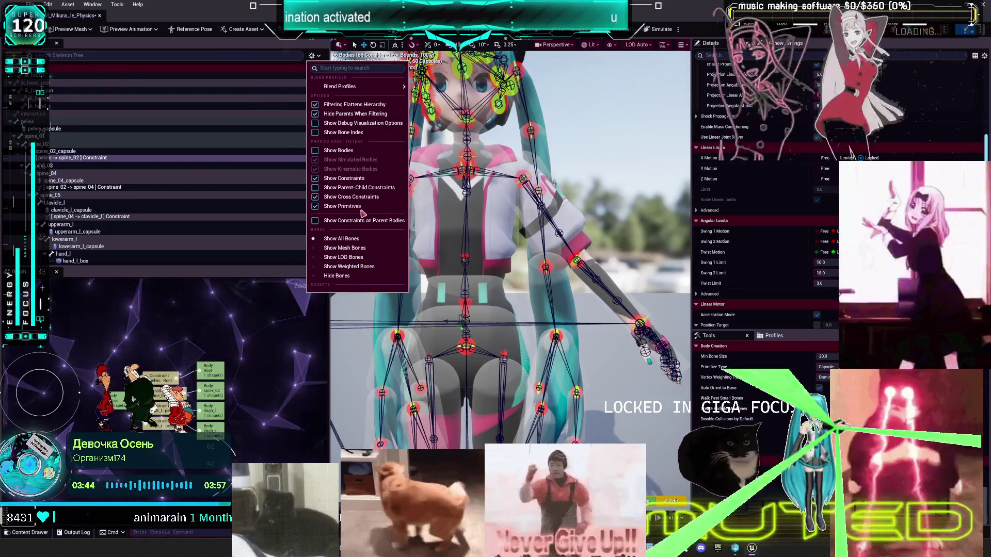
left_click(361, 206)
scroll(209, 153, "down", 2)
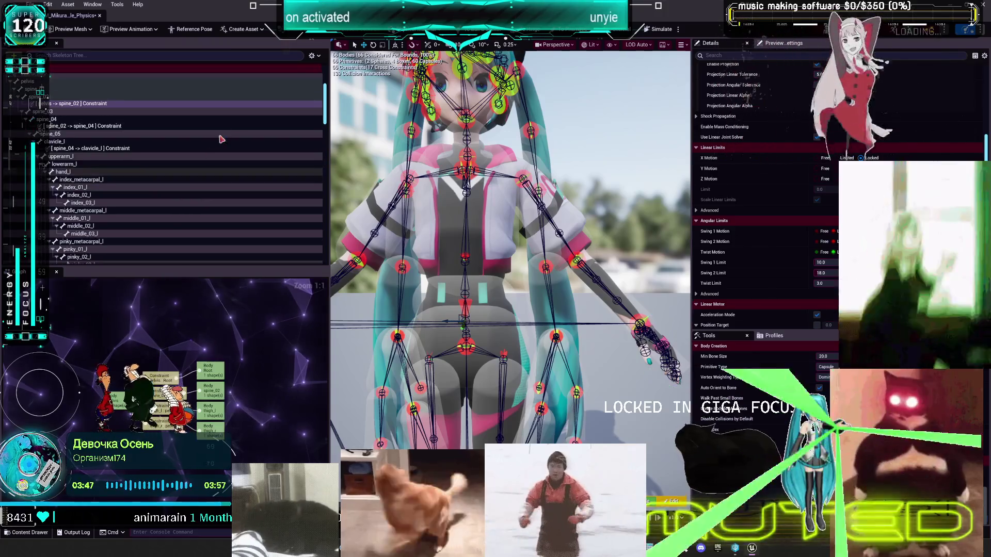
left_click(312, 55)
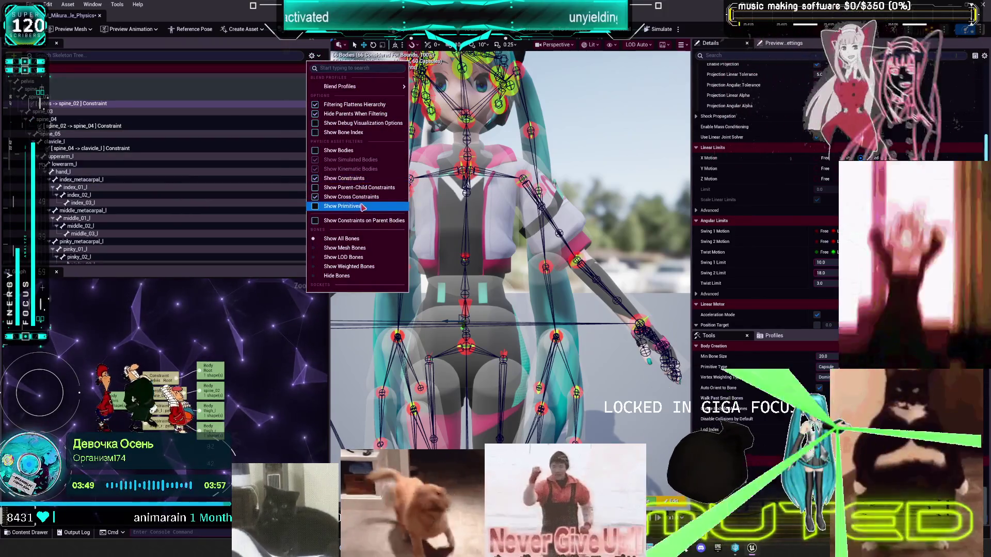
left_click(356, 275)
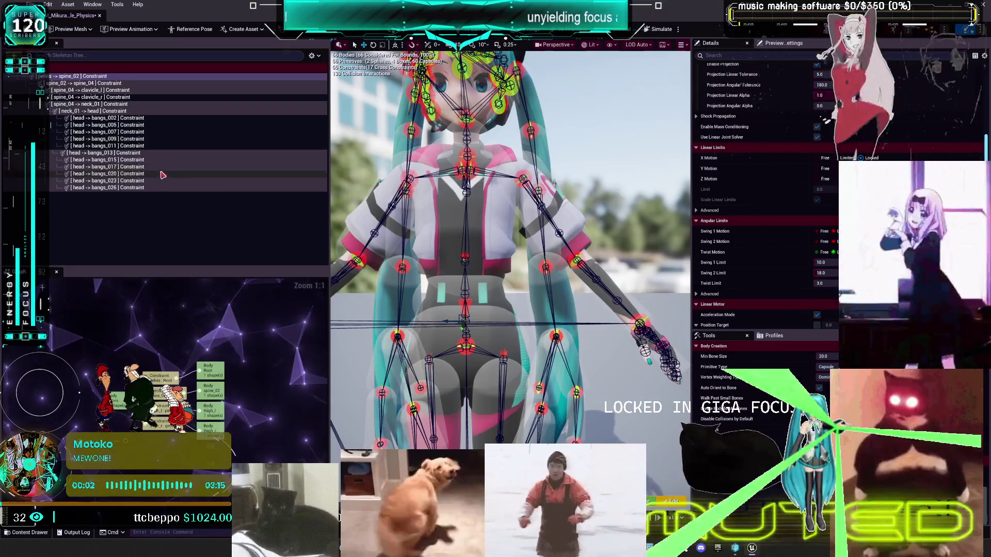
Step: Bring the arm and hair constraints back into the list and select spine_04 -> clavicle_r
left_click(312, 55)
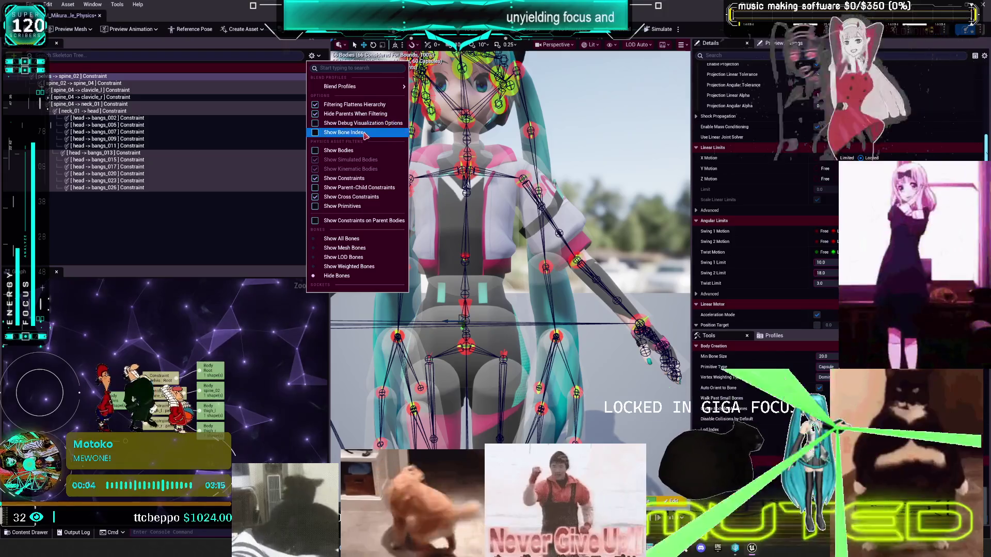
left_click(351, 187)
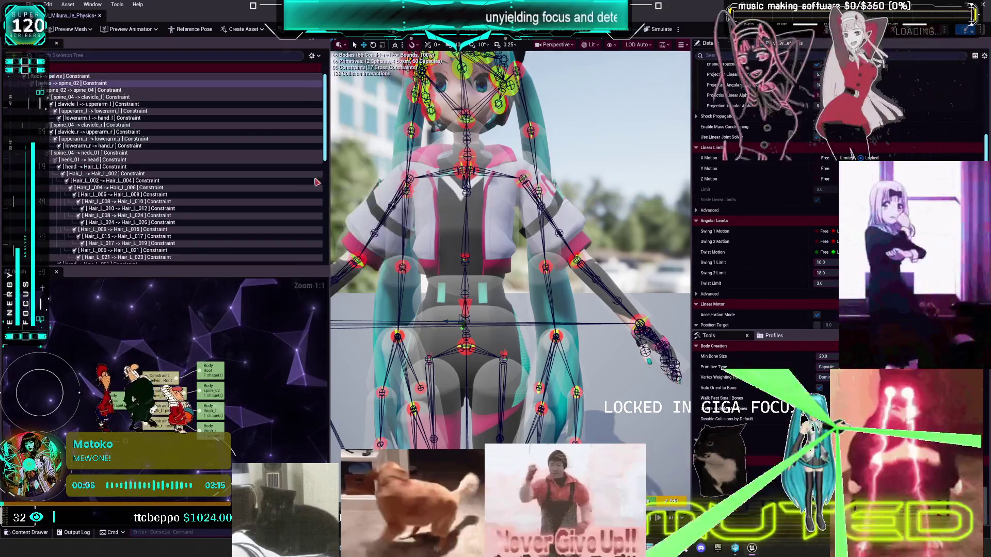
scroll(221, 148, "down", 3)
scroll(208, 146, "down", 3)
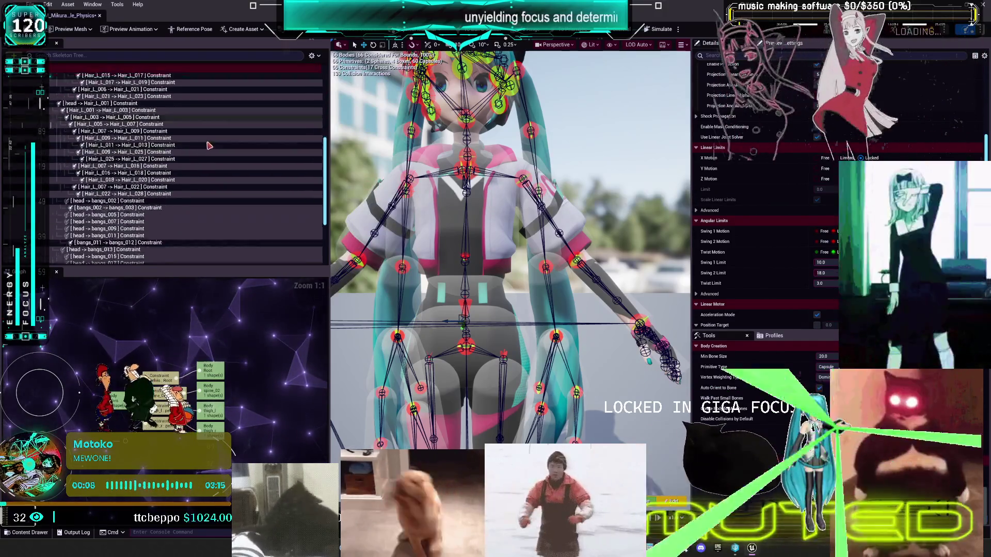
scroll(208, 145, "up", 6)
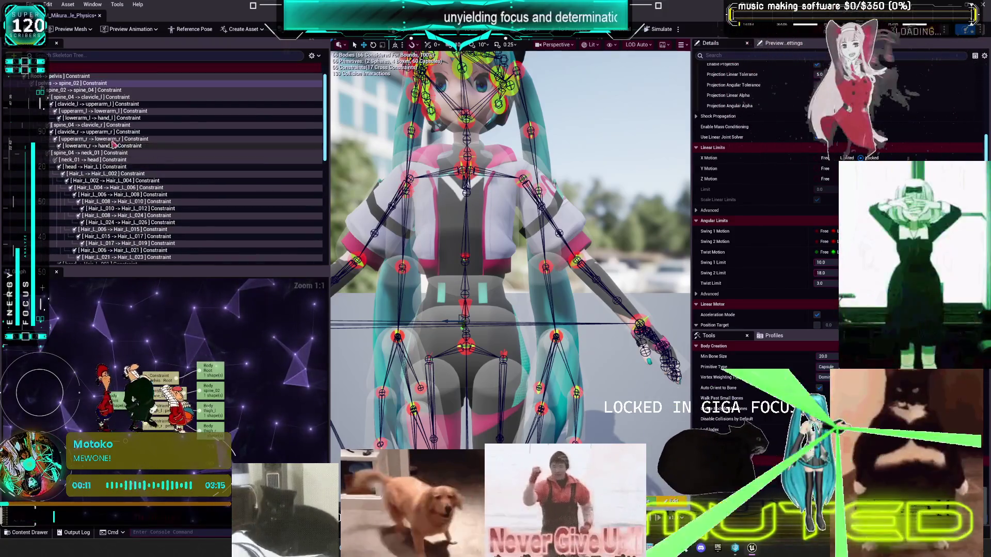
left_click(105, 126)
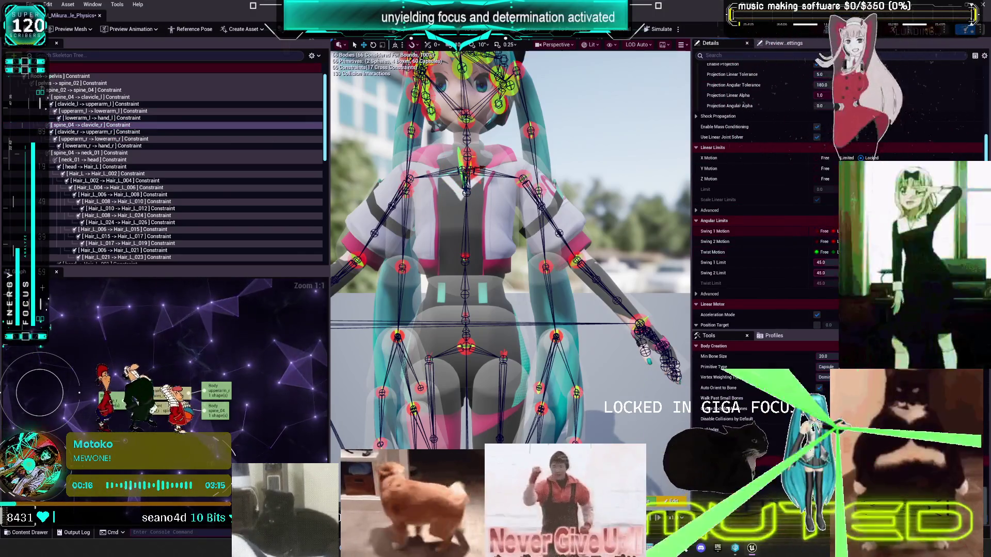
Step: Set the spine_04 -> clavicle_r constraint's Twist Motion to Limited and Swing 2 Limit to 4.0
left_click(833, 251)
left_click(825, 284)
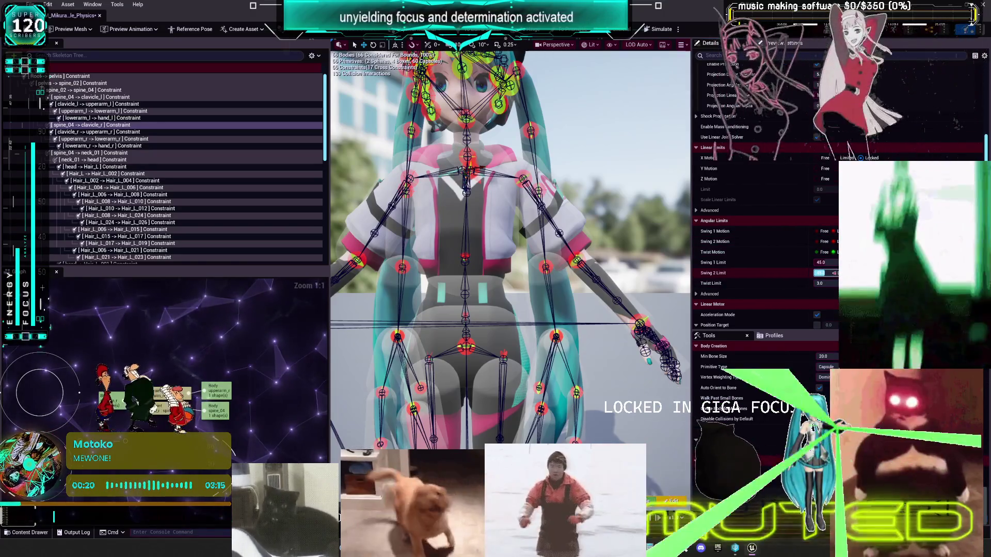
left_click(832, 274)
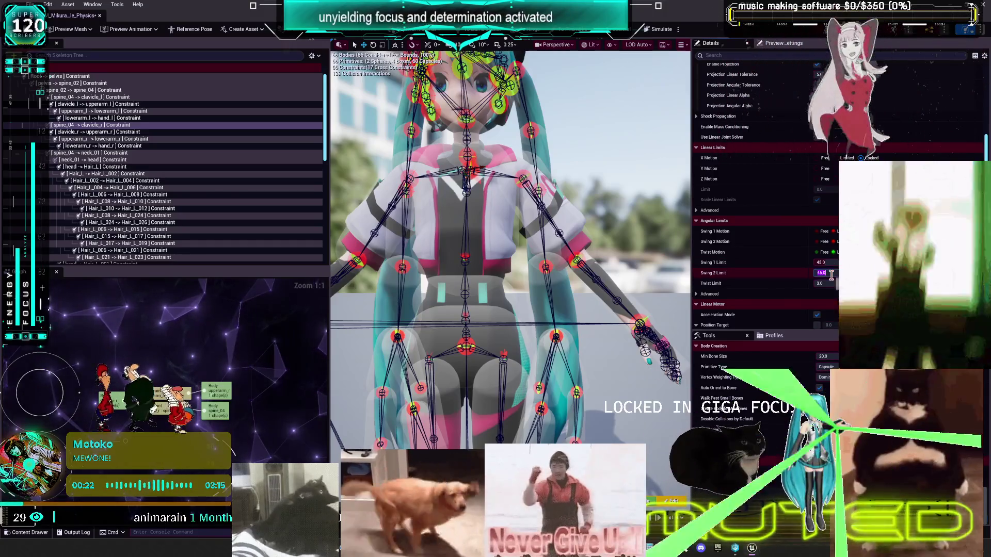
type("4")
key("Return")
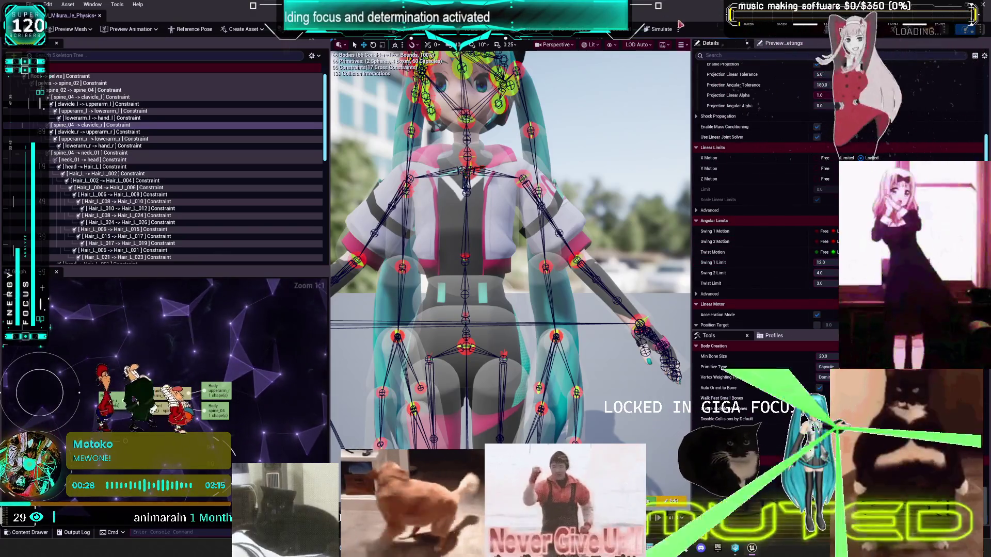
Step: Test the new limits in simulation, then select the clavicle_r -> upperarm_r constraint
left_click(663, 29)
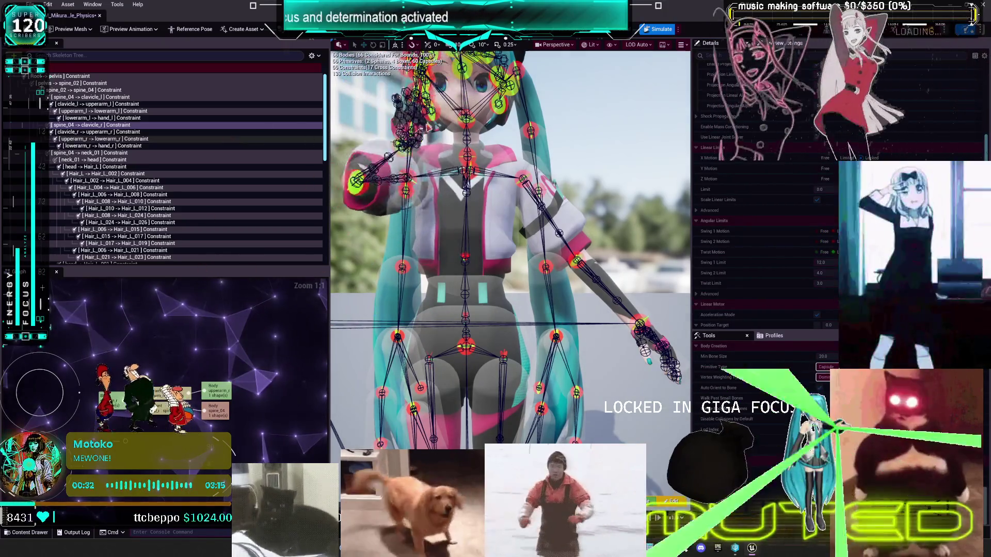
key("alt+s")
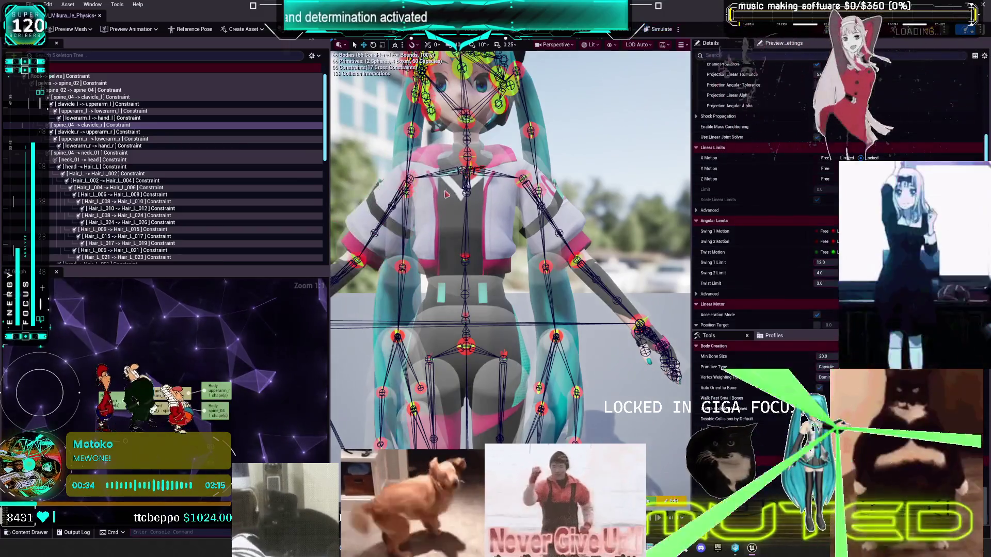
scroll(506, 308, "up", 5)
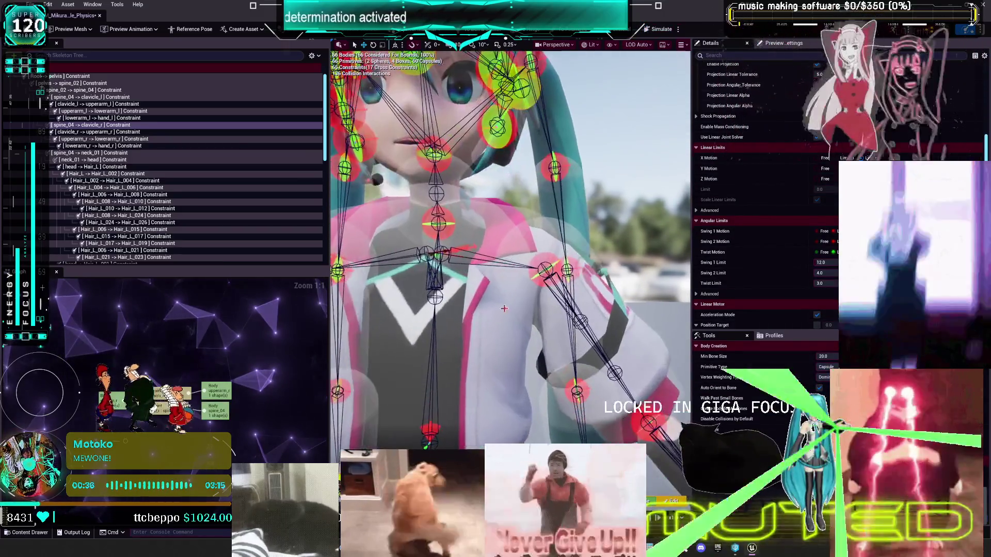
left_click(111, 131)
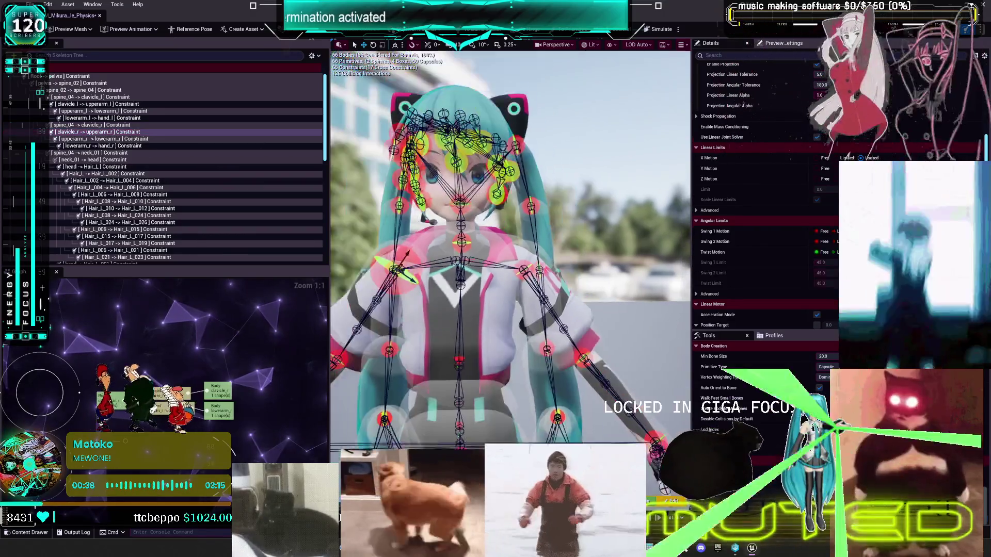
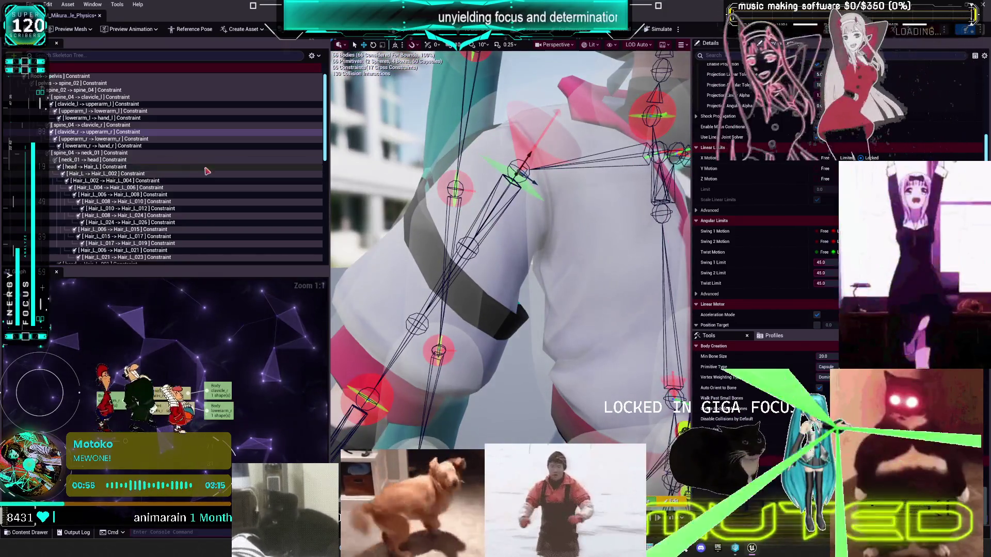
Step: Set the upperarm_r–lowerarm_r constraint's Swing 1 and Swing 2 limits to 90°, then simulate the arm
left_click(829, 284)
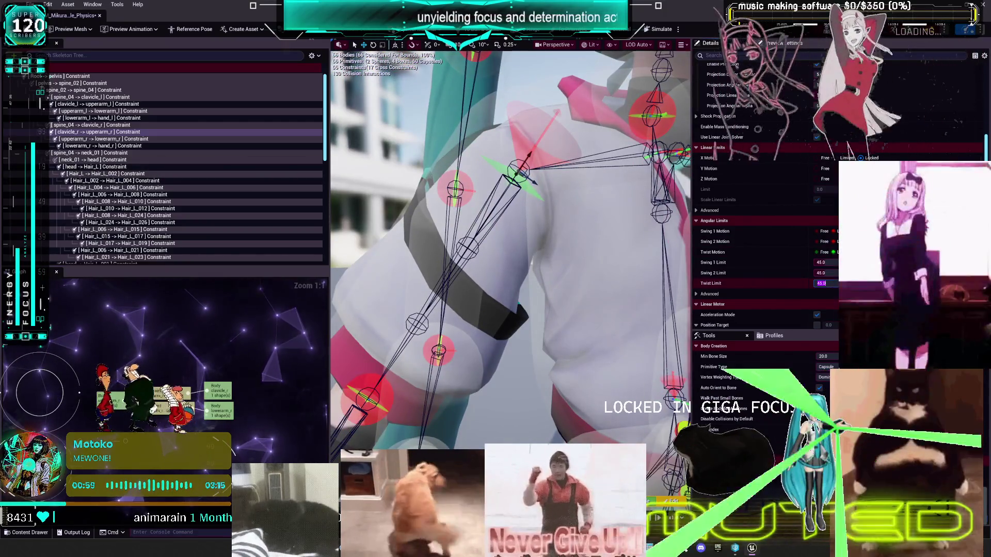
type("15")
left_click(666, 31)
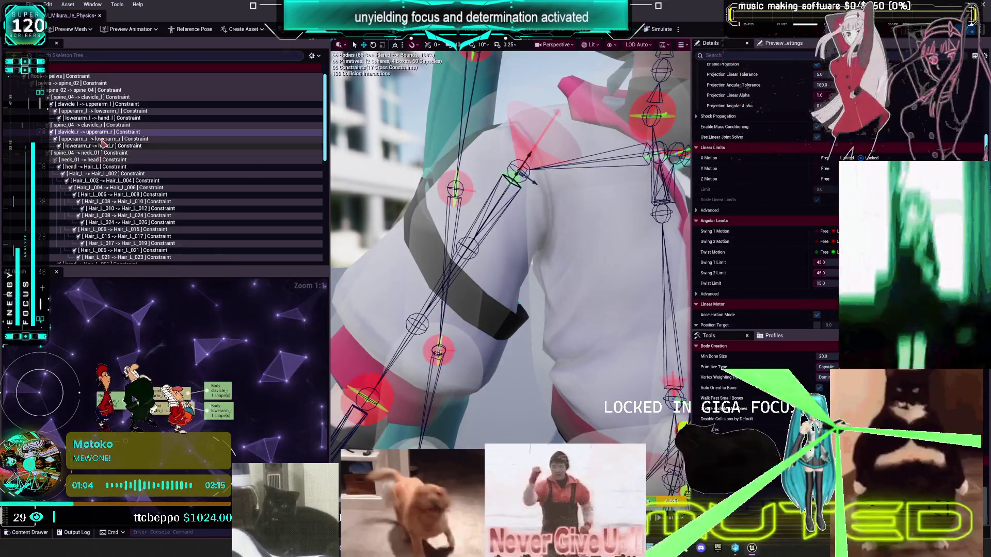
left_click(217, 139)
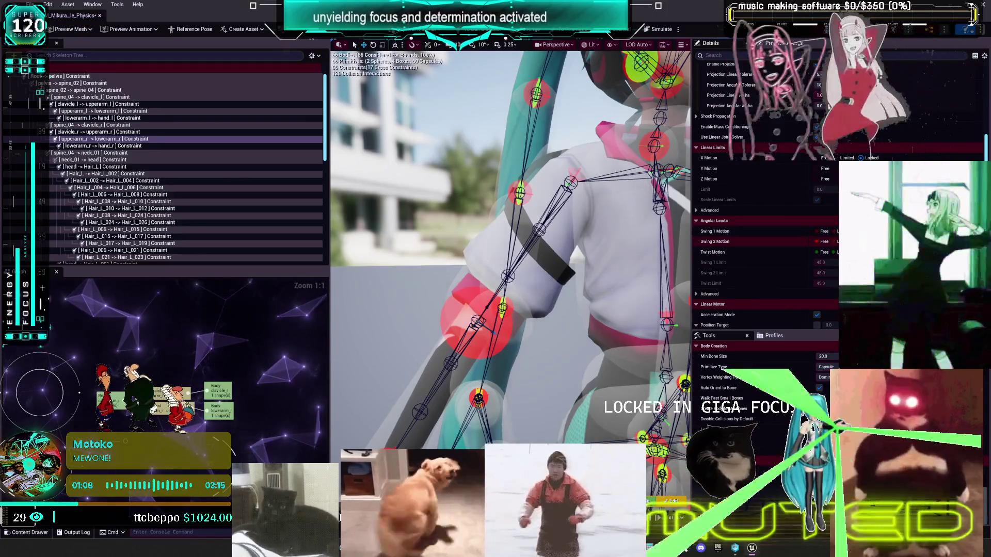
left_click(821, 273)
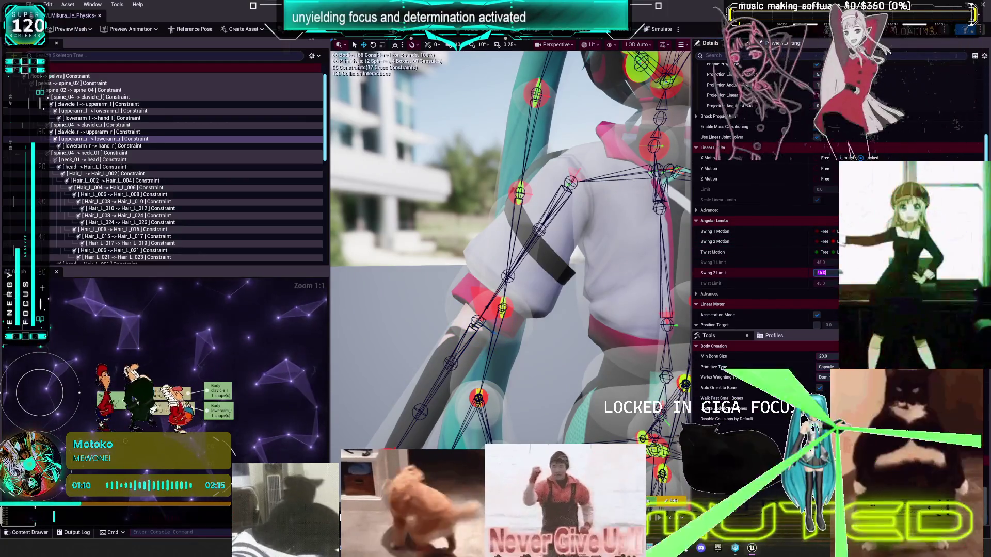
left_click(660, 29)
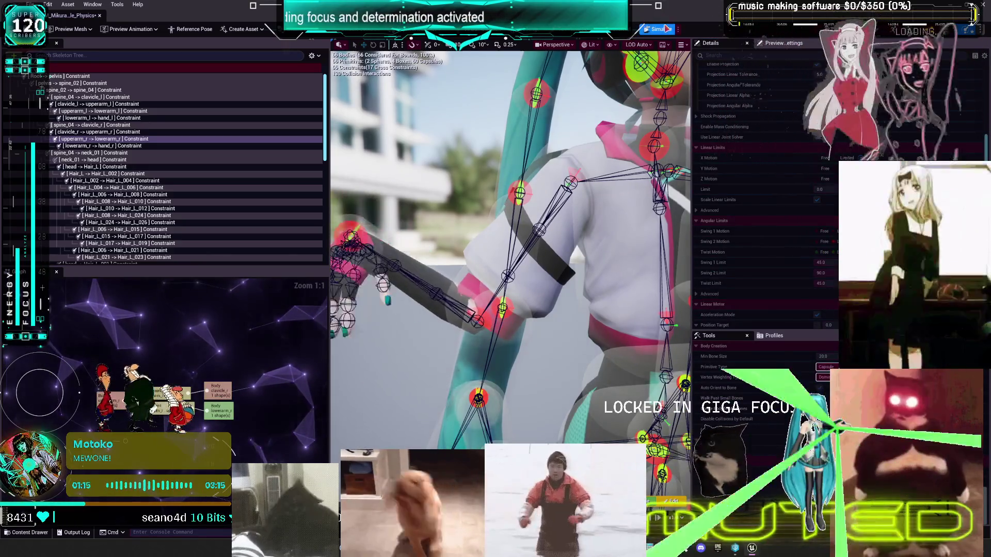
left_click(666, 29)
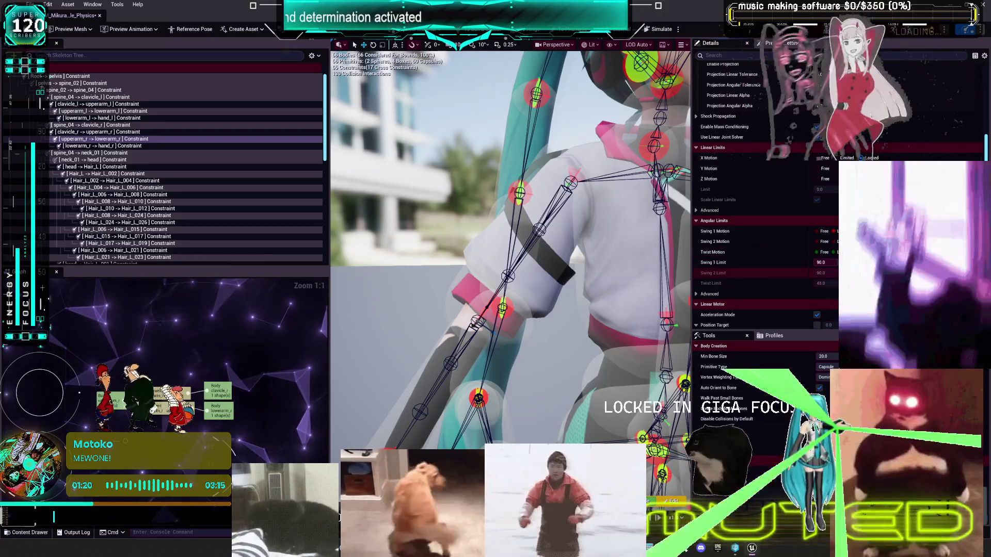
left_click(824, 273)
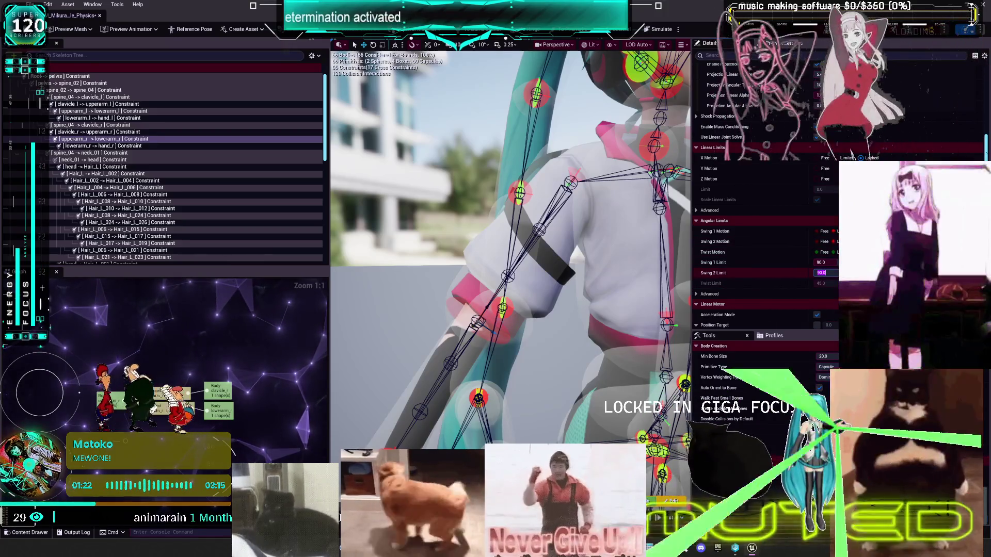
left_click(825, 263)
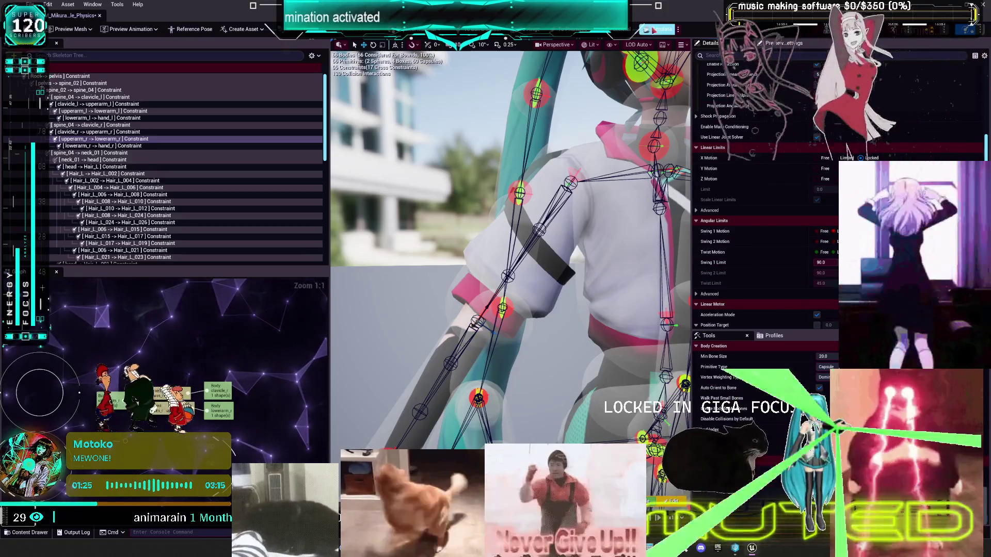
left_click(653, 30)
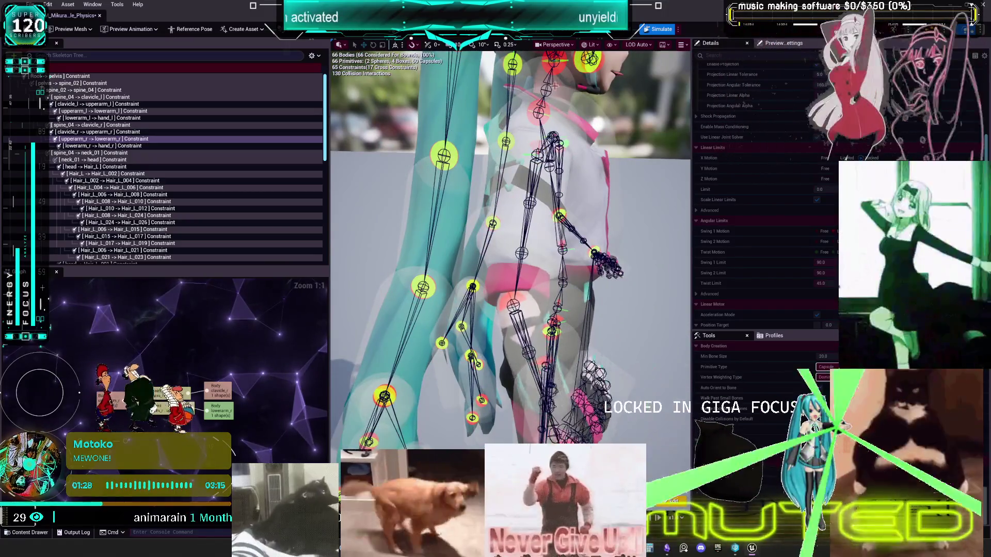
Step: Stop the simulation and rotate the elbow constraint's angular limit cone in the viewport
left_click(548, 292)
left_click_drag(519, 296, 505, 278)
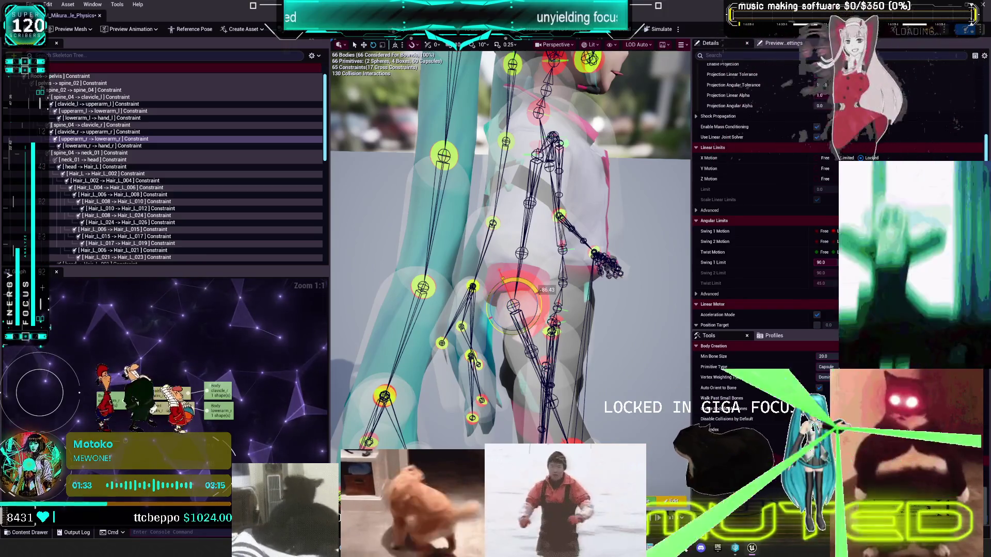
left_click_drag(542, 312, 540, 309)
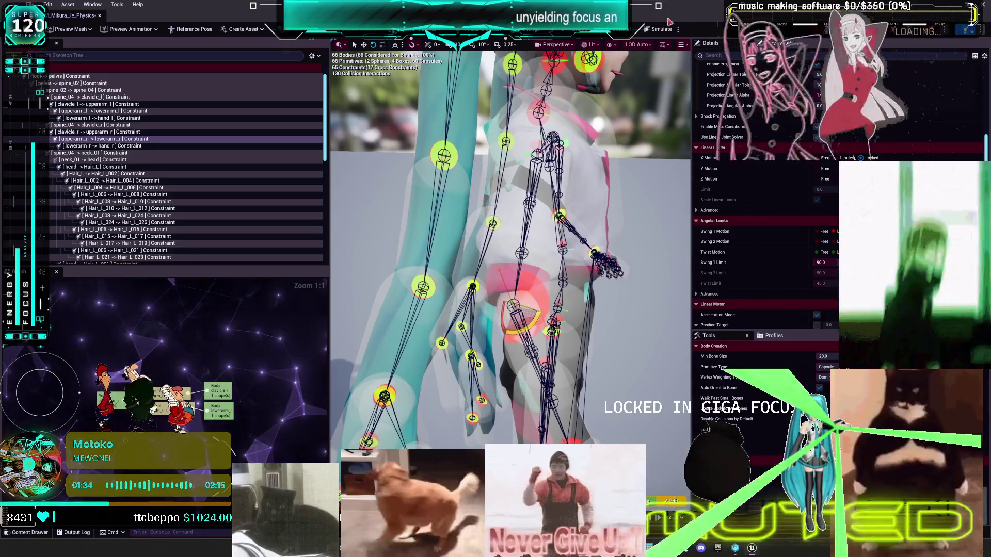
Step: Run and stop the simulation several times to check the arm's swing
left_click(660, 30)
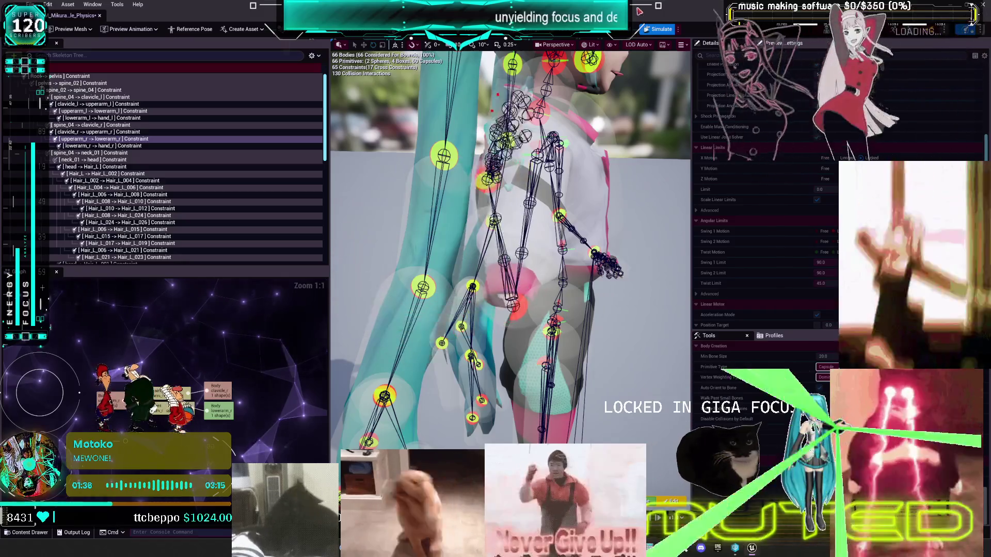
left_click(658, 30)
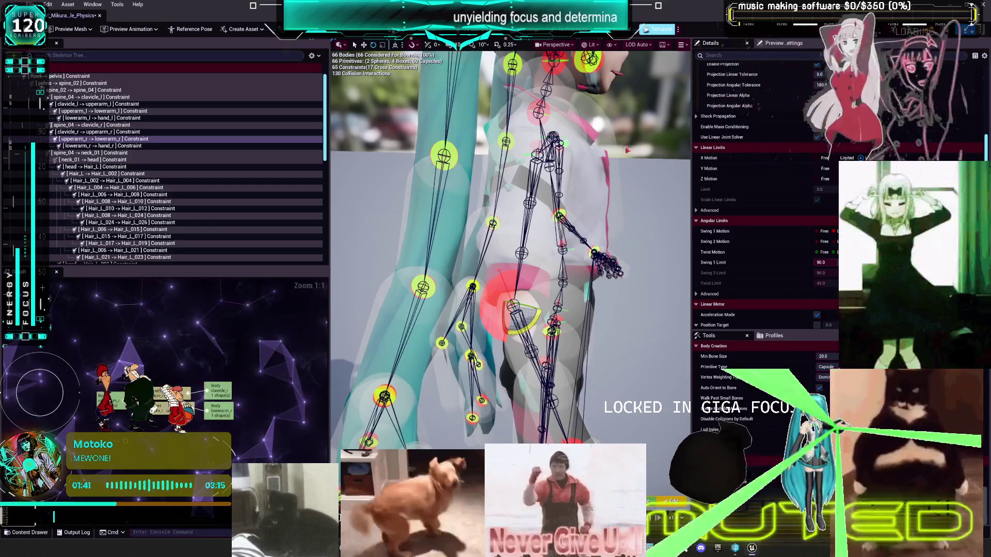
key("alt+Return")
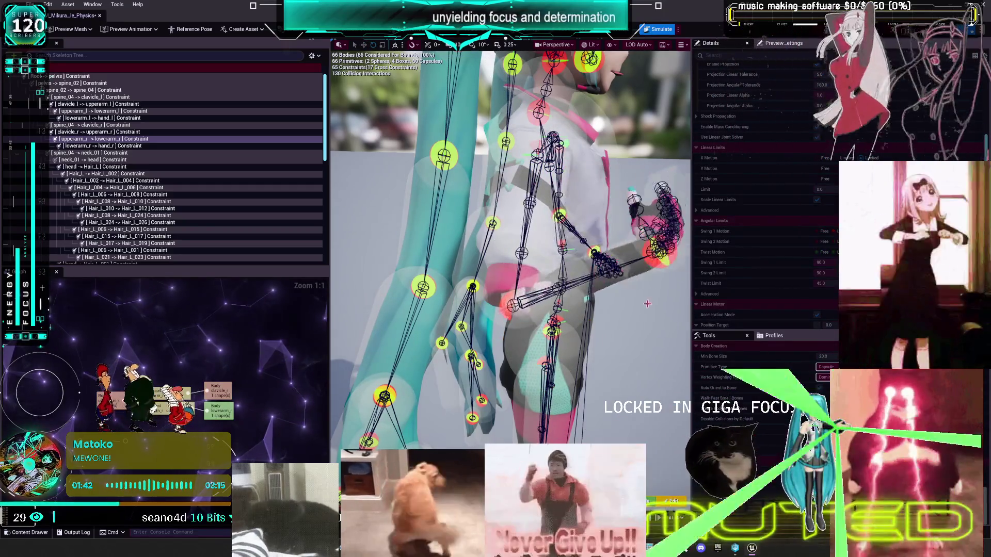
key("alt+Return")
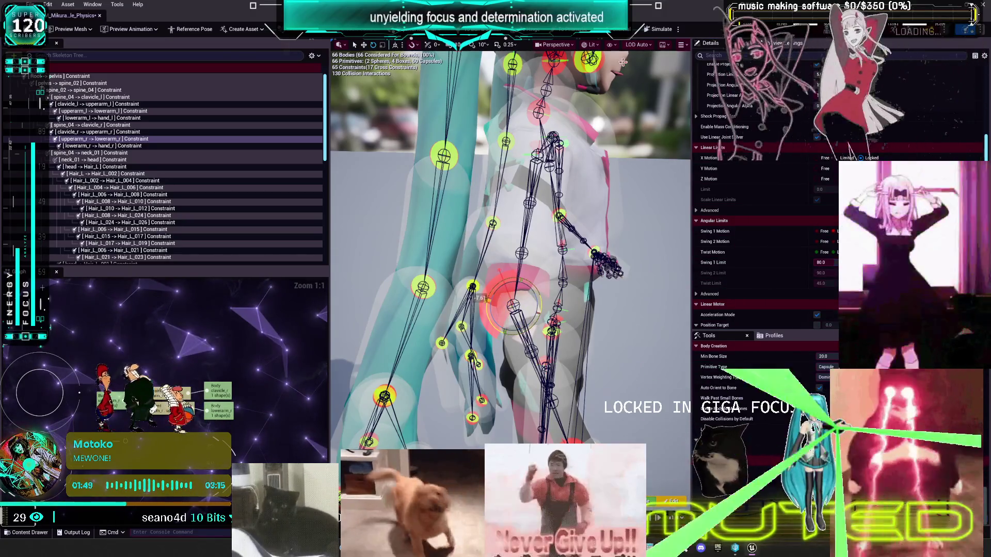
left_click(664, 31)
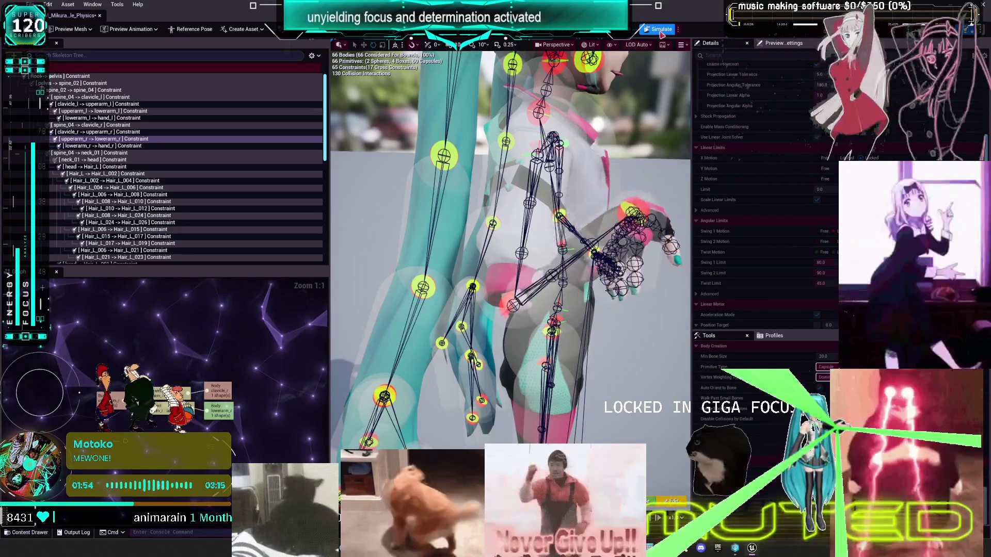
key("alt+Return")
left_click_drag(601, 223, 603, 232)
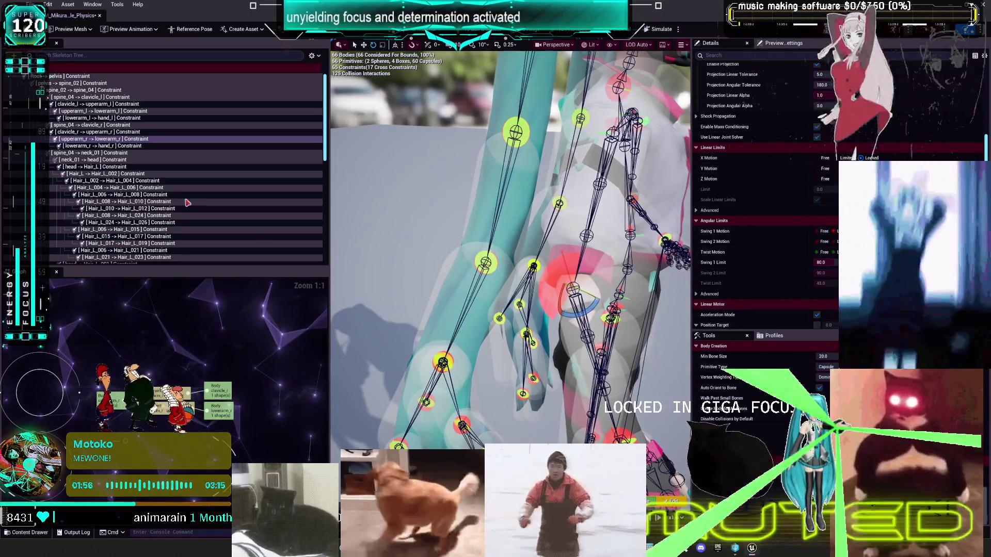
Step: Give the lowerarm_r–hand_r wrist constraint an 8° Twist Limit and a 12° Swing 2 Limit, then simulate
left_click(109, 146)
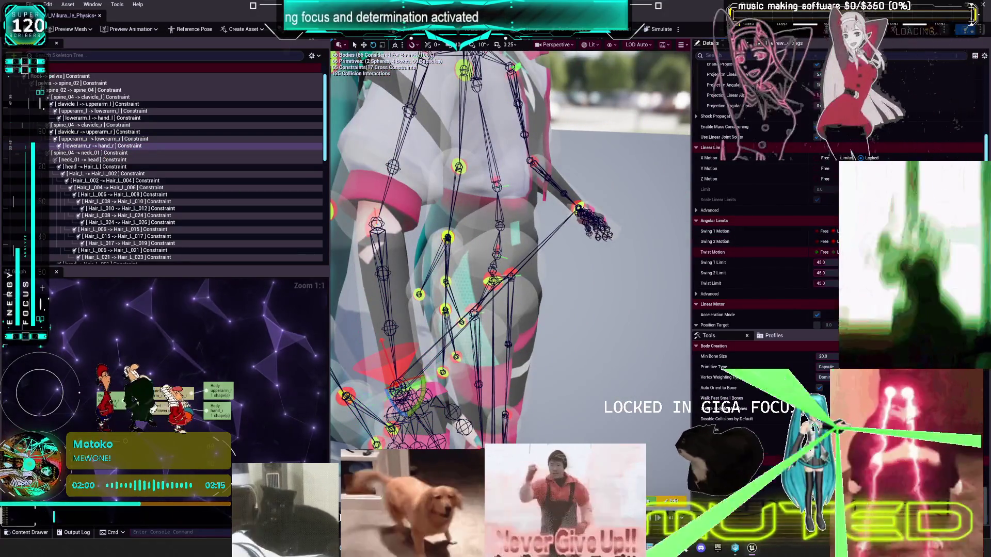
left_click(825, 283)
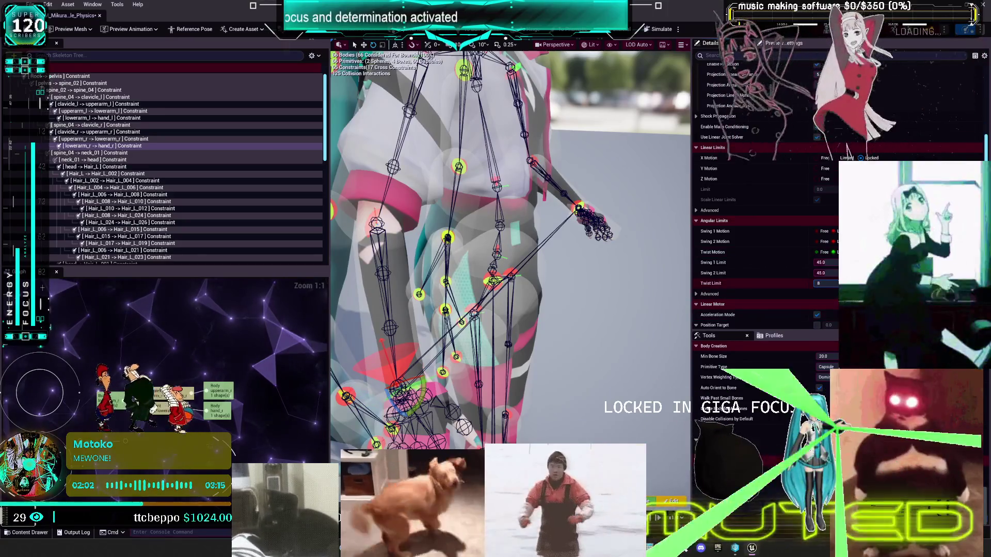
left_click(824, 273)
left_click(824, 263)
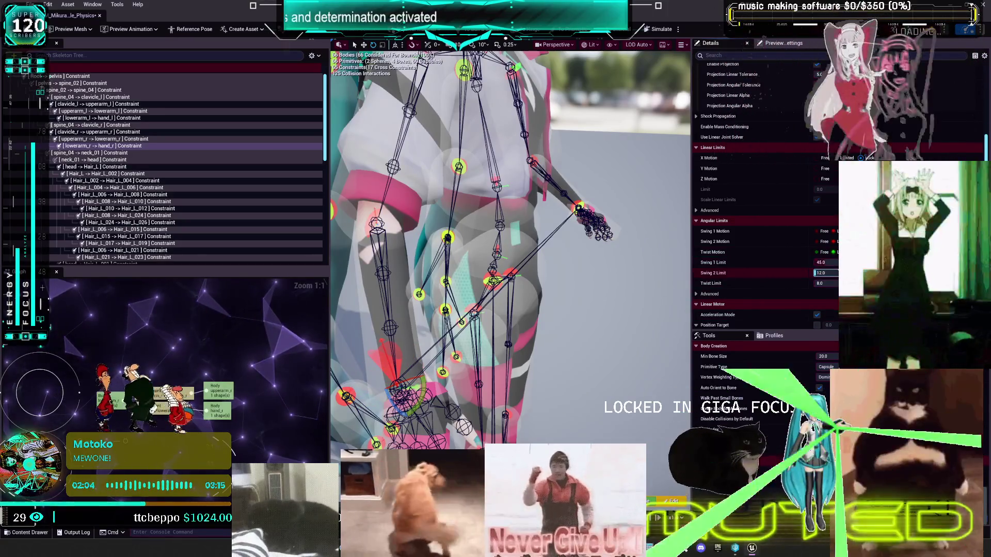
left_click(663, 29)
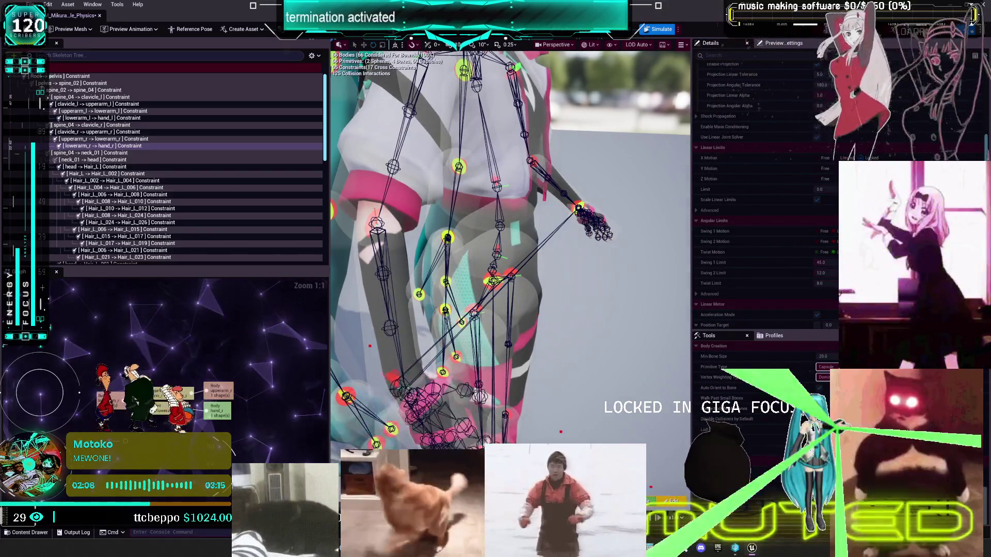
key("alt+s")
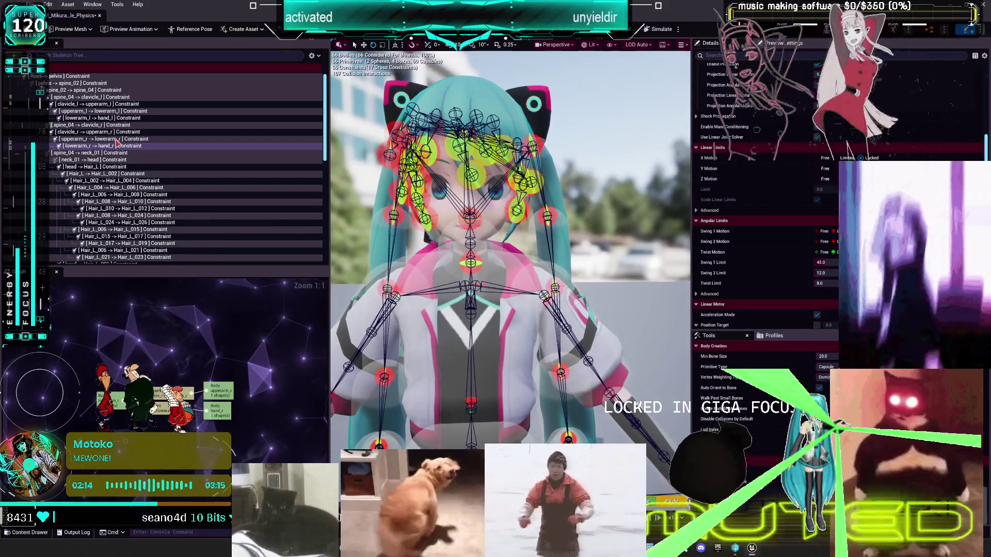
Step: Set the spine_04–neck_01 constraint's Twist Limit to 5 and simulate the head and hair
left_click(104, 153)
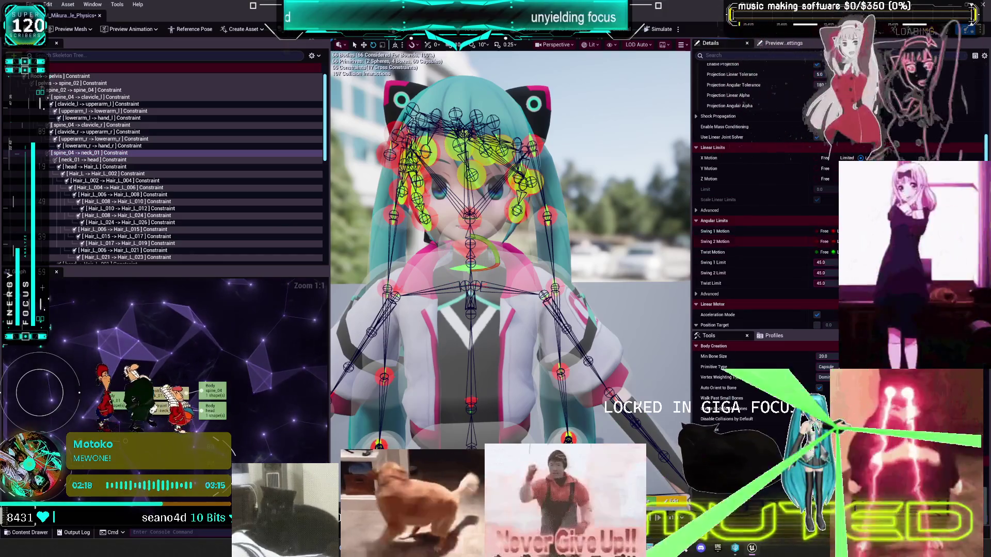
left_click(832, 273)
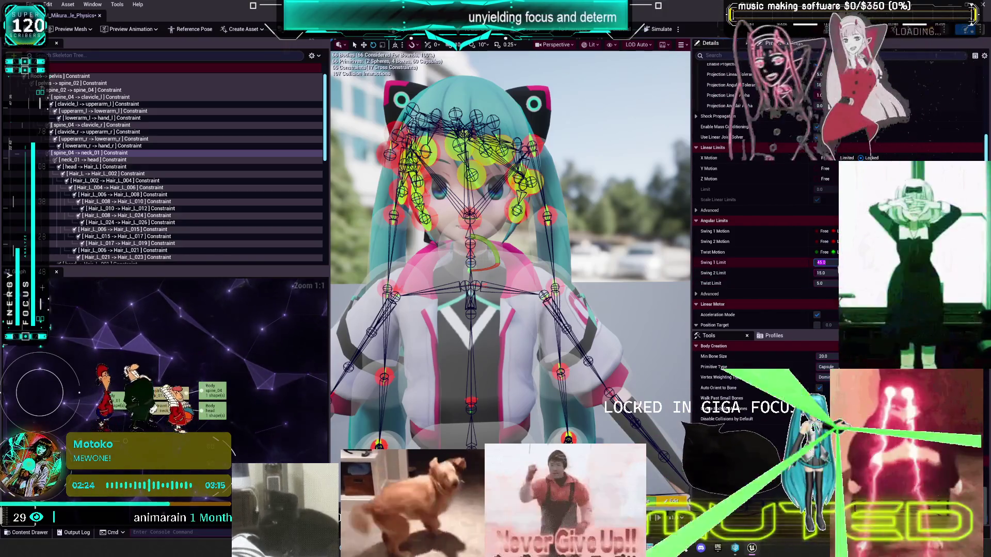
type("15")
left_click(647, 30)
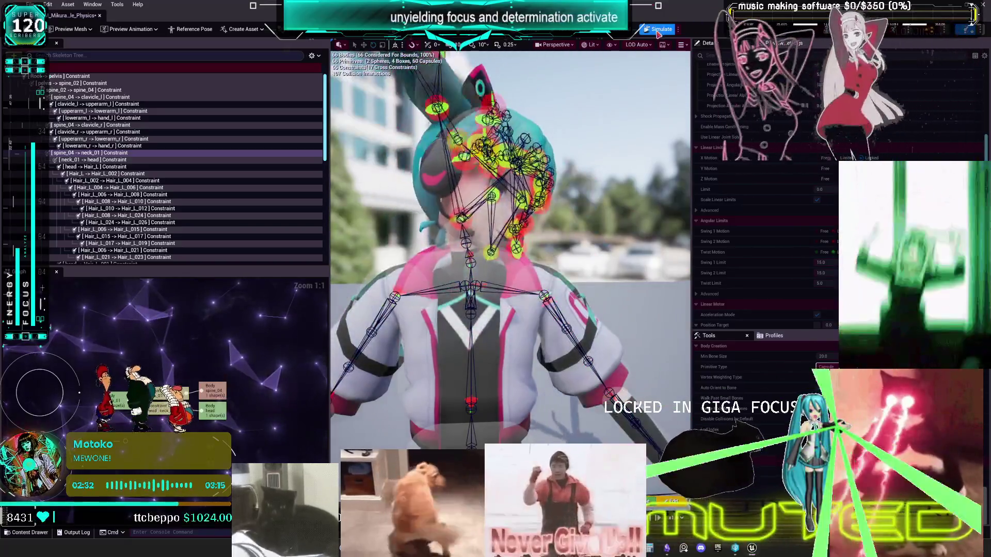
left_click(669, 28)
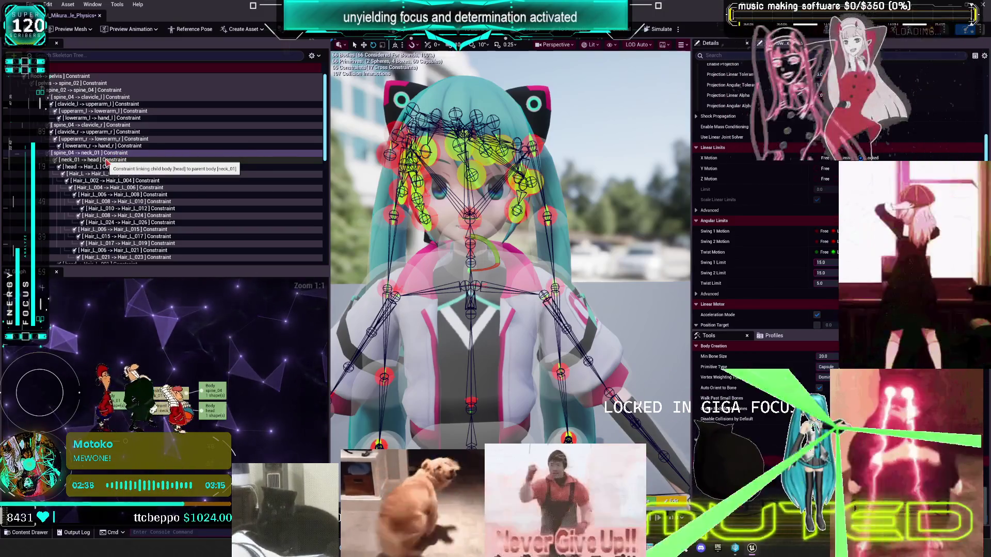
Step: Set the neck_01–head constraint's swing limit to 12, test it, then select the head–Hair_L constraint
left_click(109, 160)
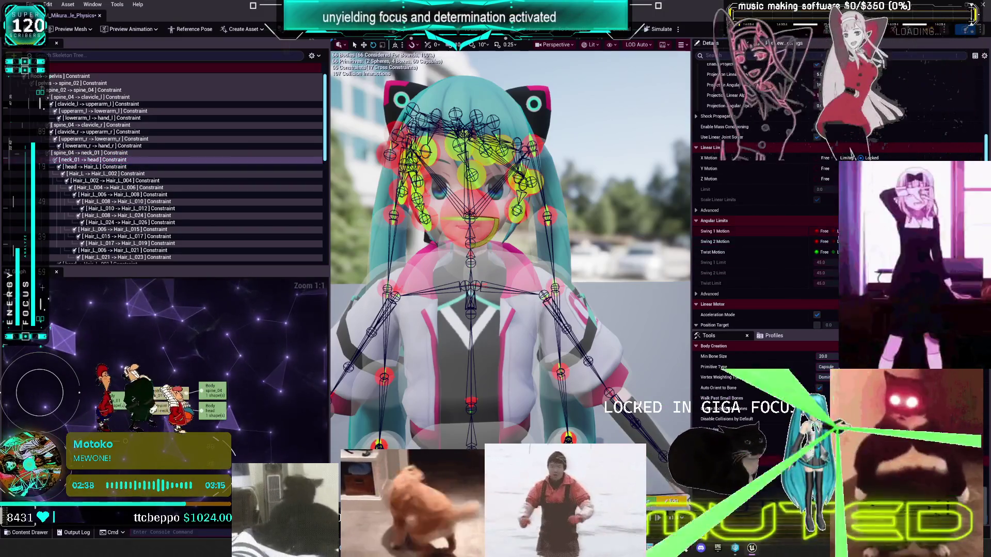
left_click(821, 263)
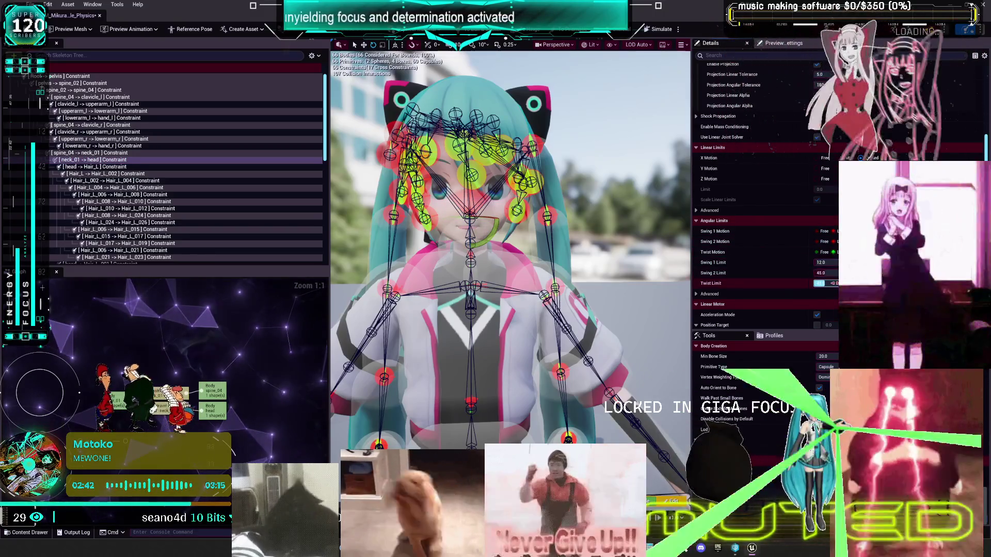
left_click(821, 273)
type("12")
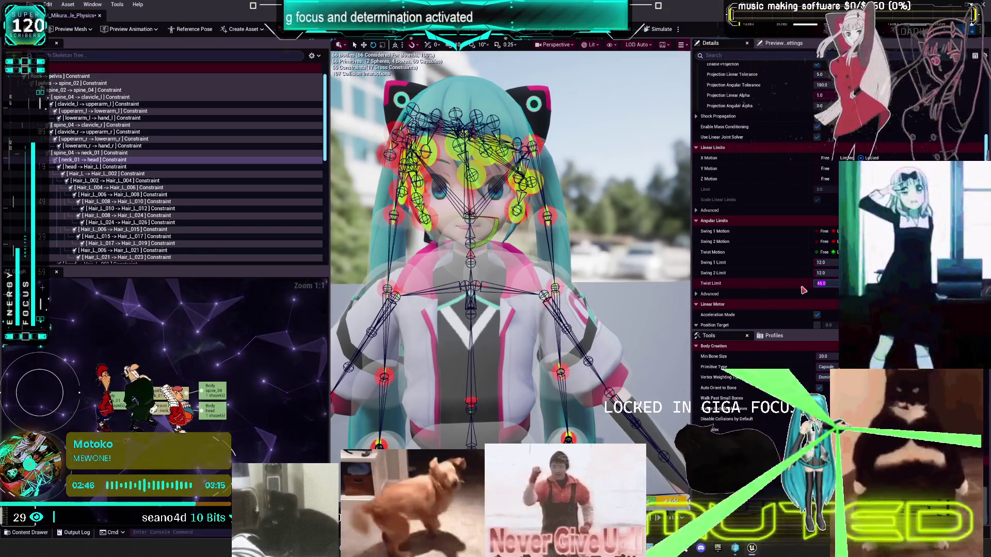
left_click(660, 29)
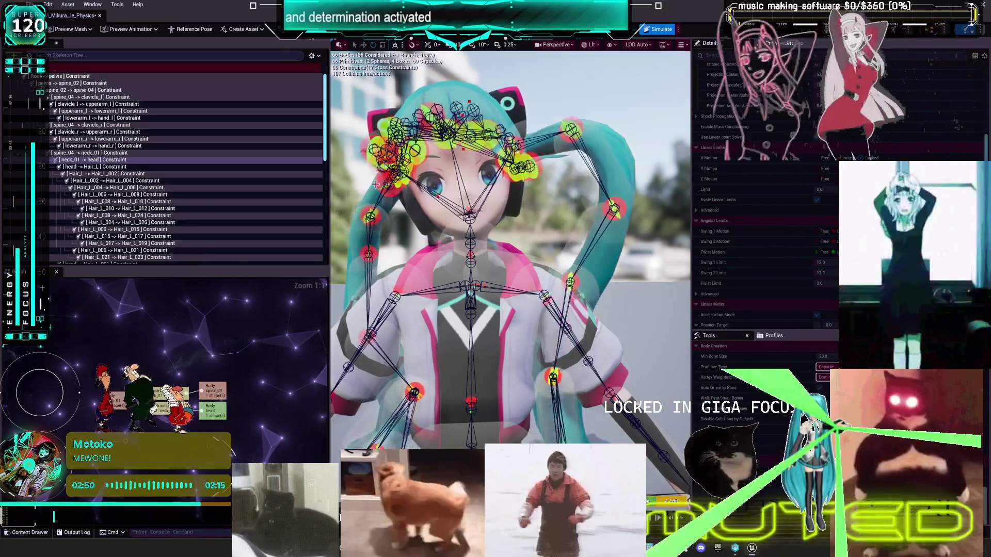
left_click(660, 28)
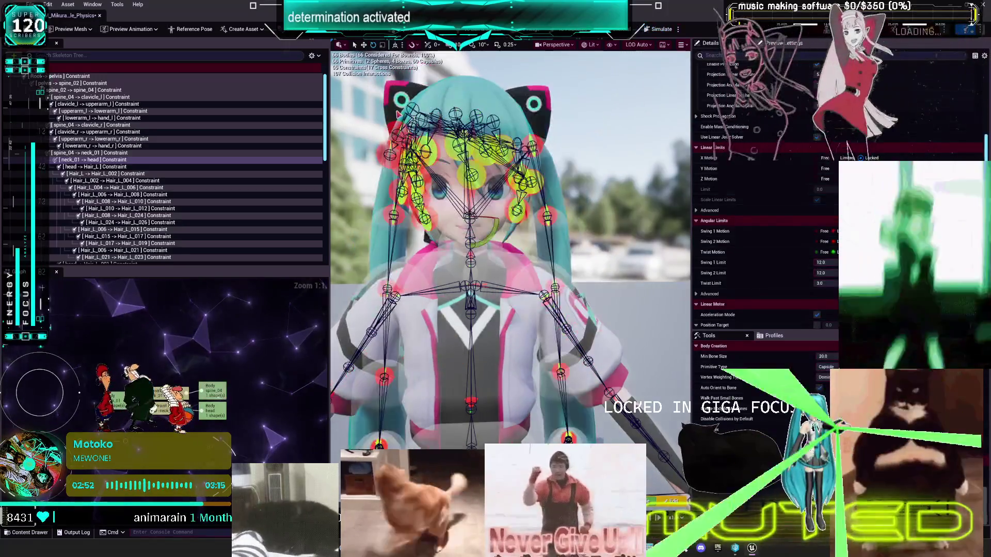
left_click(118, 167)
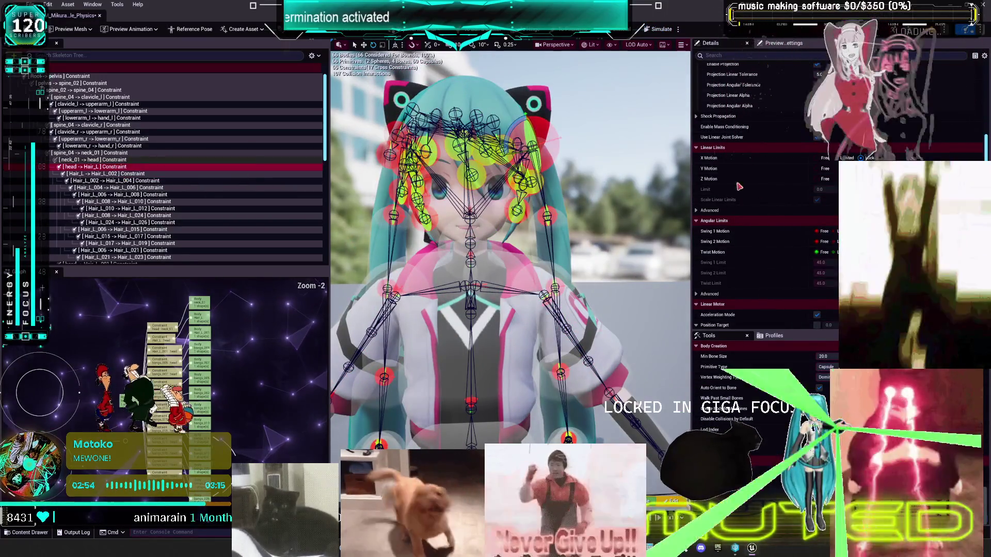
Step: Set the head–Hair_L constraint's Twist Limit to 0, keeping its 45° swing limits
left_click_drag(556, 223, 585, 220)
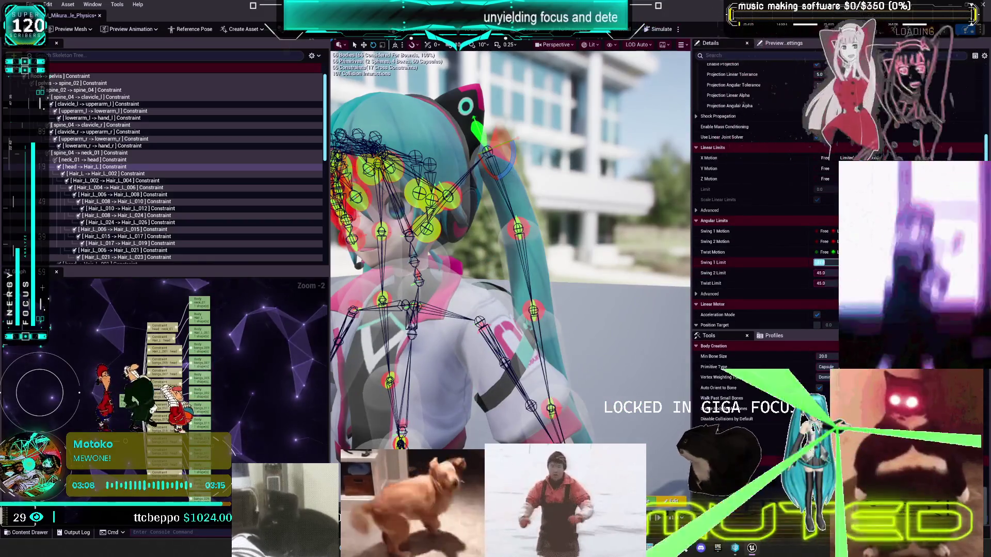
left_click(821, 284)
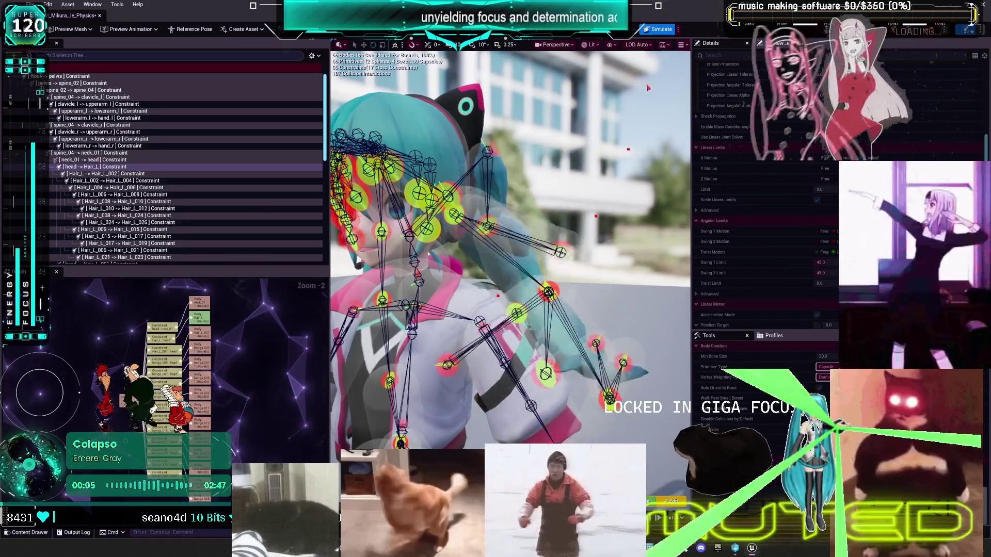
left_click_drag(566, 212, 398, 213)
scroll(148, 173, "down", 2)
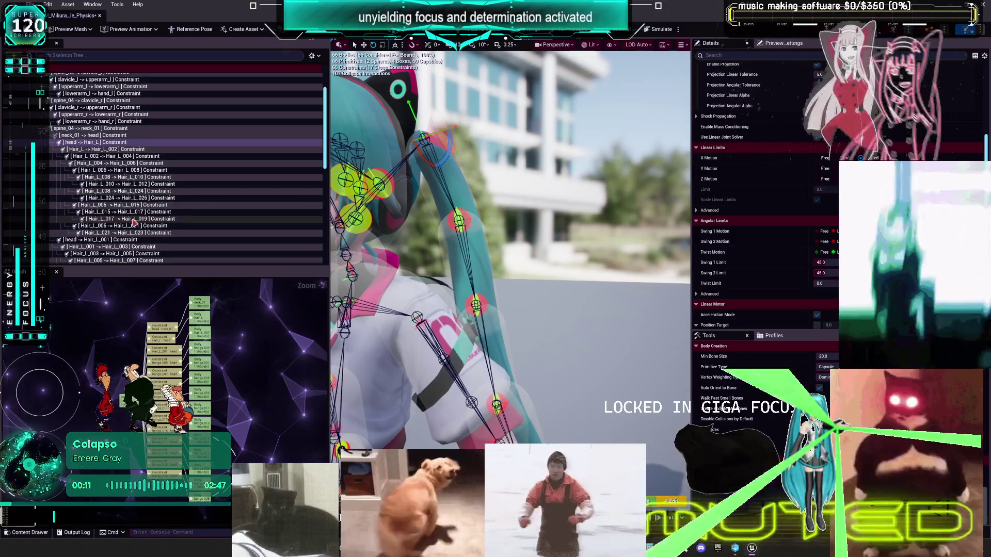
Step: Give the Hair_L and Hair_L_001 constraint chains 45° Swing 1 and Swing 2 limits
left_click(136, 231, "shift")
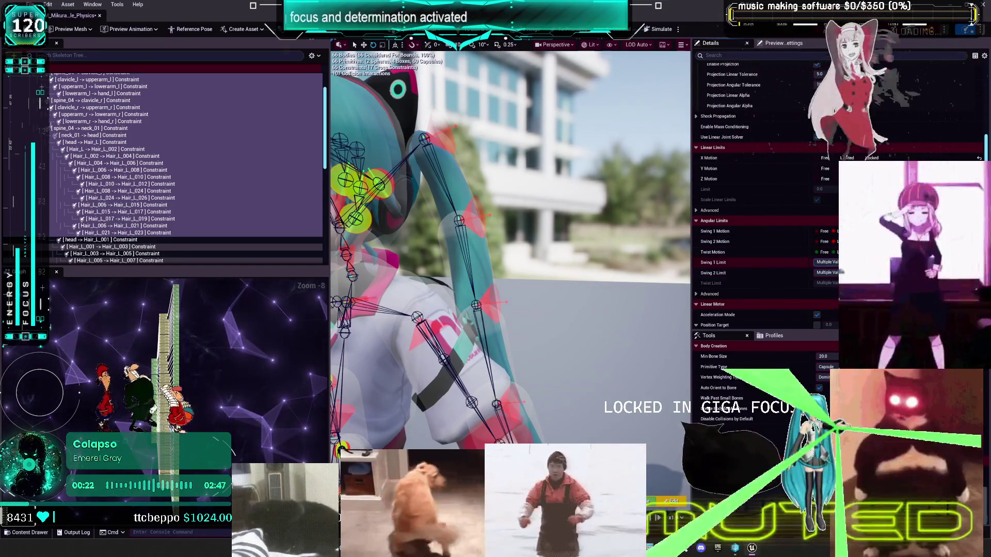
type("45")
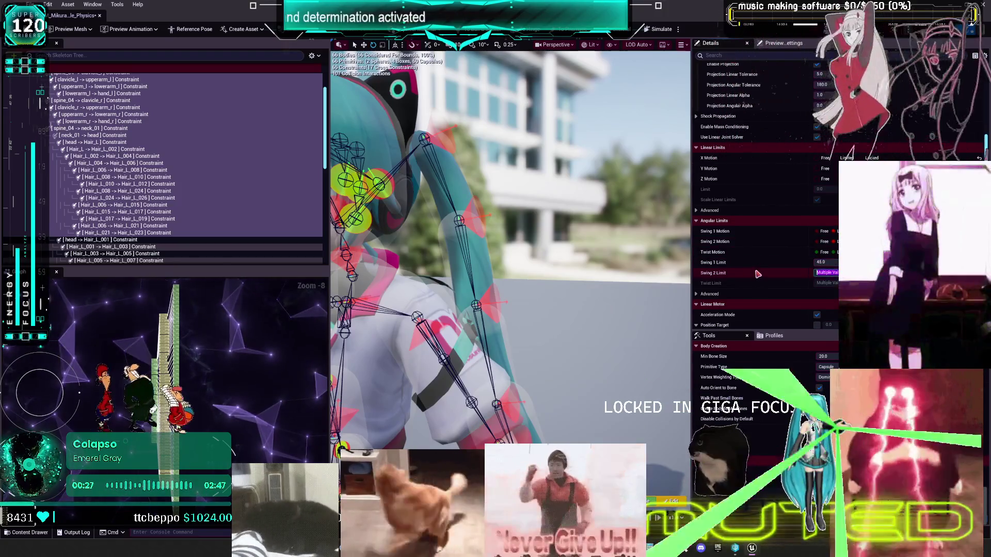
key("Return")
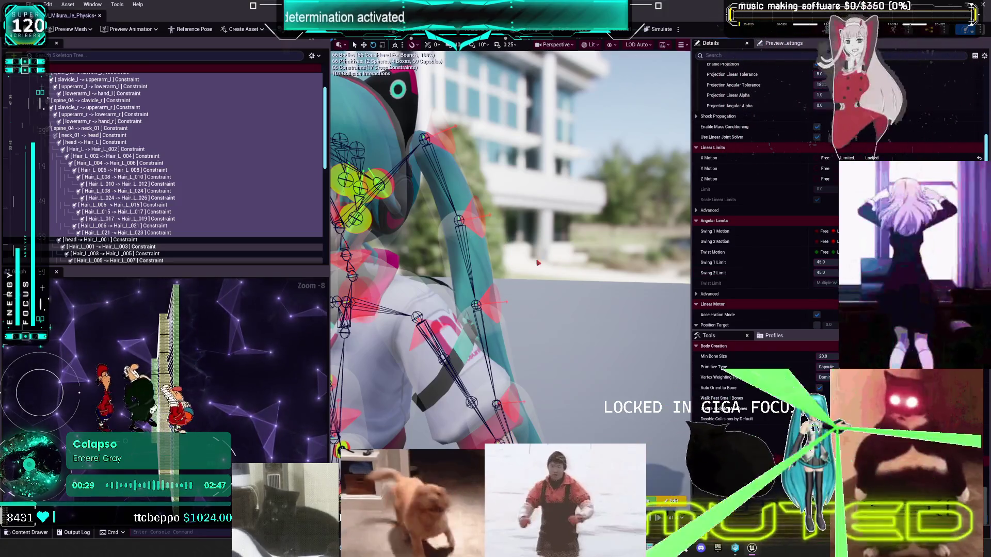
scroll(80, 193, "down", 1)
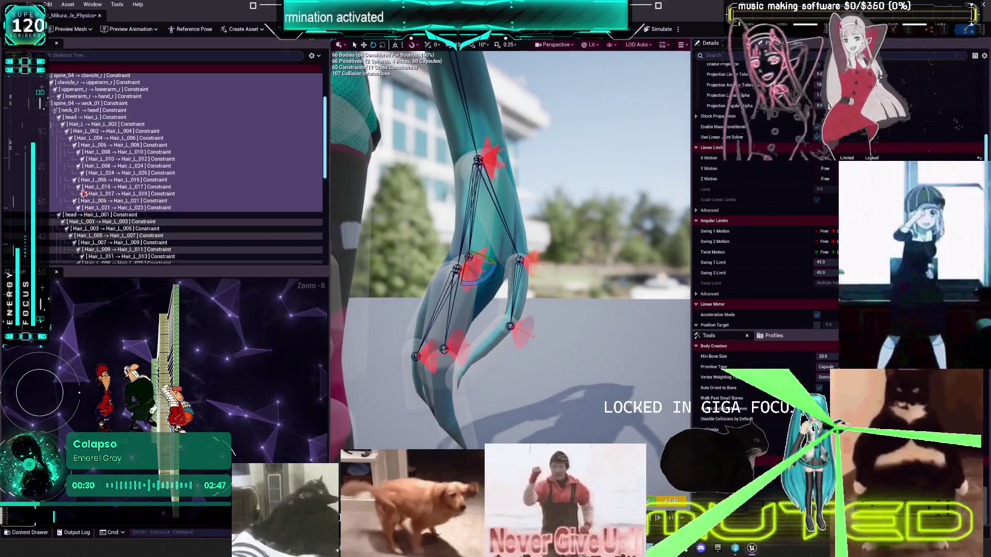
scroll(80, 192, "down", 4)
left_click(103, 140)
left_click(157, 233, "shift")
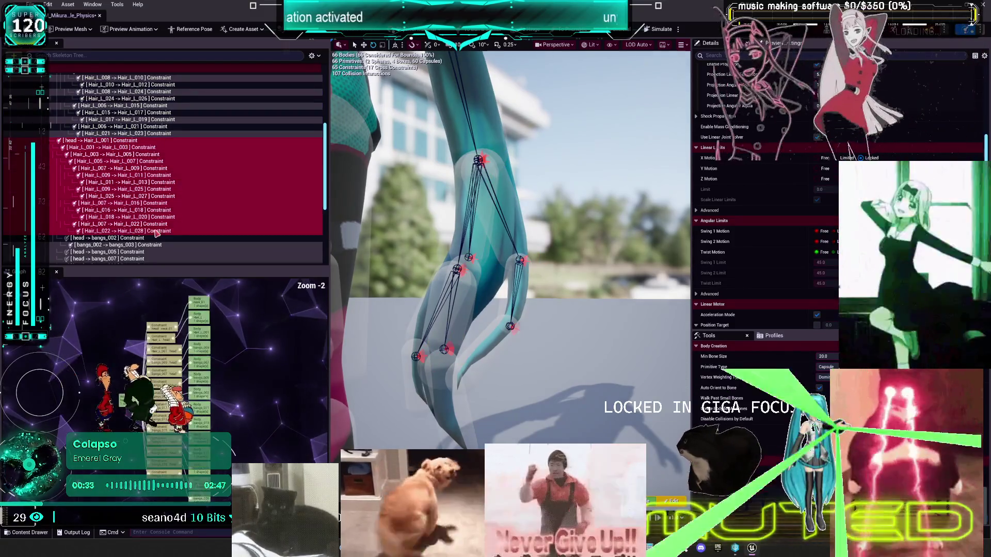
left_click(722, 231)
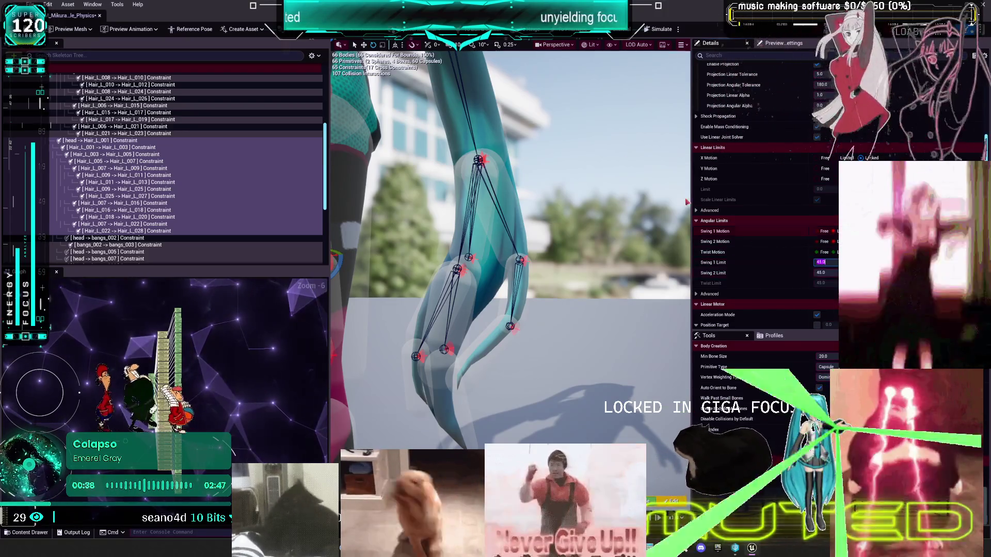
left_click_drag(509, 175, 439, 232)
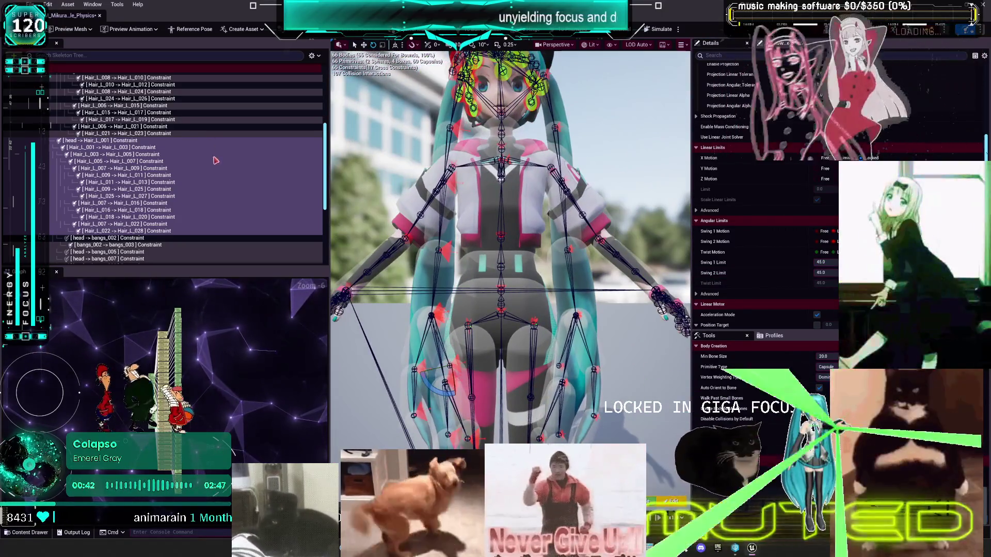
Step: Set all bangs constraints' Swing 1 and Swing 2 limits to 5°, then run the simulation
scroll(138, 223, "down", 3)
left_click(129, 176)
scroll(129, 178, "down", 2)
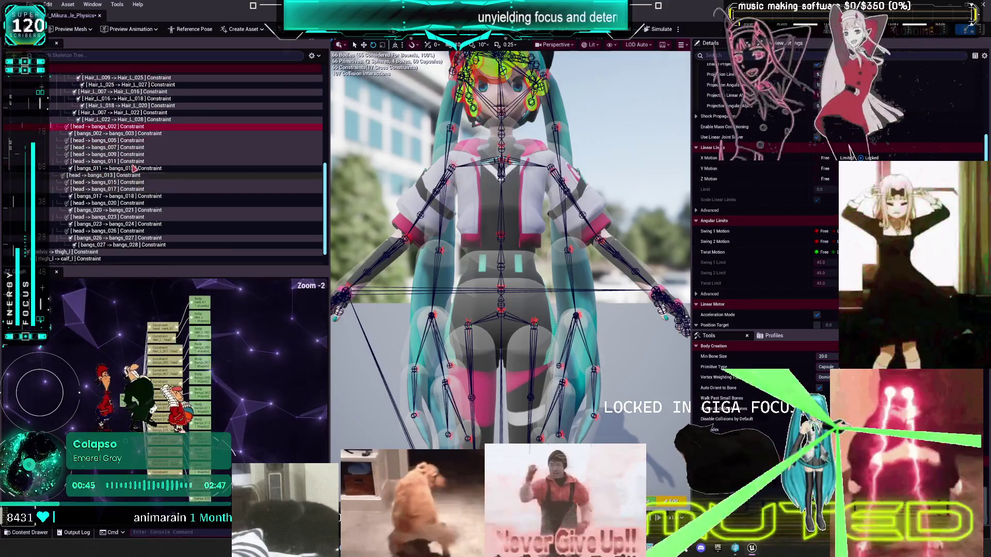
scroll(128, 149, "down", 1)
left_click(140, 232, "shift")
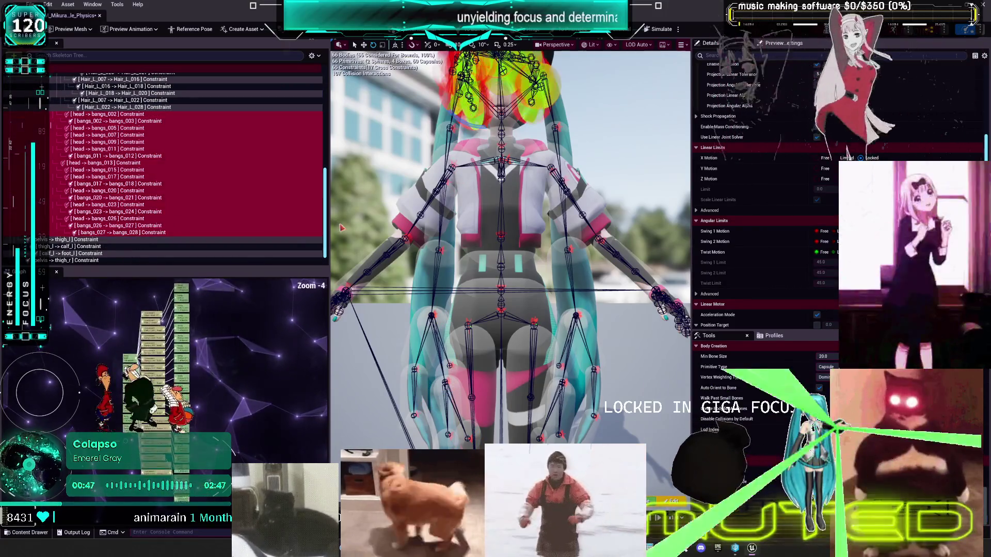
left_click(820, 262)
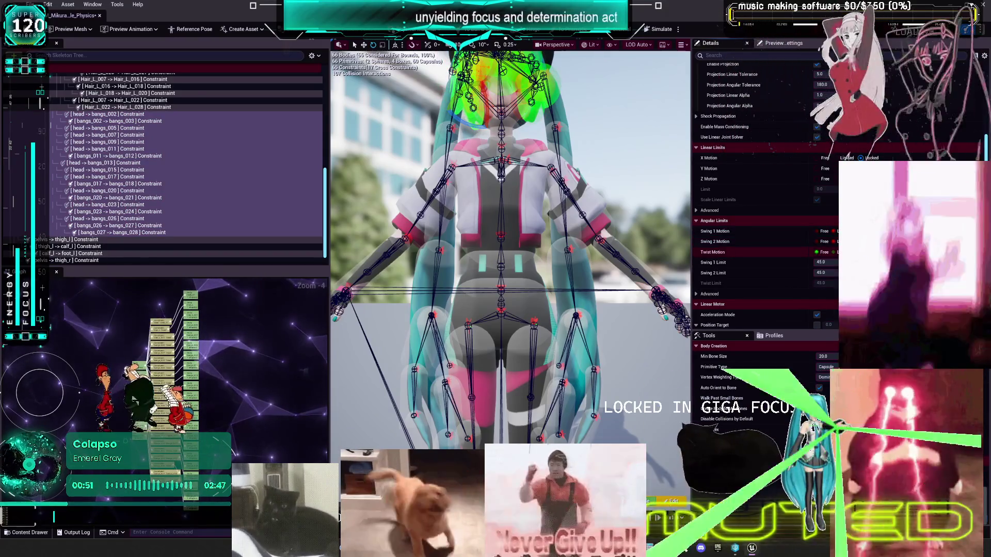
left_click(835, 262)
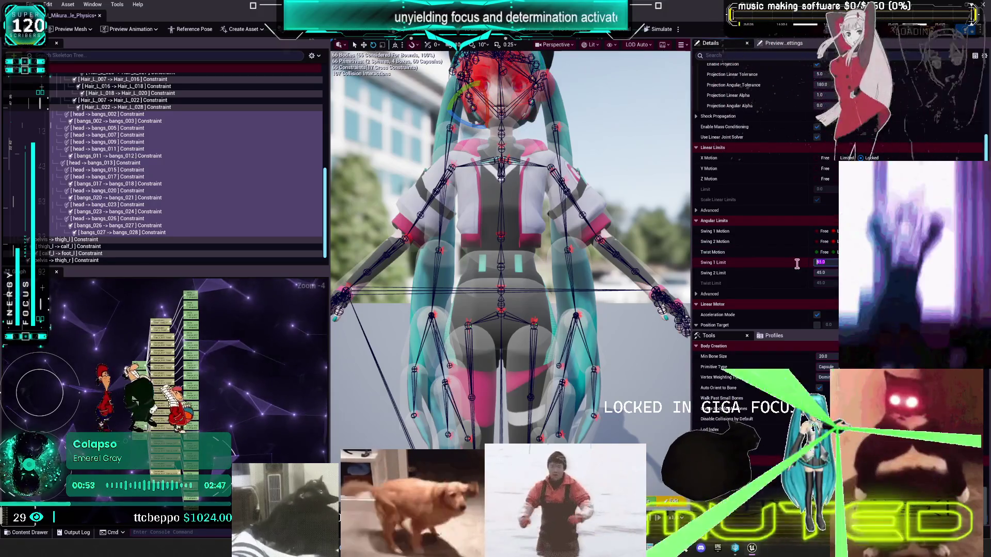
type("5")
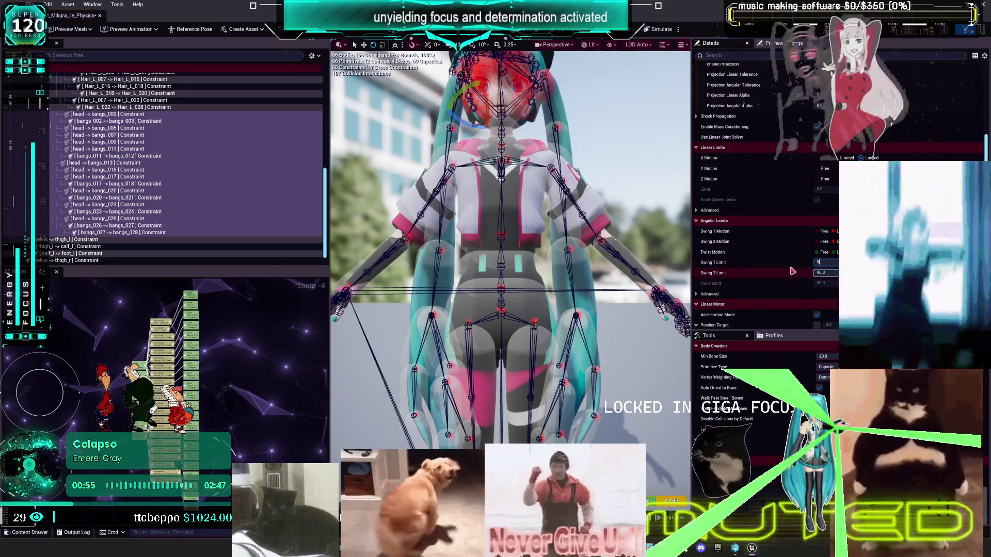
key("Tab")
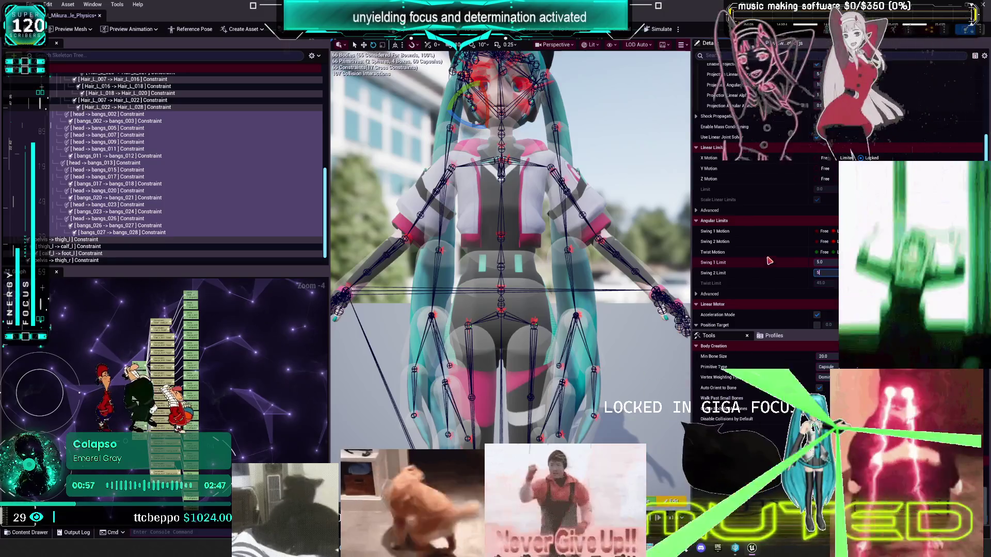
key("Return")
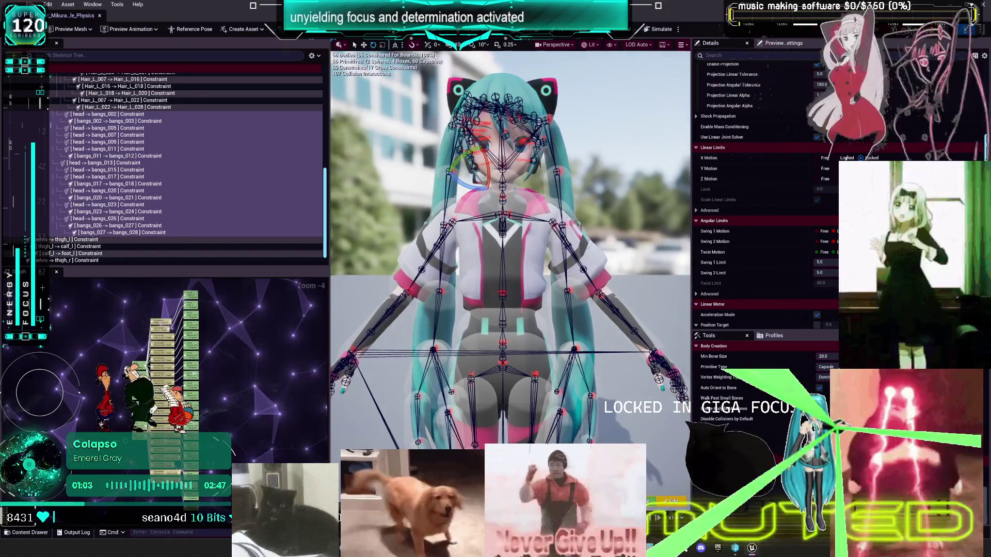
left_click(663, 29)
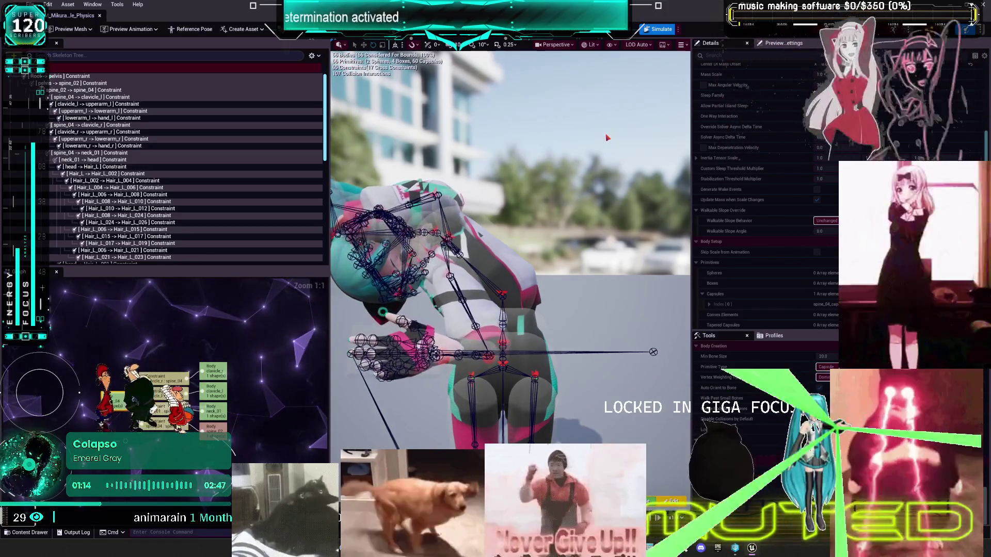
Step: Stop the ragdoll simulation, reset the pose, and select the head's collision capsule
left_click(658, 29)
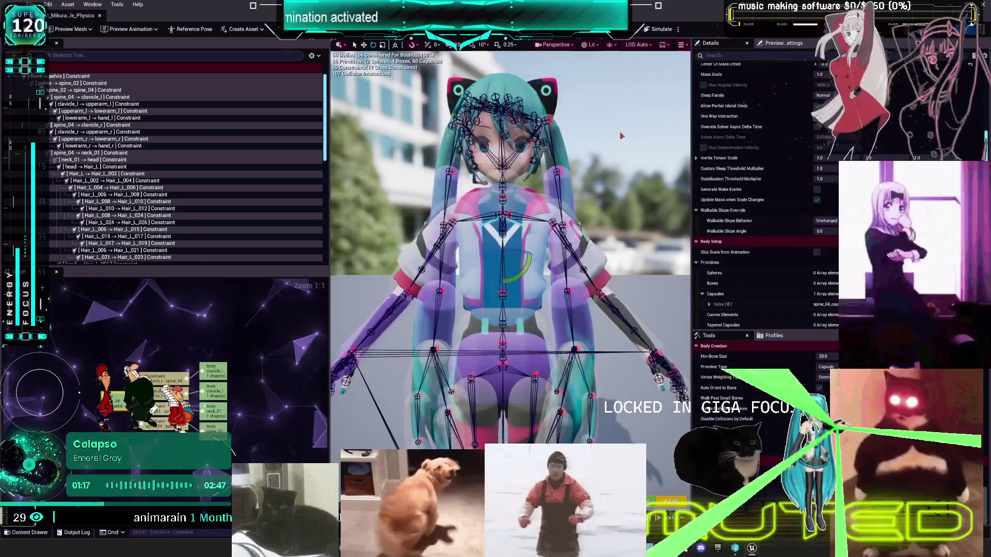
scroll(597, 143, "up", 5)
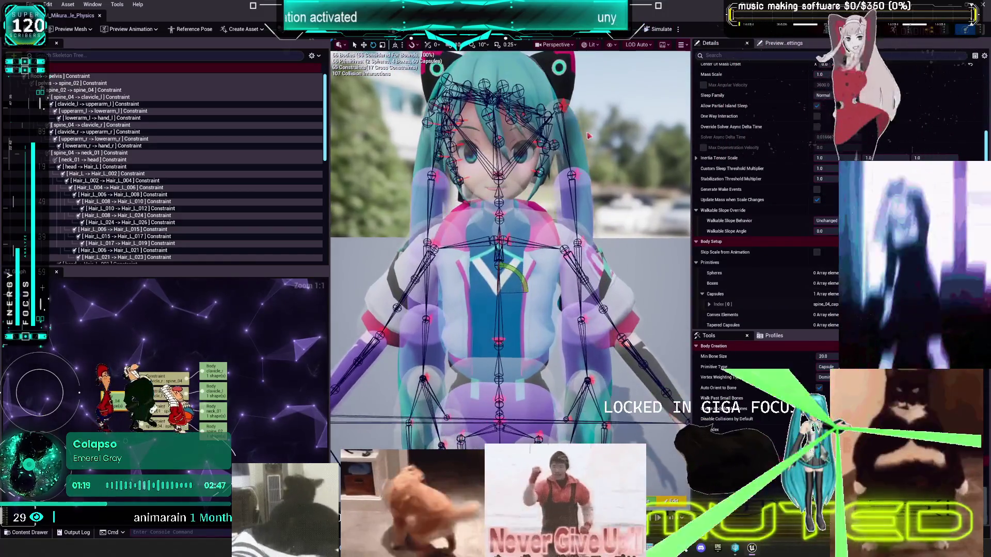
left_click(525, 171)
scroll(222, 162, "down", 5)
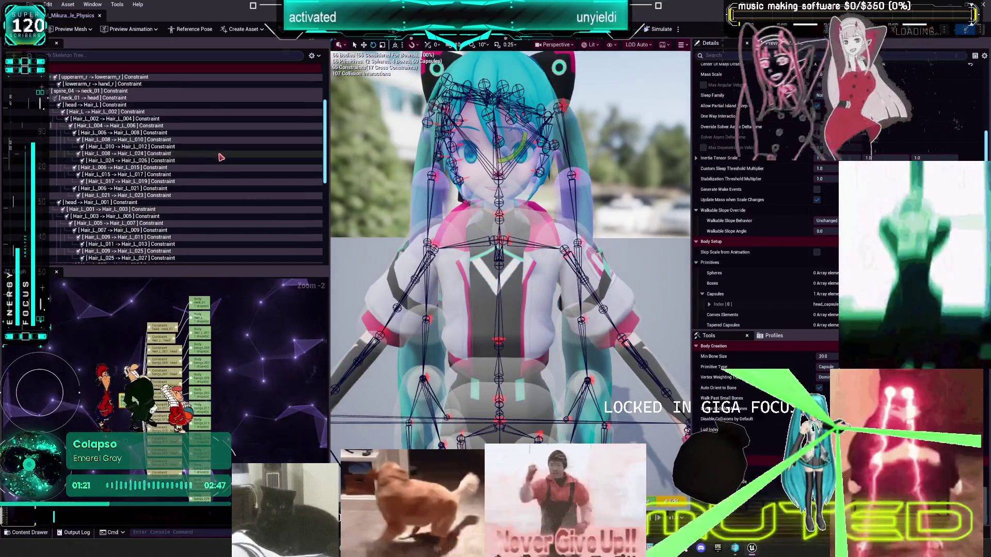
scroll(753, 232, "down", 3)
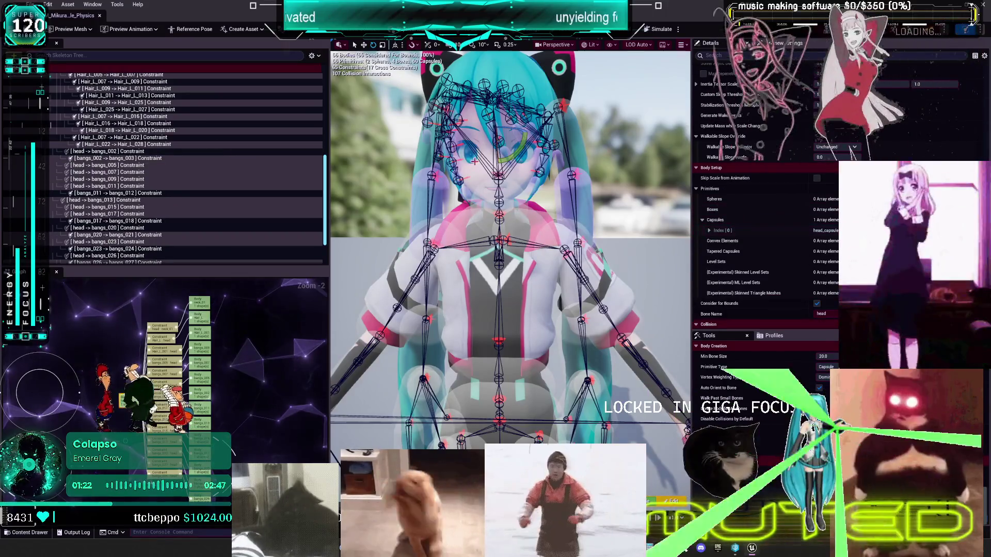
scroll(537, 219, "down", 5)
scroll(537, 219, "up", 5)
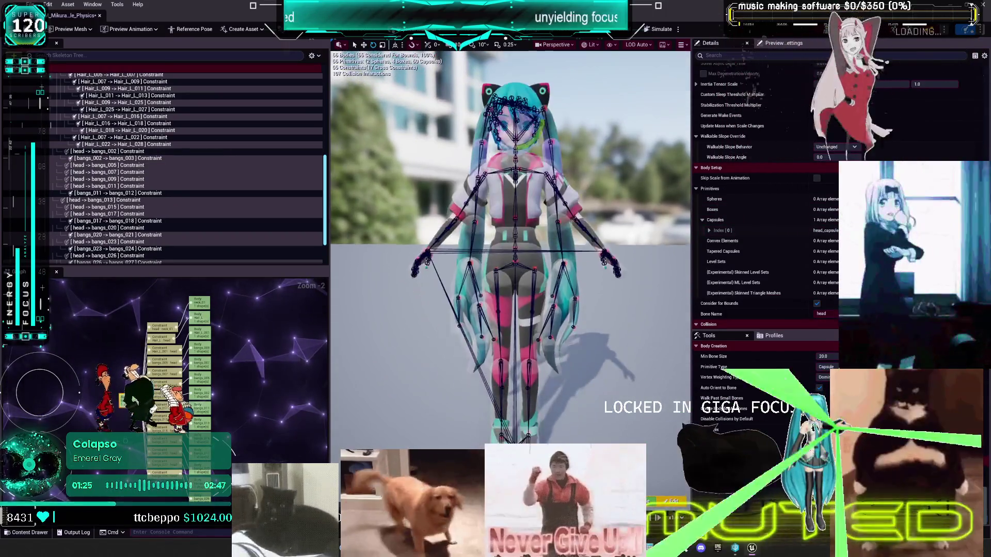
left_click(679, 29)
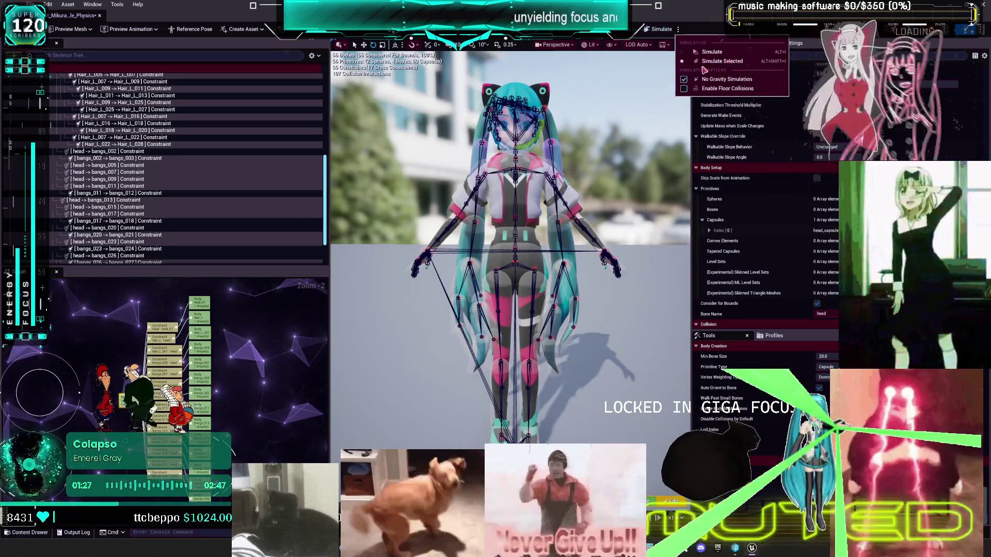
Step: Turn gravity back on in the simulation options and run a test simulation
left_click(726, 83)
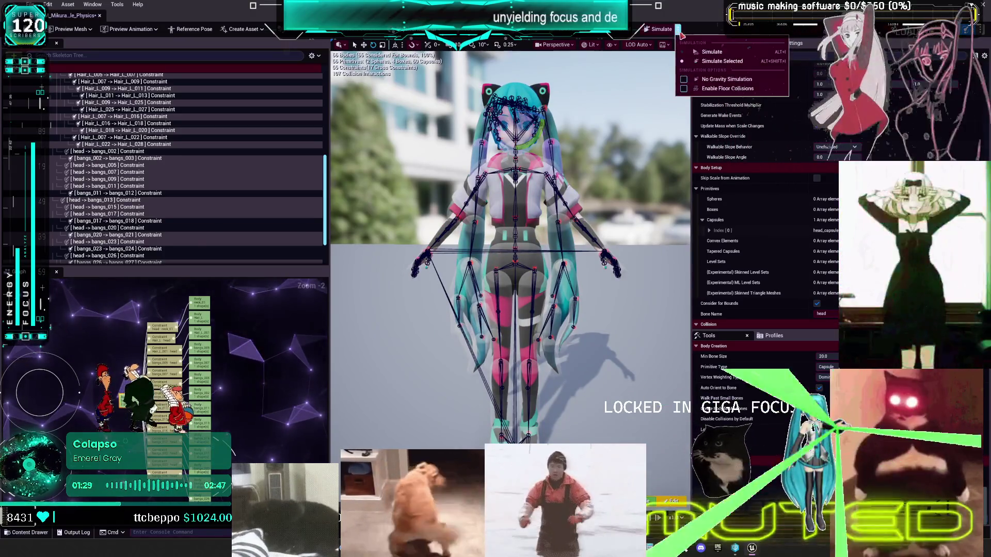
left_click(726, 53)
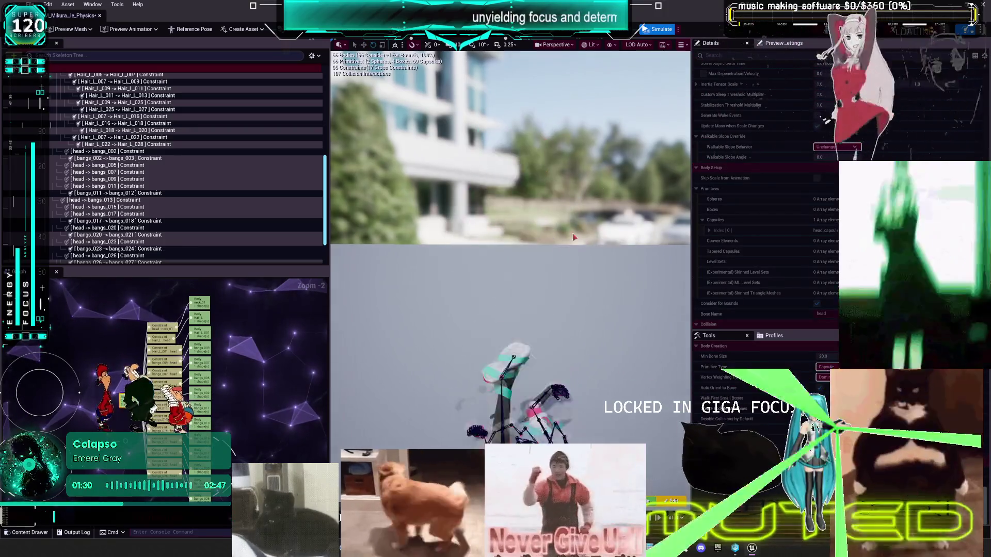
left_click(662, 30)
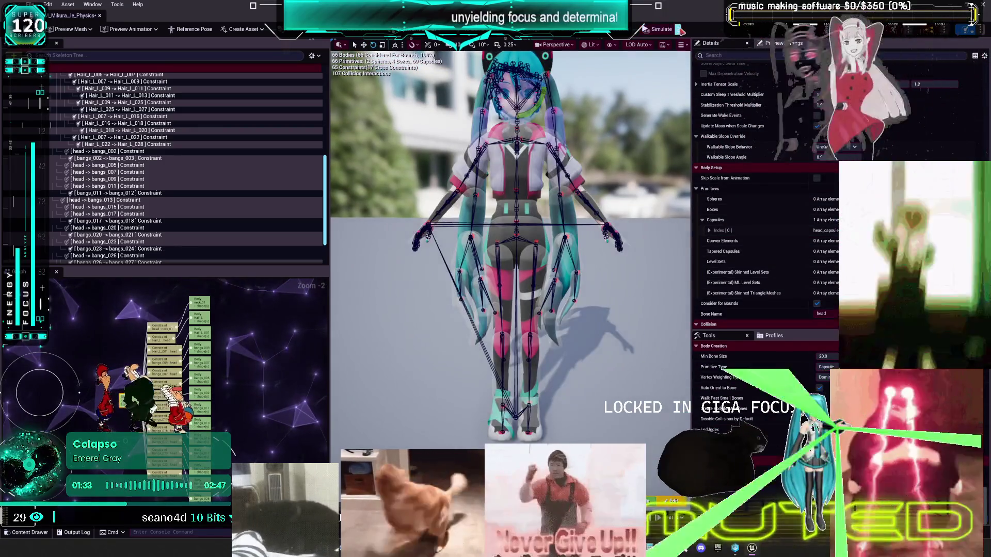
Step: Enable floor collisions, simulate, and pull the fallen ragdoll up off the floor
left_click(678, 30)
left_click(732, 89)
left_click(662, 30)
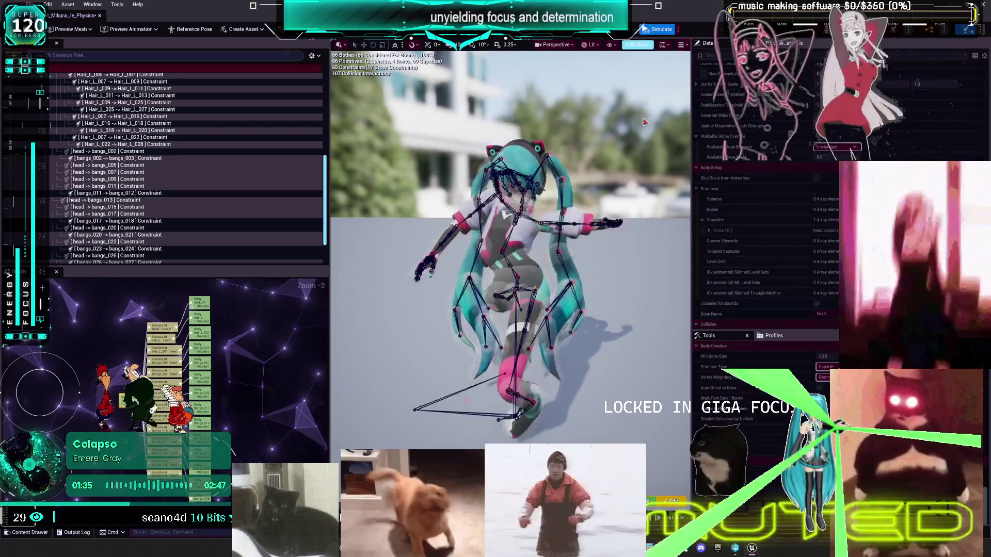
mouse_move(578, 317)
left_mouse_down()
mouse_move(537, 295)
mouse_move(624, 200)
mouse_move(400, 425)
mouse_move(573, 152)
mouse_move(568, 303)
mouse_move(526, 296)
left_mouse_up()
left_click_drag(510, 344, 431, 118)
left_click(644, 29)
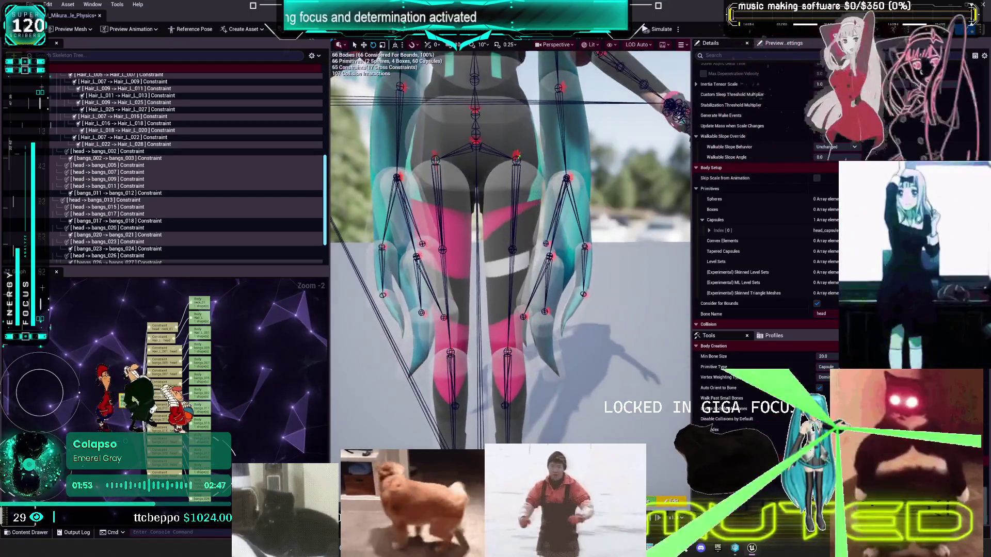
Step: Test-simulate the thigh bodies, then select the pelvis–thigh_r hip constraint
left_click(519, 198)
left_click(678, 29)
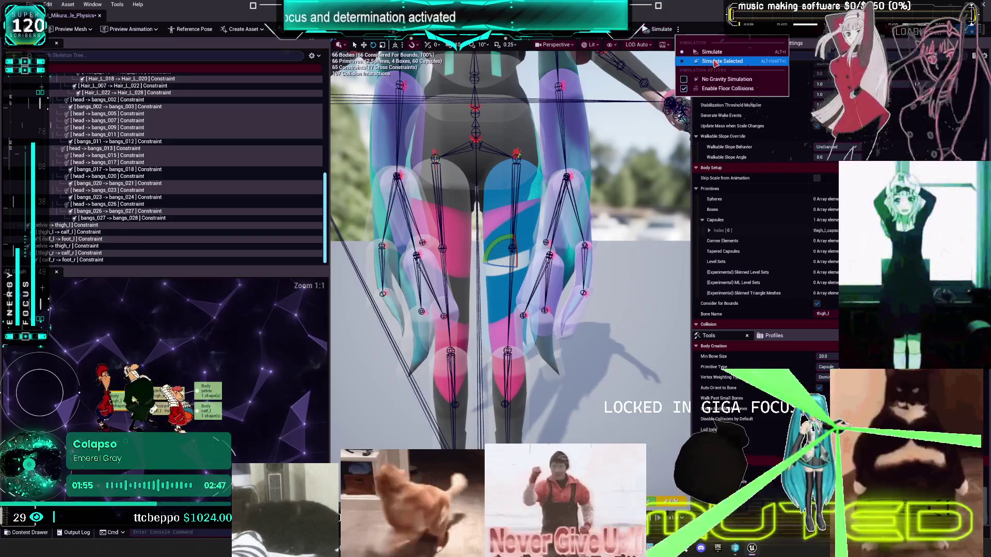
left_click(661, 29)
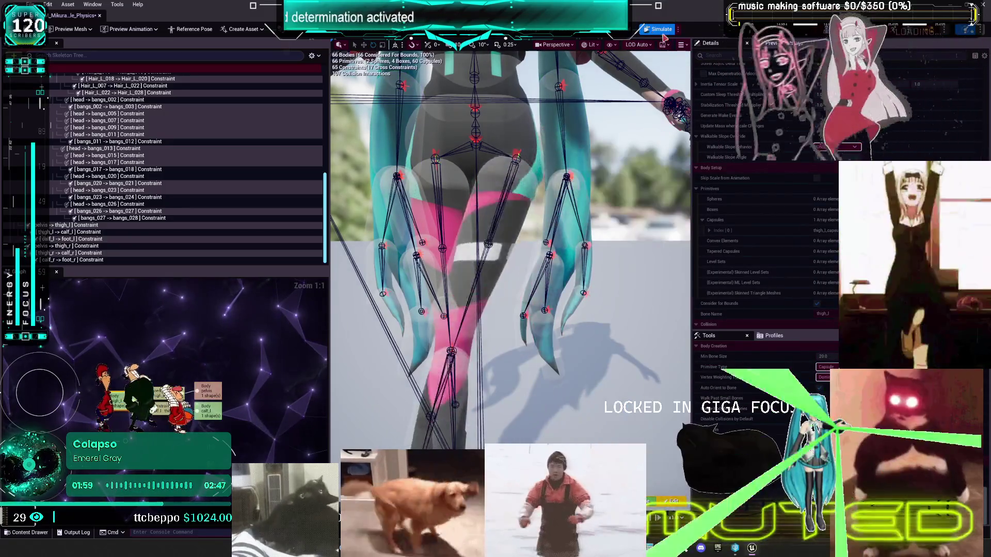
left_click(532, 179)
left_click(467, 213)
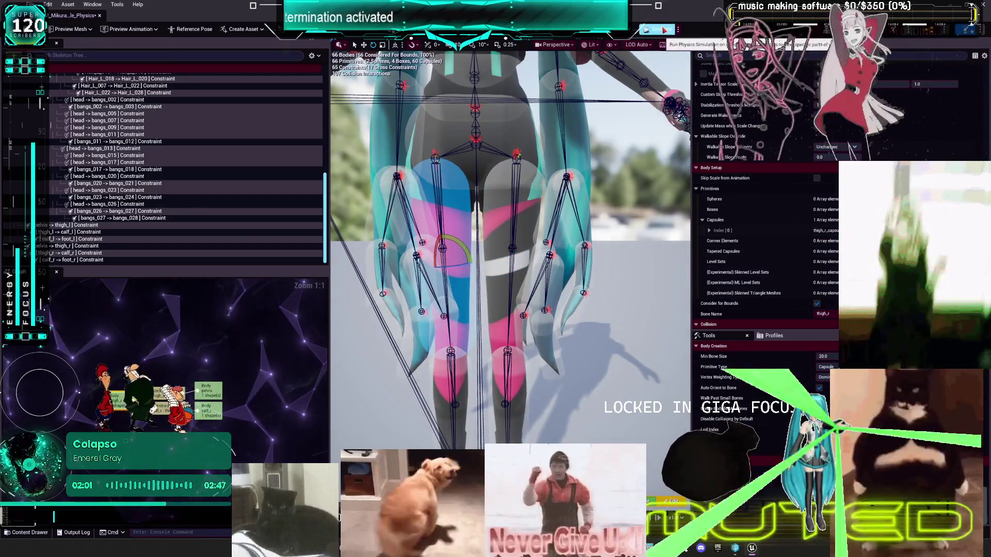
left_click(519, 146)
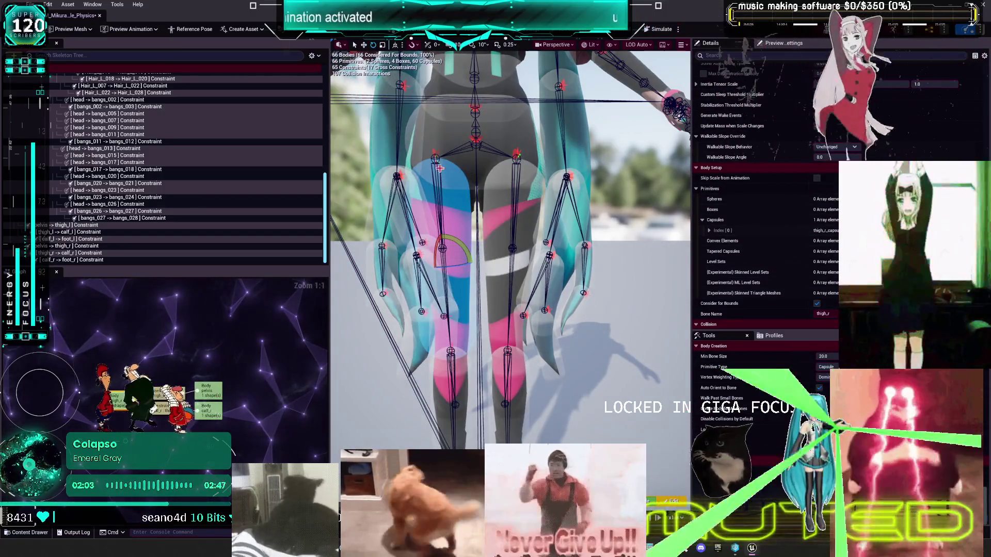
left_click(439, 154)
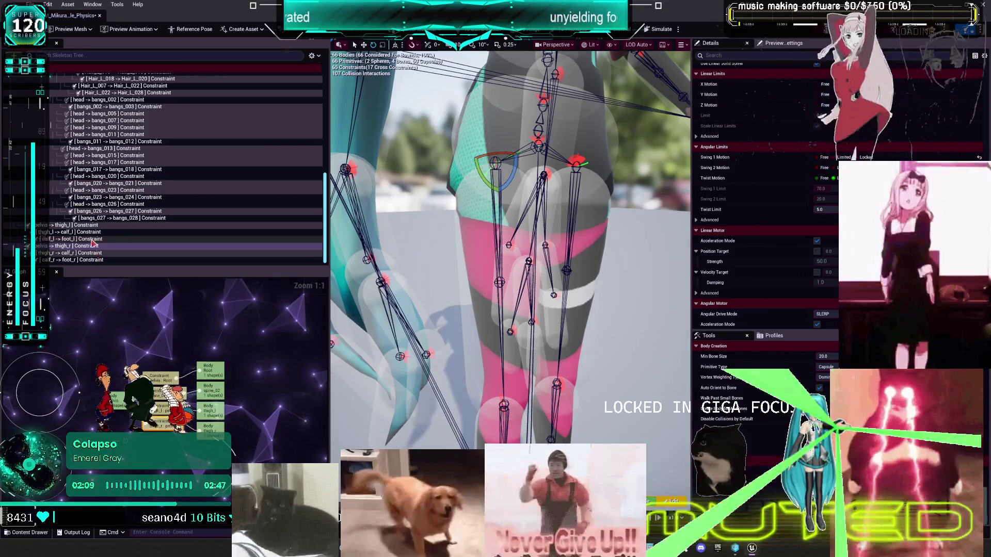
left_click(549, 163)
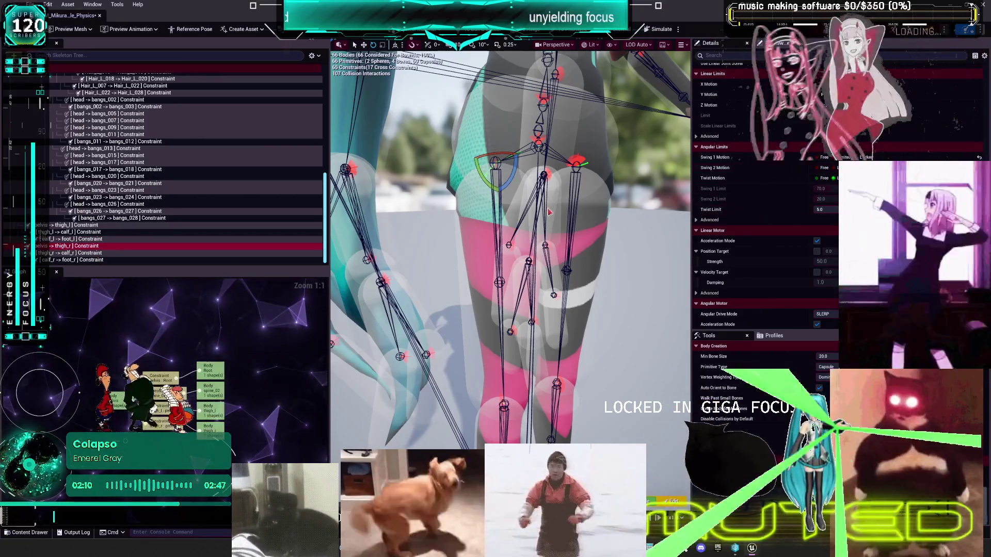
Step: Rotate the pelvis–thigh_r constraint frame slightly, then toggle the leg simulation on and off
left_click_drag(484, 180, 491, 133)
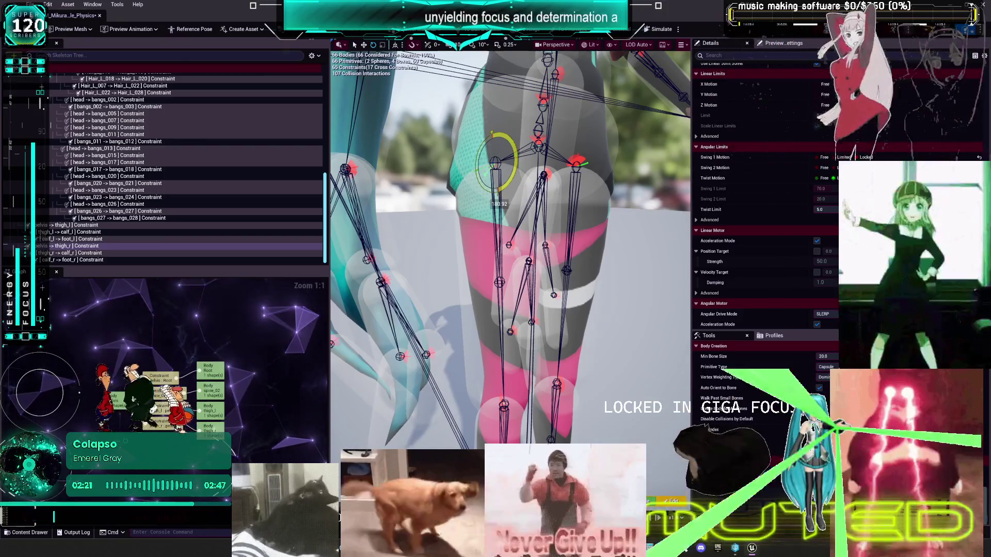
left_click(656, 29)
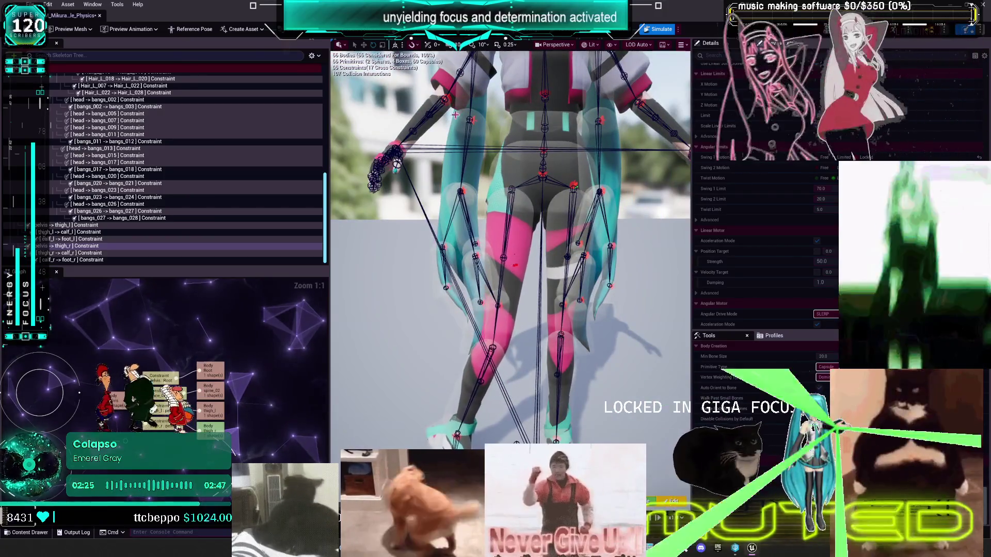
left_click(656, 30)
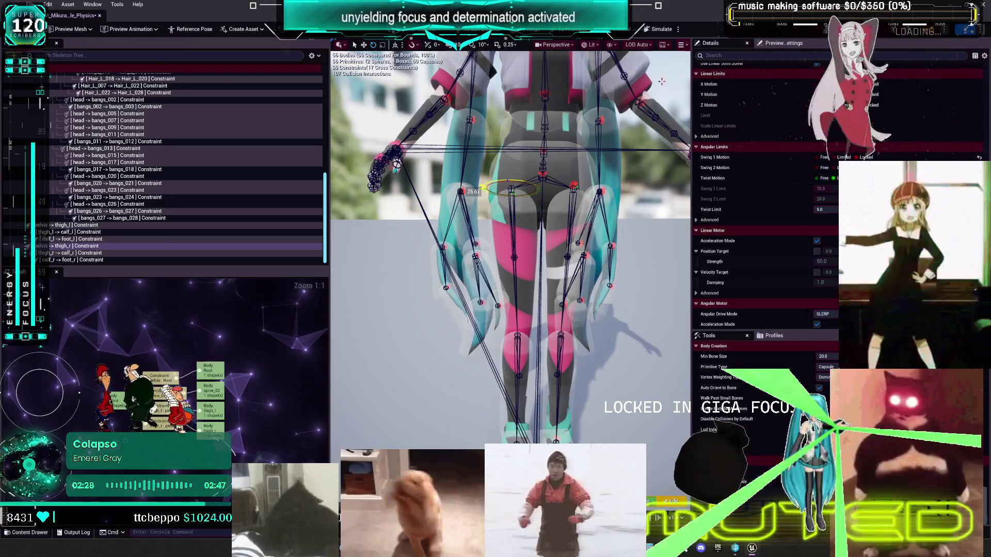
left_click(664, 30)
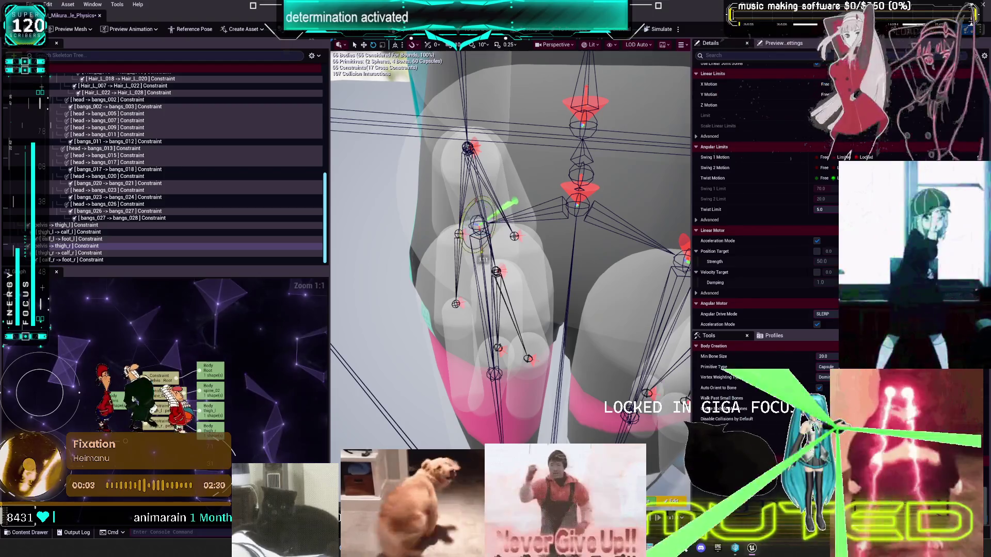
Step: Re-run and reset the ragdoll simulation, then select the pelvis → thigh_r constraint
left_click(666, 28)
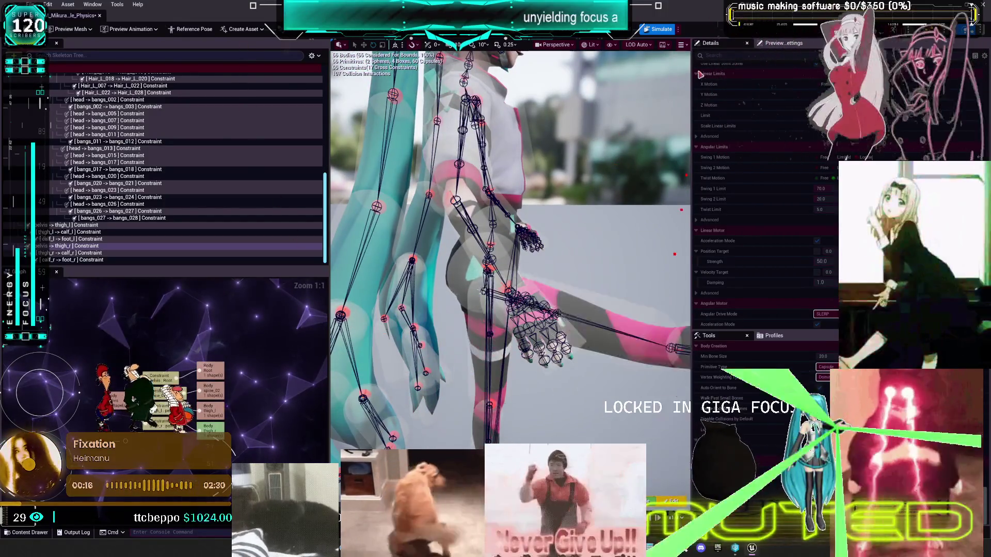
key("alt+s")
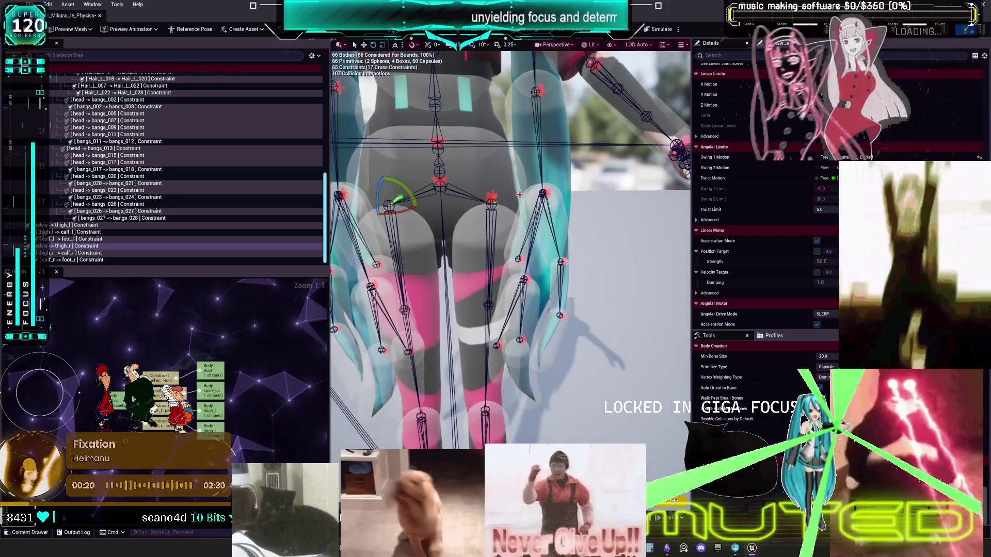
left_click(493, 197)
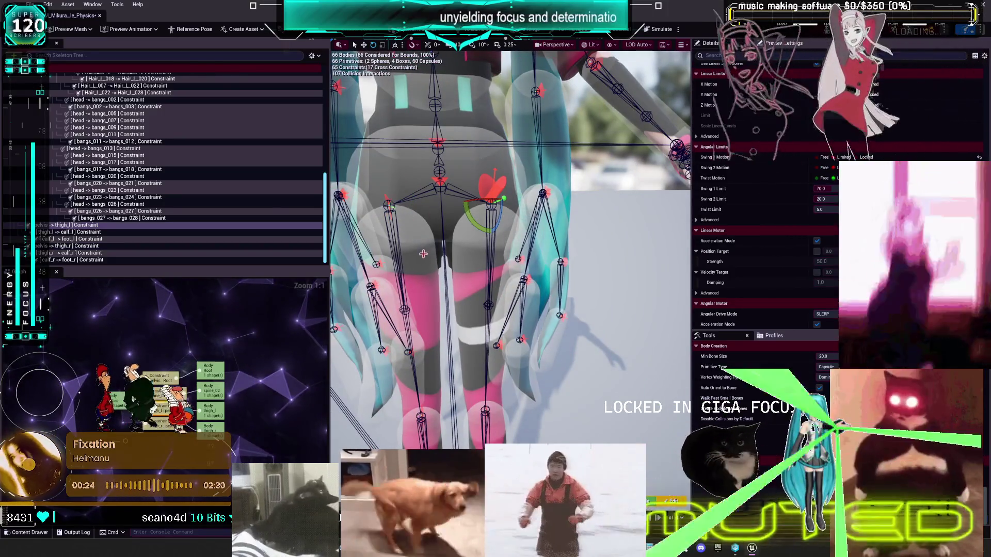
left_click(387, 206)
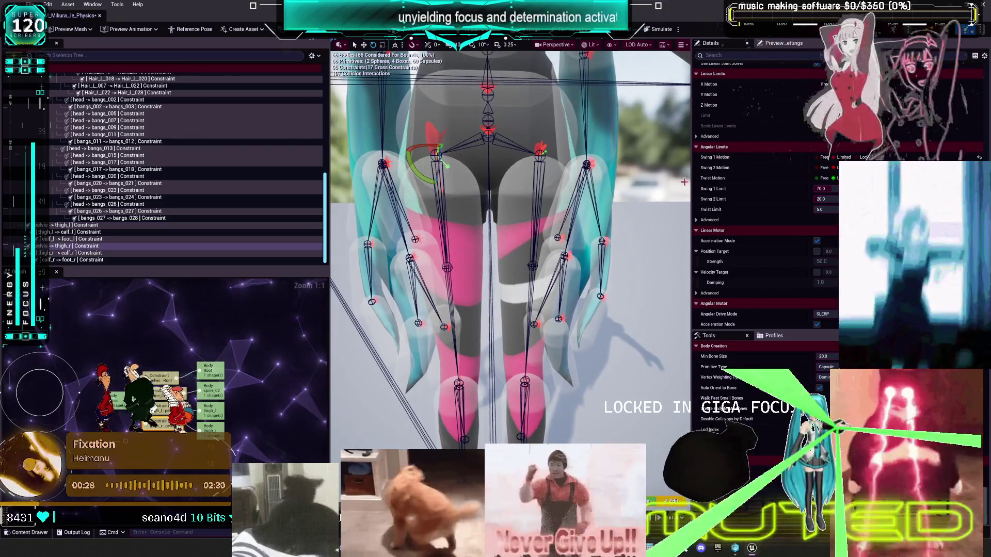
scroll(911, 153, "up", 3)
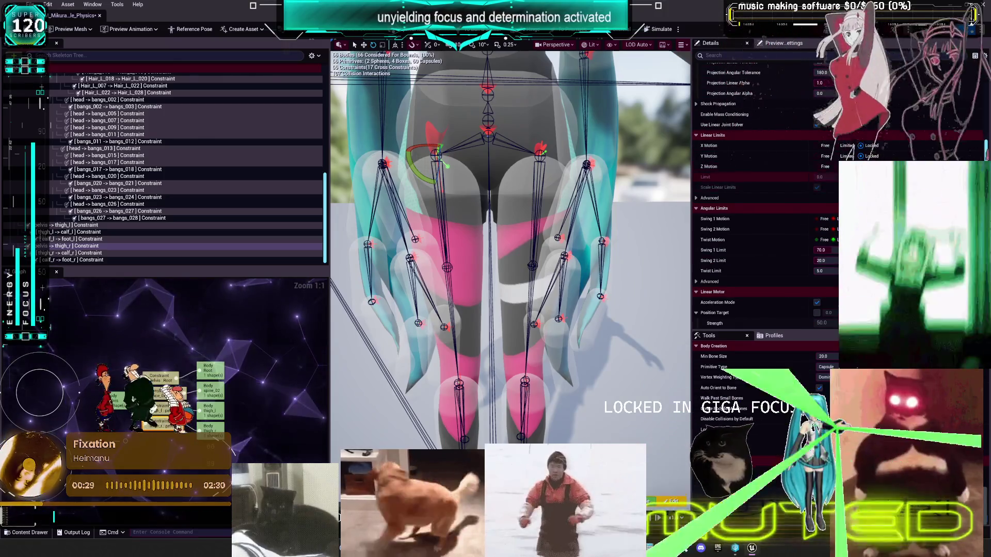
scroll(909, 148, "up", 3)
scroll(903, 153, "down", 7)
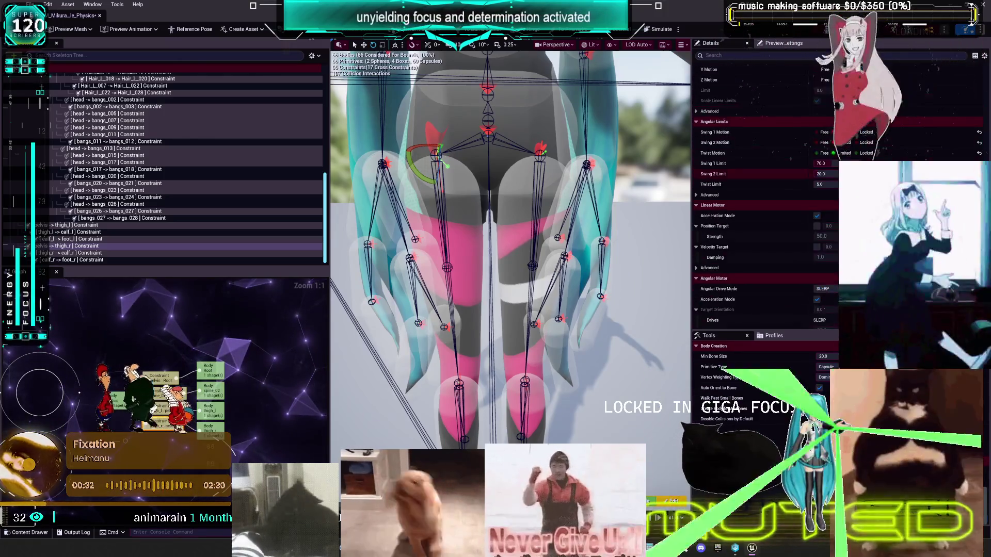
scroll(764, 196, "up", 1)
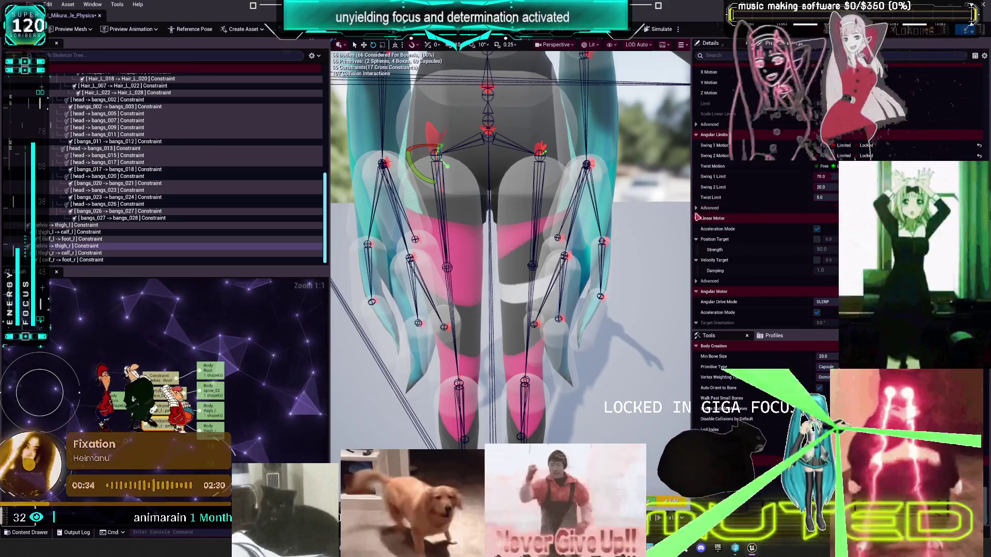
Step: Expand Linear Limits > Advanced and rotate the thigh_r constraint frame to about -132°
left_click(696, 125)
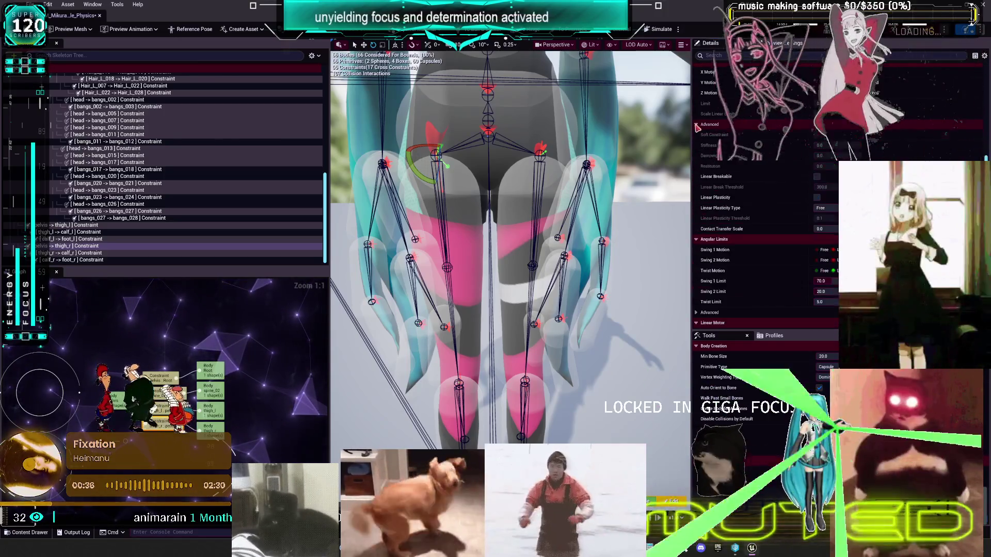
scroll(755, 135, "up", 6)
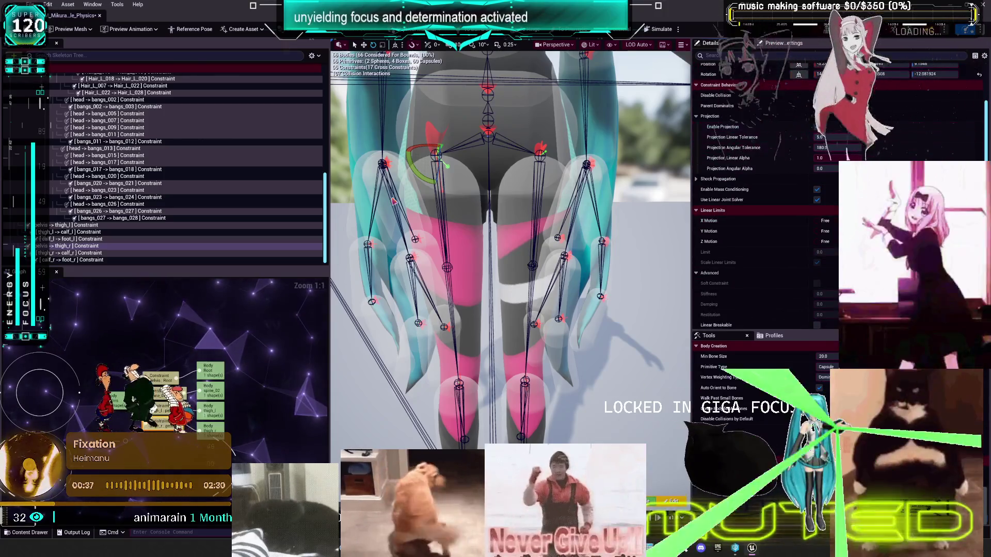
scroll(519, 220, "down", 5)
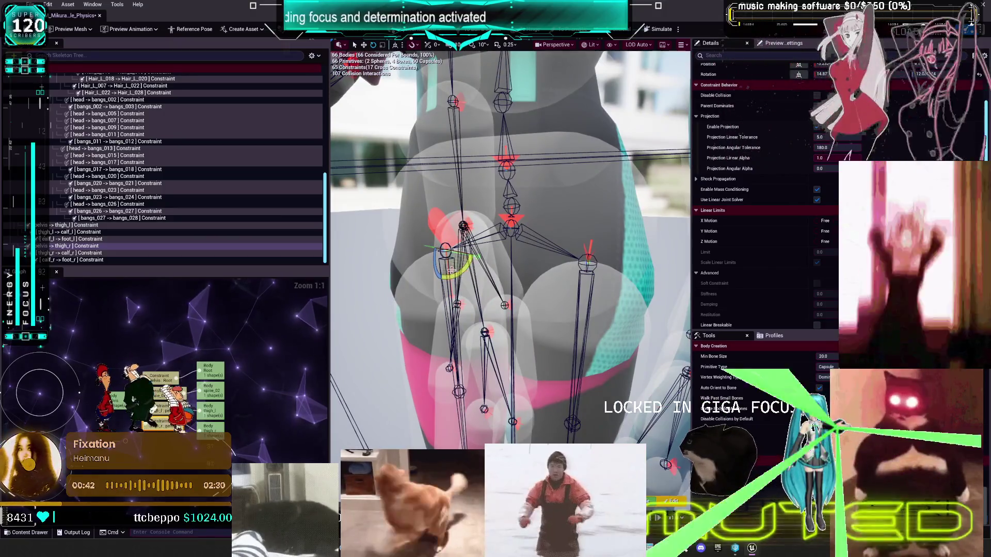
left_click_drag(446, 219, 444, 282)
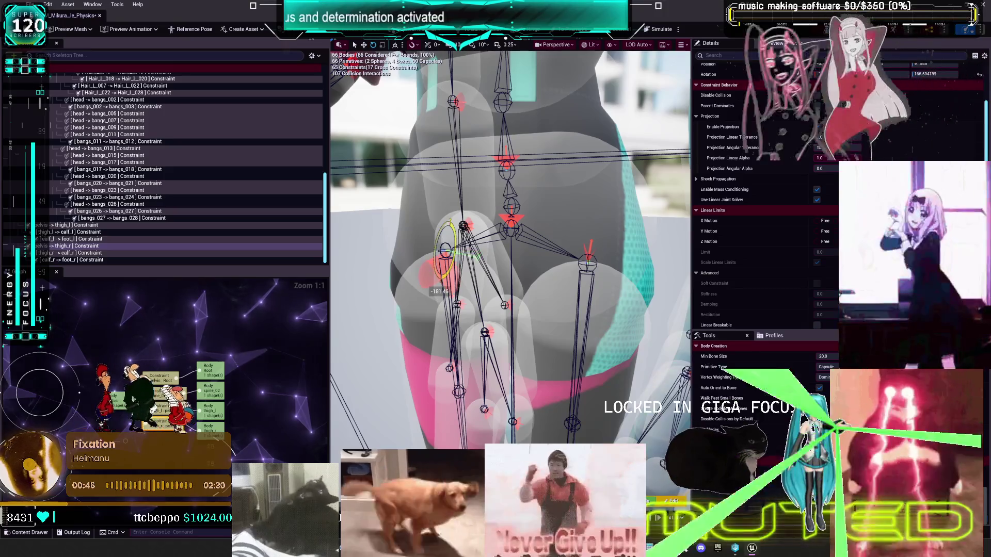
left_click_drag(468, 315, 423, 294)
left_click_drag(491, 343, 493, 349)
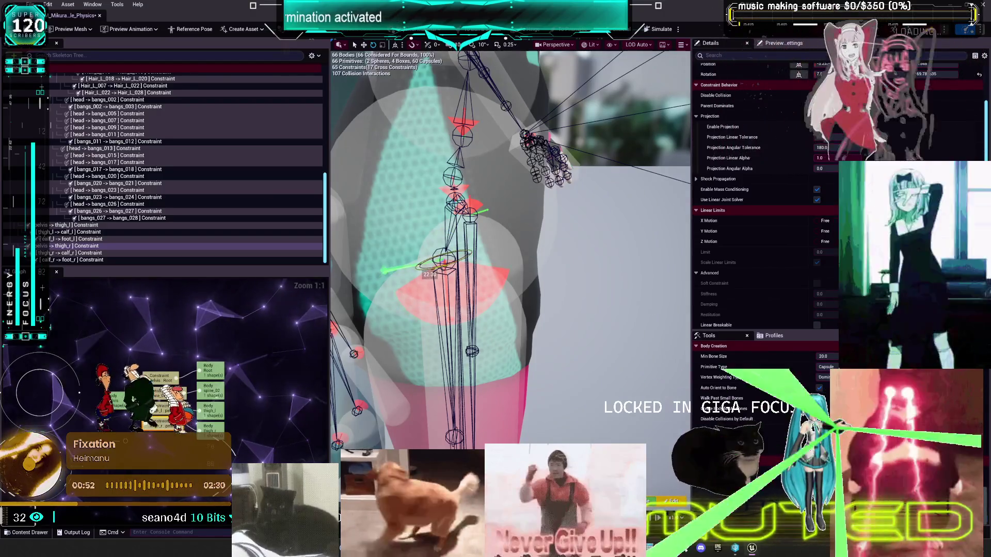
mouse_move(511, 247)
left_mouse_down()
mouse_move(485, 242)
mouse_move(477, 299)
left_mouse_up()
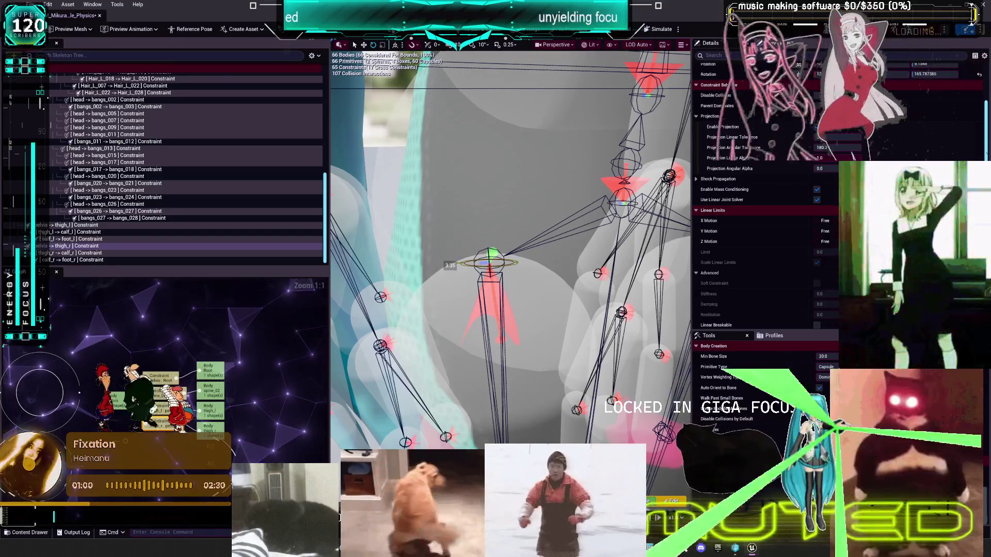
Step: Frame the legs and run a quick start-stop simulation test
key("f")
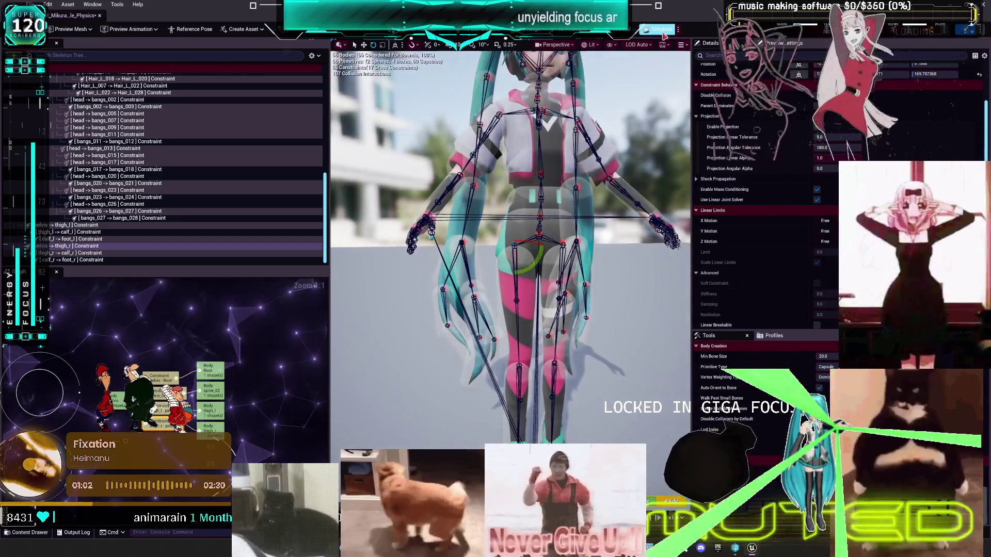
left_click(662, 30)
left_click(659, 31)
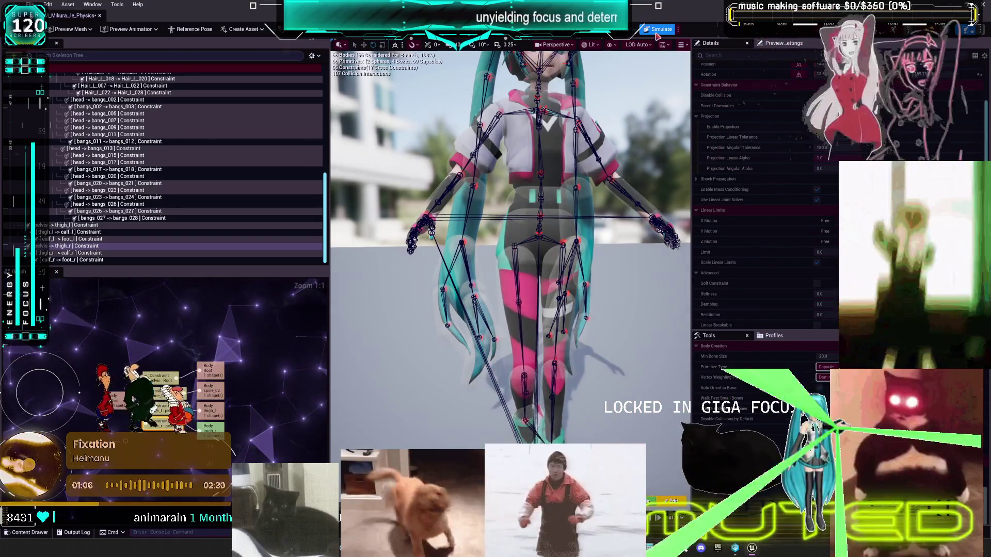
Step: Zoom in on the upper chest and select a clavicle body to show its Details
left_click_drag(622, 192, 506, 202)
scroll(511, 248, "up", 5)
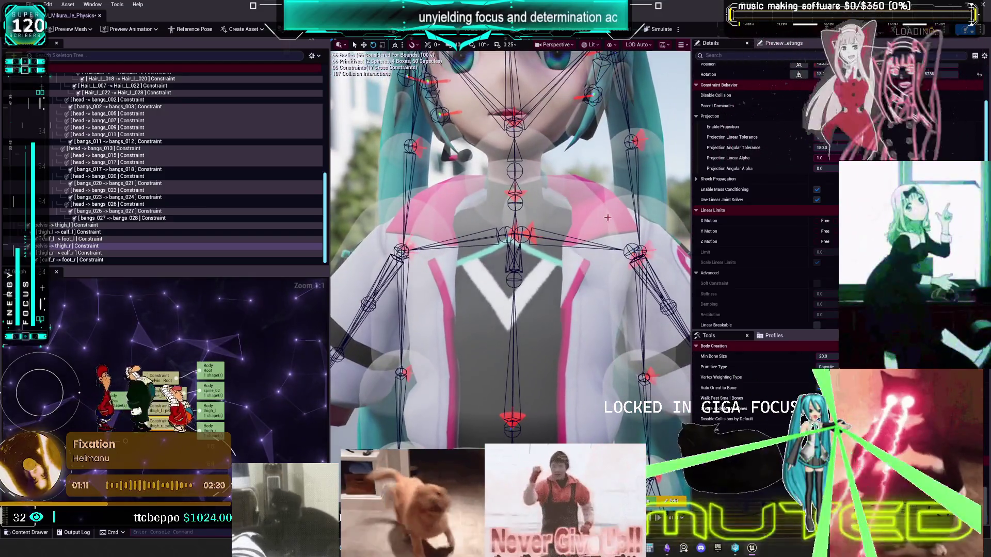
left_click(613, 194)
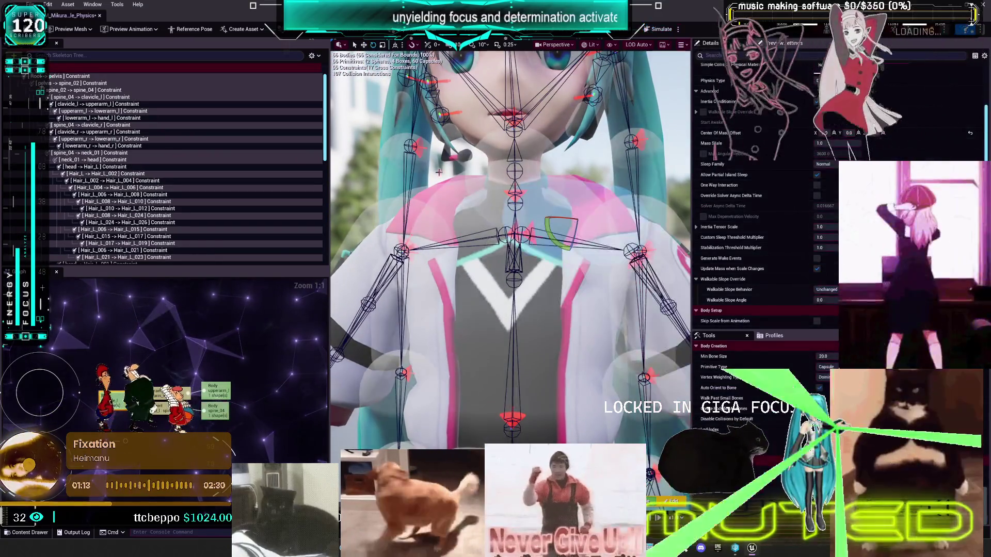
left_click(422, 192)
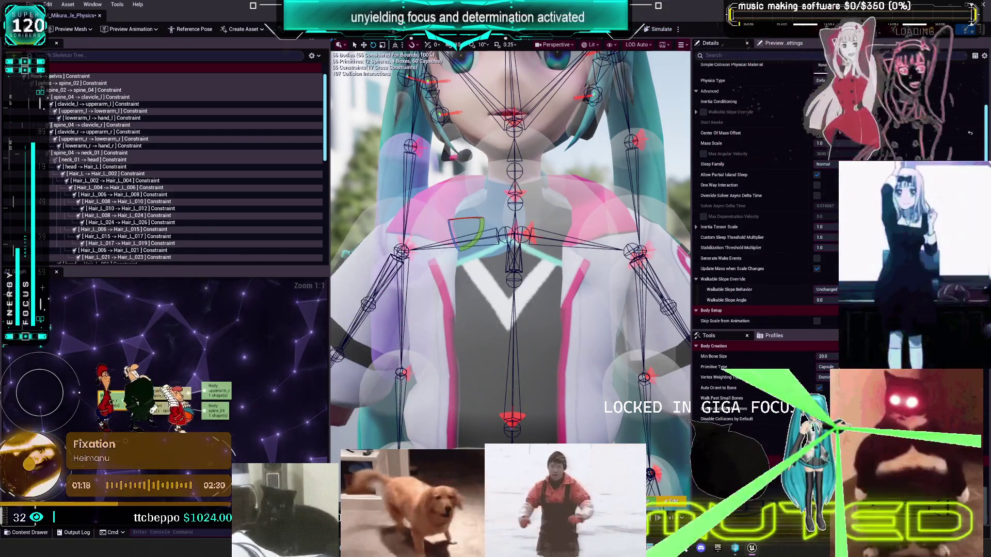
scroll(797, 321, "down", 10)
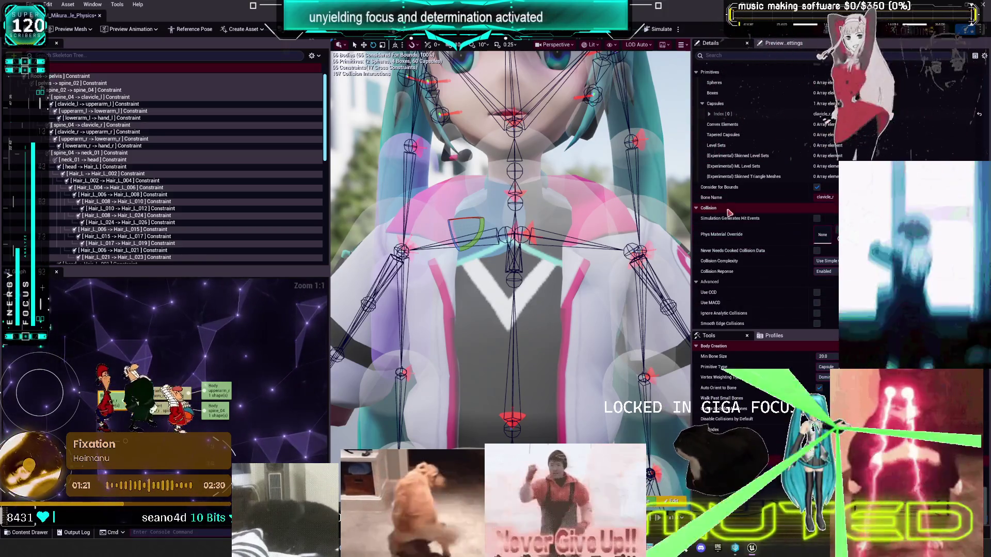
Step: Expand Capsules > Index [0], rotate the clavicle capsule, and select the spine_04 → clavicle_r constraint
left_click(710, 114)
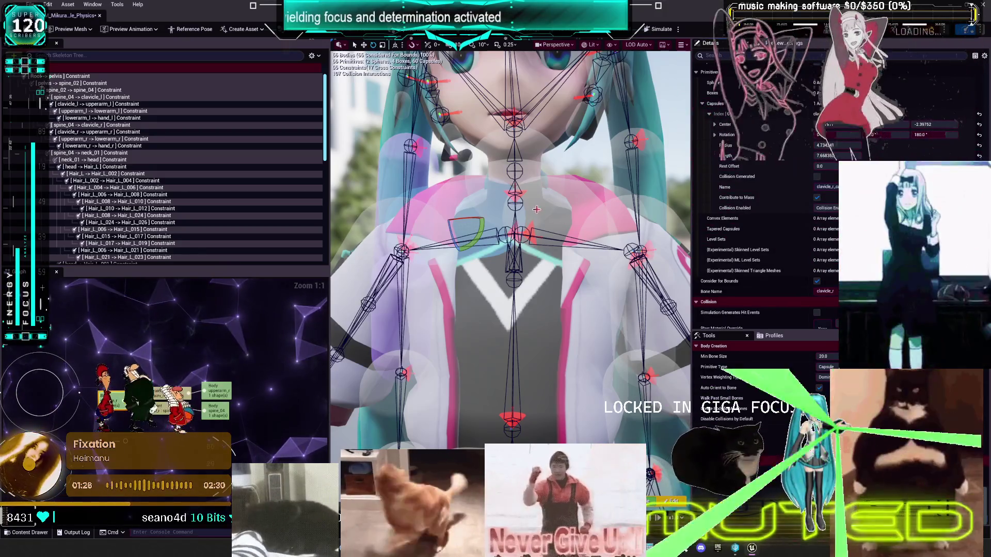
scroll(537, 210, "up", 10)
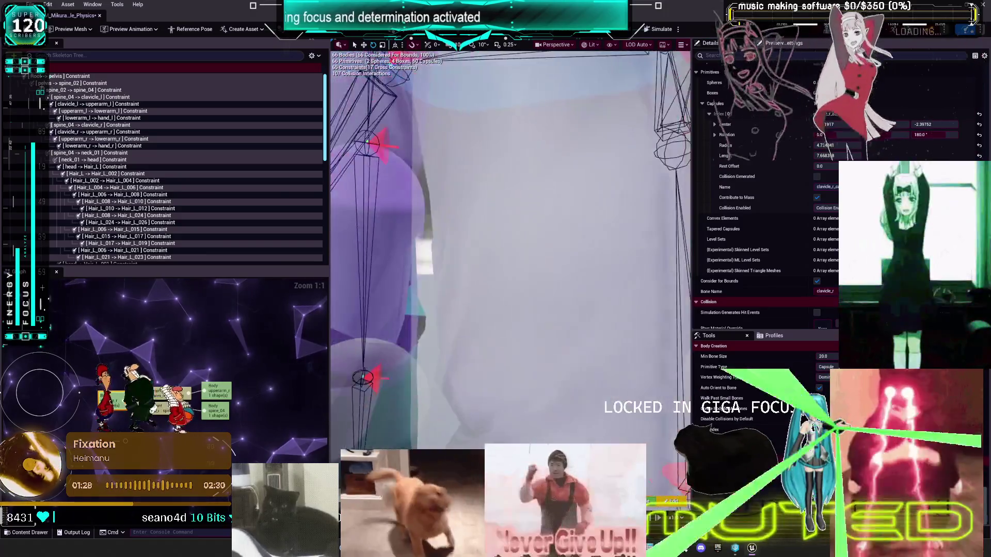
scroll(511, 248, "down", 10)
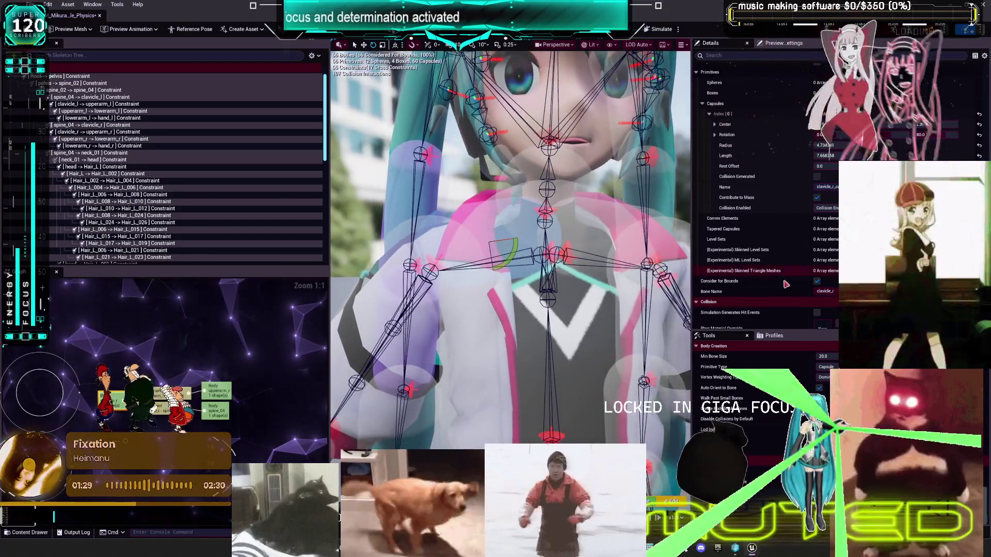
scroll(775, 282, "down", 5)
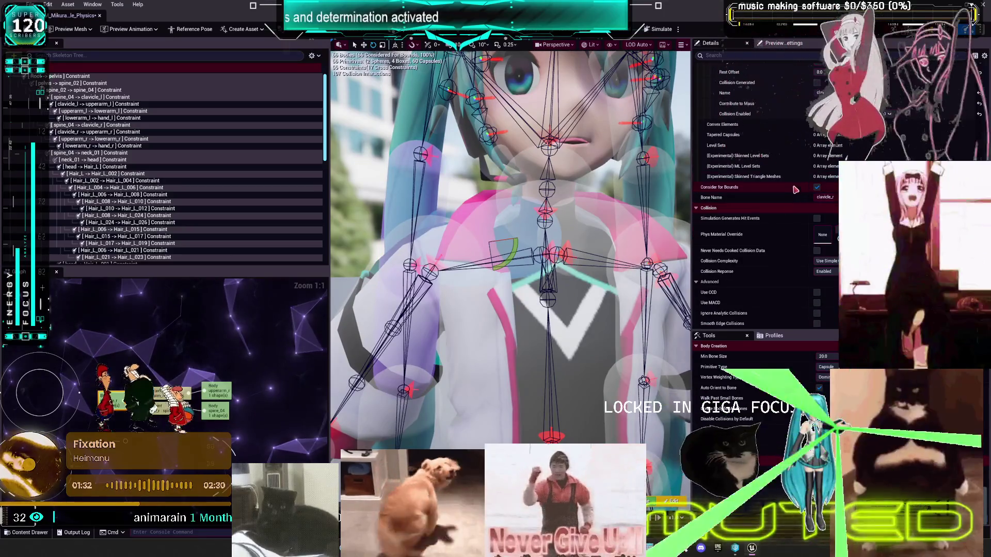
scroll(785, 178, "up", 5)
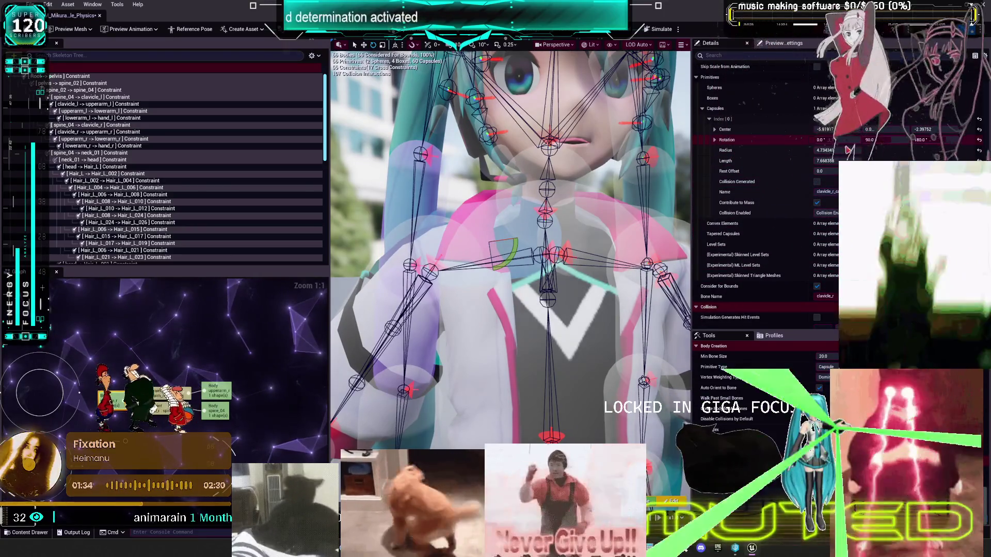
left_click_drag(511, 256, 493, 271)
left_click(551, 246)
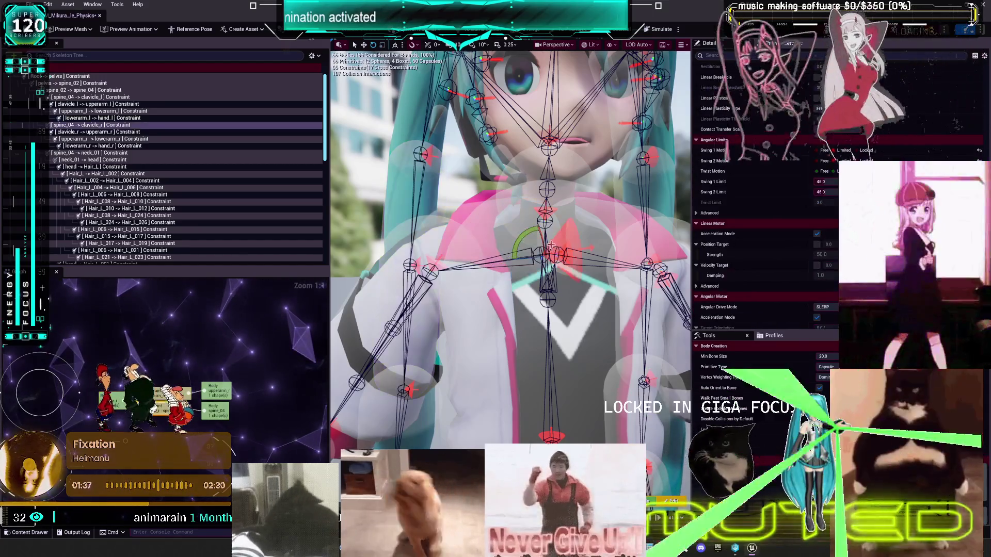
Step: Rotate the spine_04 → clavicle_r constraint's limit orientation and test it in simulation
left_click_drag(532, 237, 568, 252)
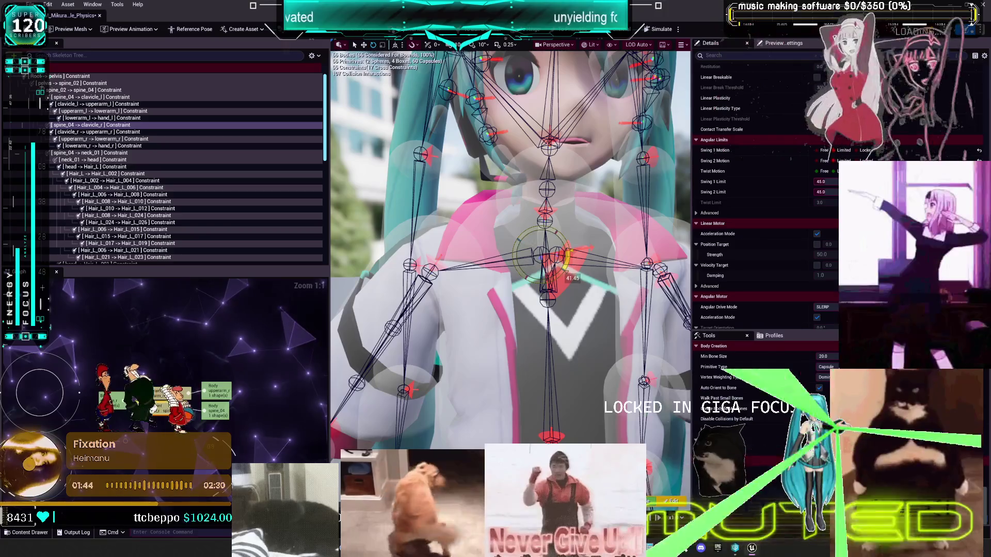
left_click(649, 31)
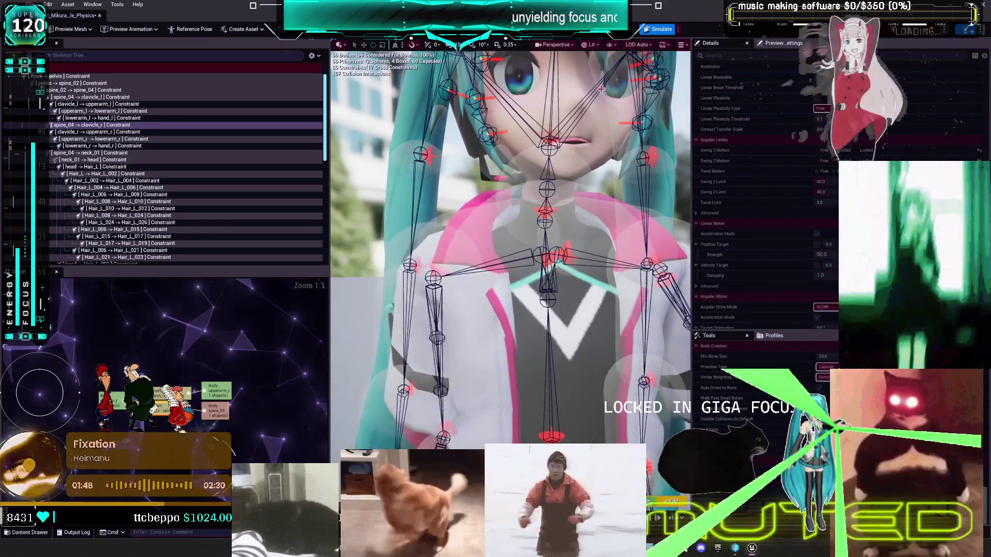
left_click(665, 30)
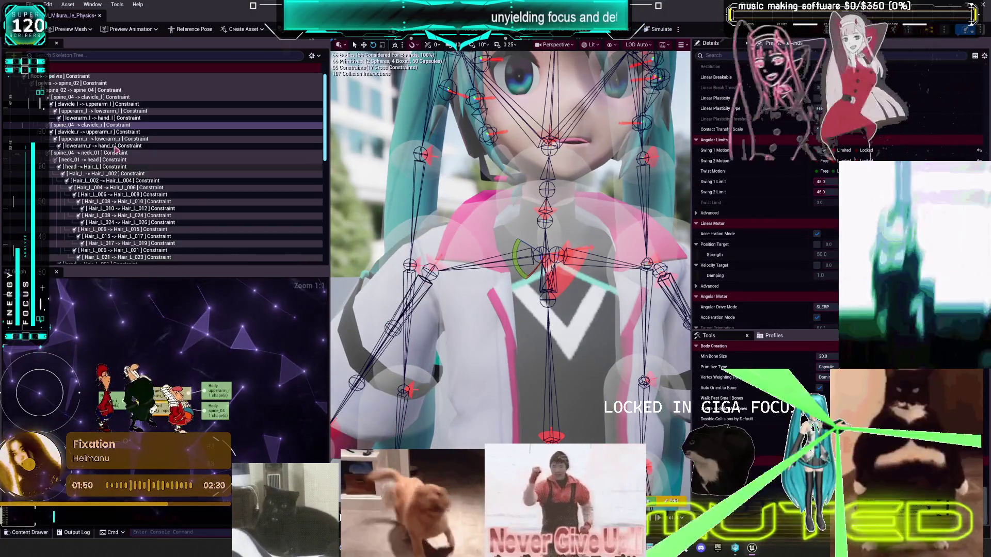
Step: Rotate the spine_04 → clavicle_l constraint twice, simulating after each change
left_click(103, 97)
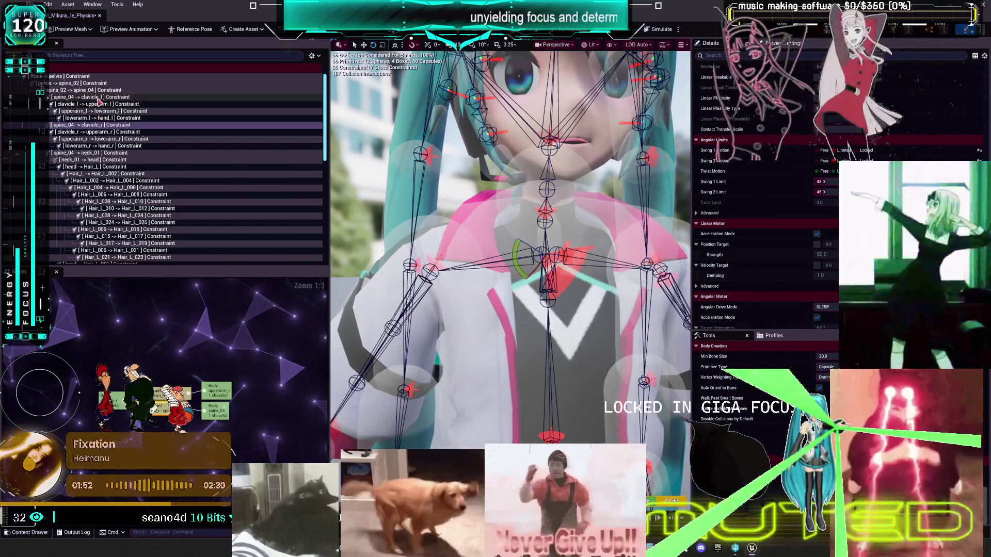
left_click_drag(533, 244, 589, 253)
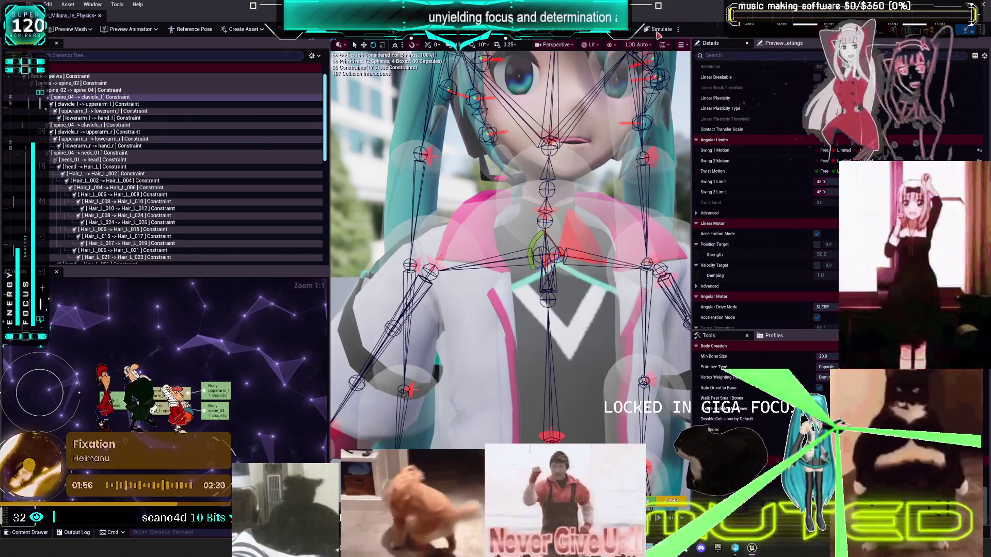
left_click(660, 29)
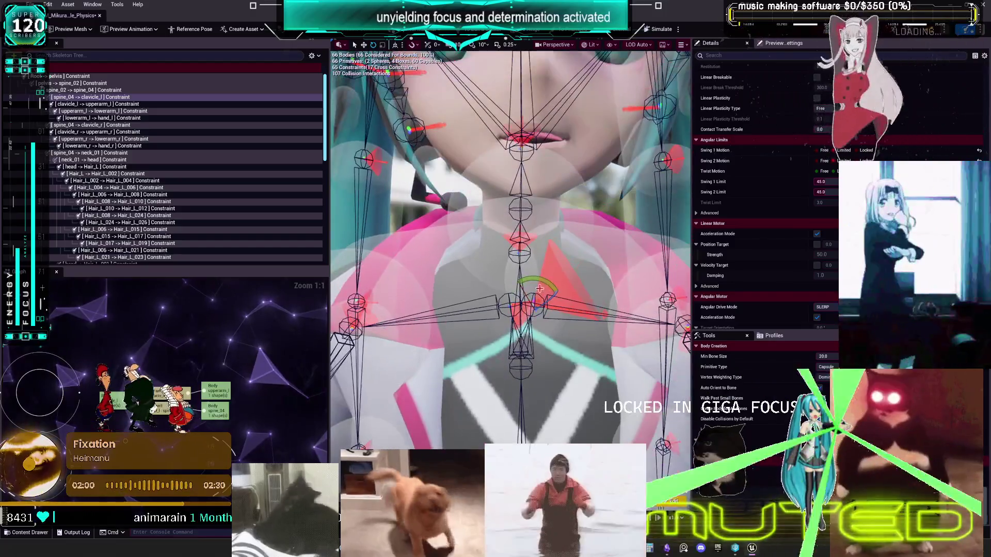
mouse_move(540, 288)
left_mouse_down()
mouse_move(558, 297)
mouse_move(522, 259)
mouse_move(493, 296)
mouse_move(508, 323)
left_mouse_up()
left_click(661, 30)
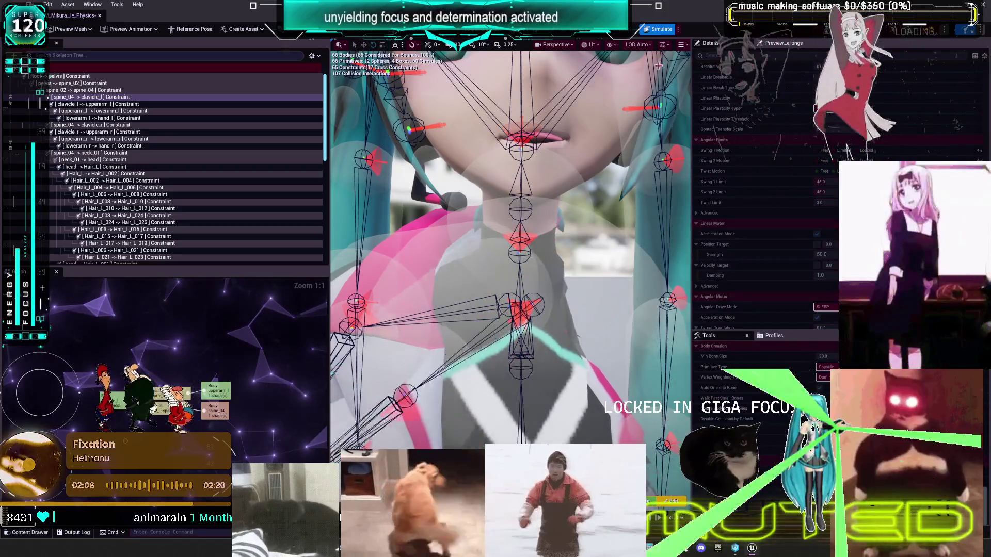
left_click(662, 30)
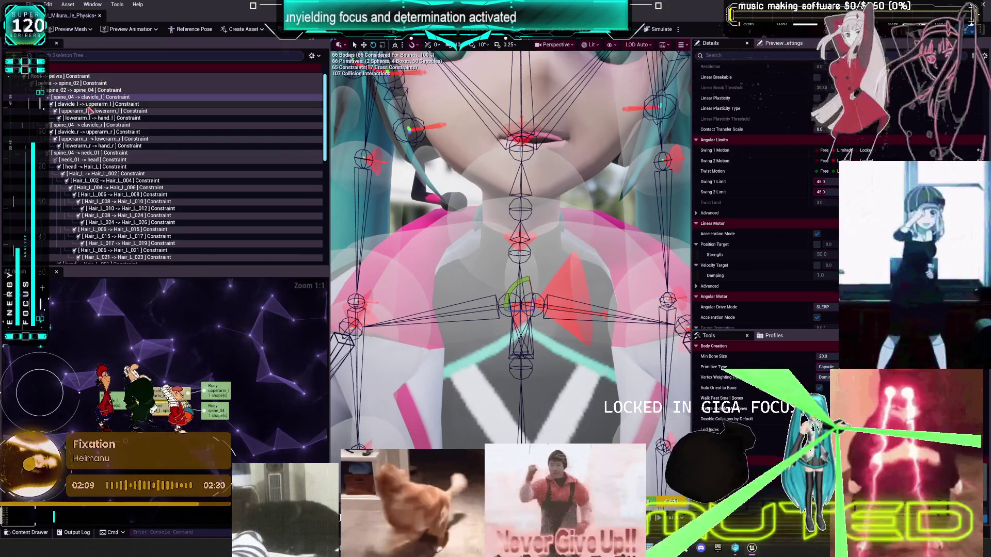
Step: Check the right clavicle constraint, then rotate the spine_04 → clavicle_l limit cone again
left_click(80, 125)
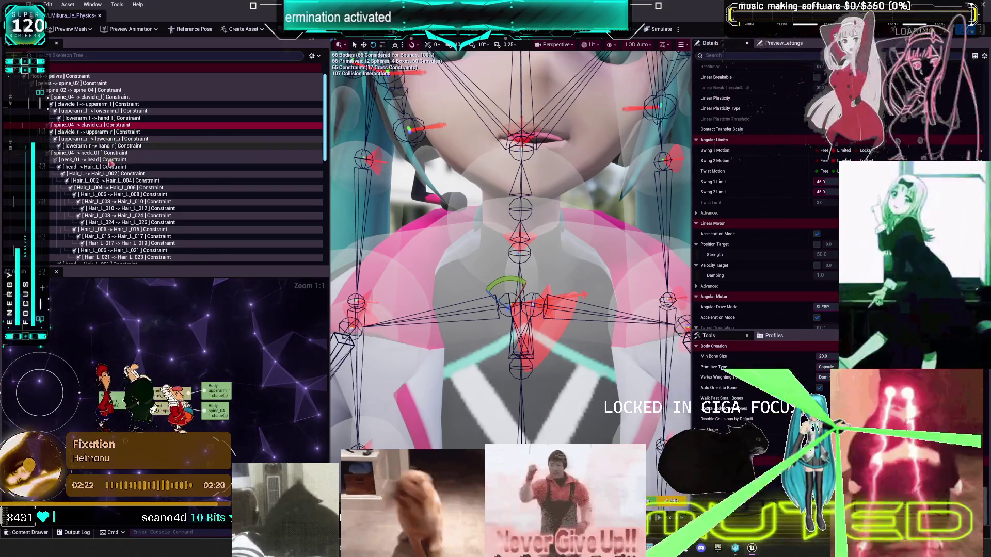
left_click(116, 98)
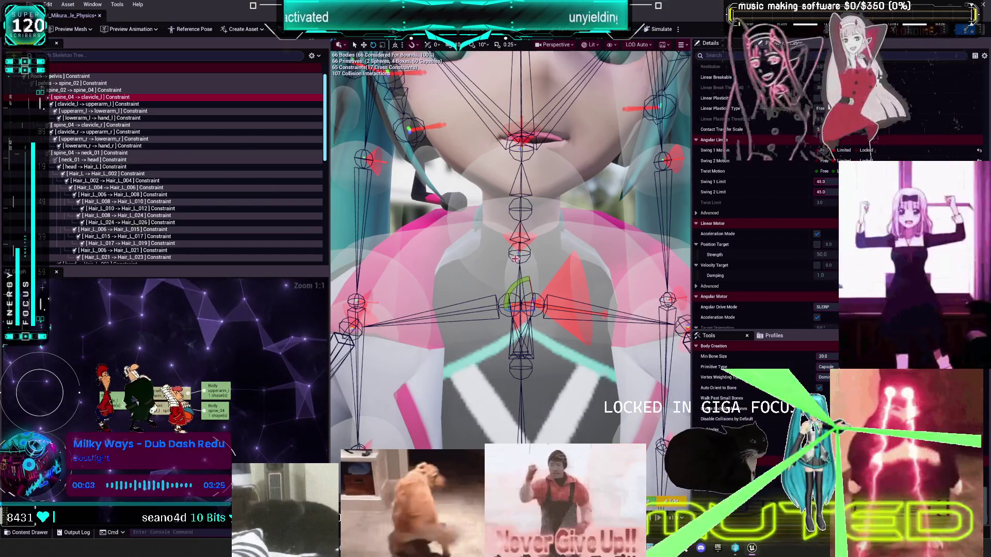
mouse_move(523, 283)
left_mouse_down()
mouse_move(510, 279)
mouse_move(552, 272)
mouse_move(562, 300)
left_mouse_up()
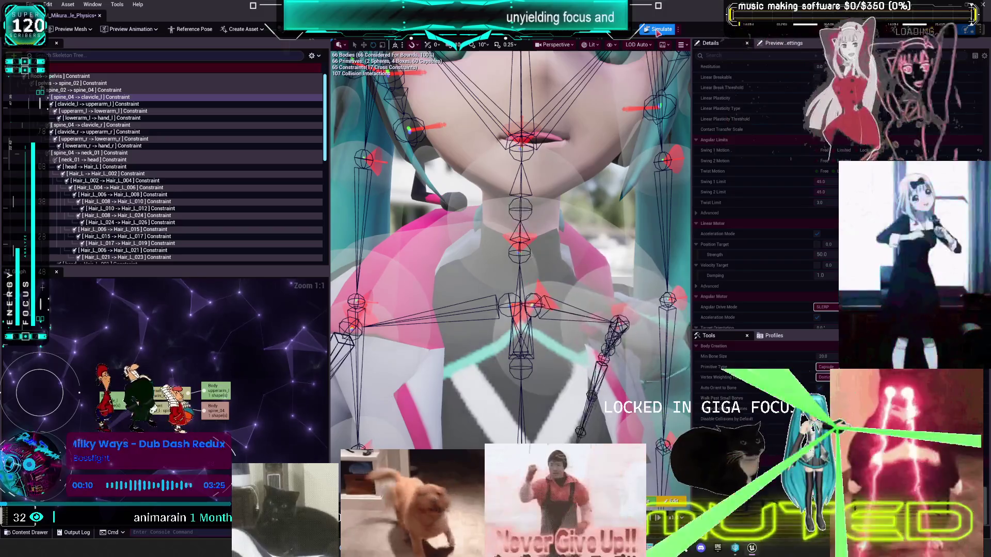
Step: Run the ragdoll simulation several times with Alt+S, ending reset to rest pose
key("alt+s")
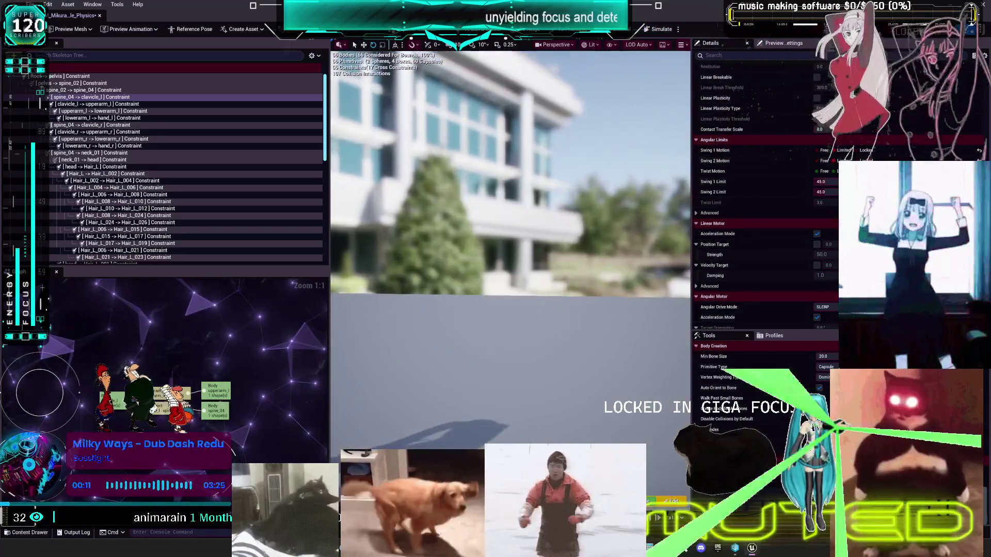
key("alt+s")
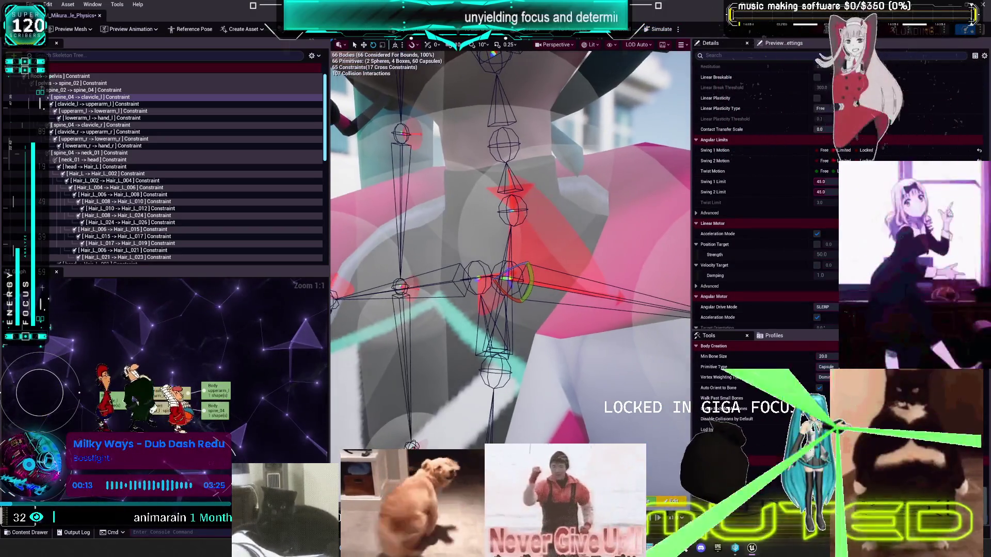
key("alt+s")
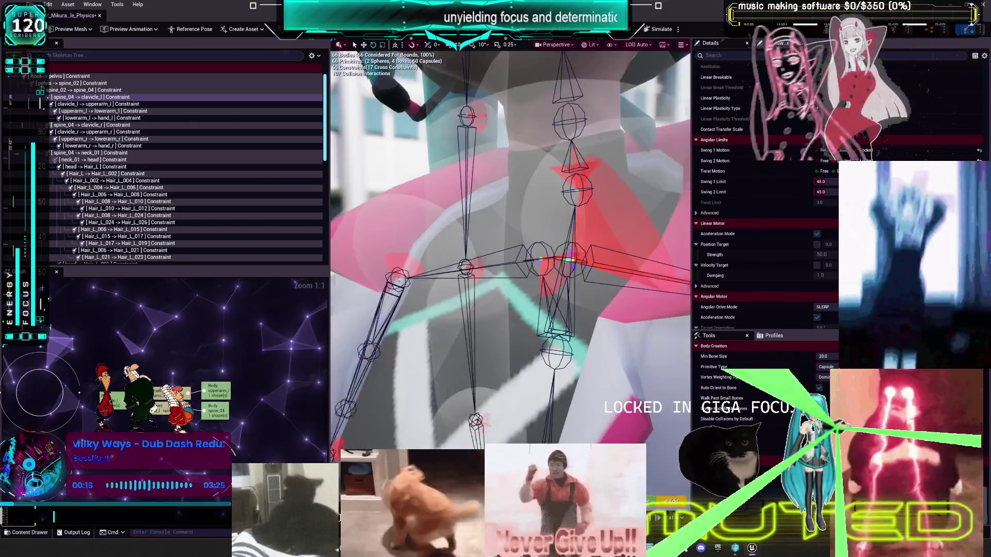
key("alt+s")
key("alt+s")
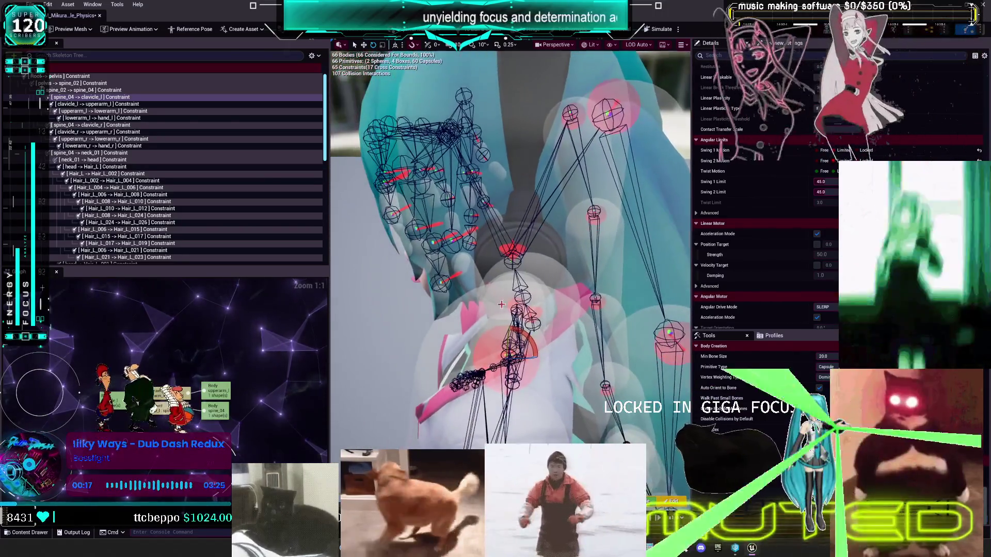
key("alt+s")
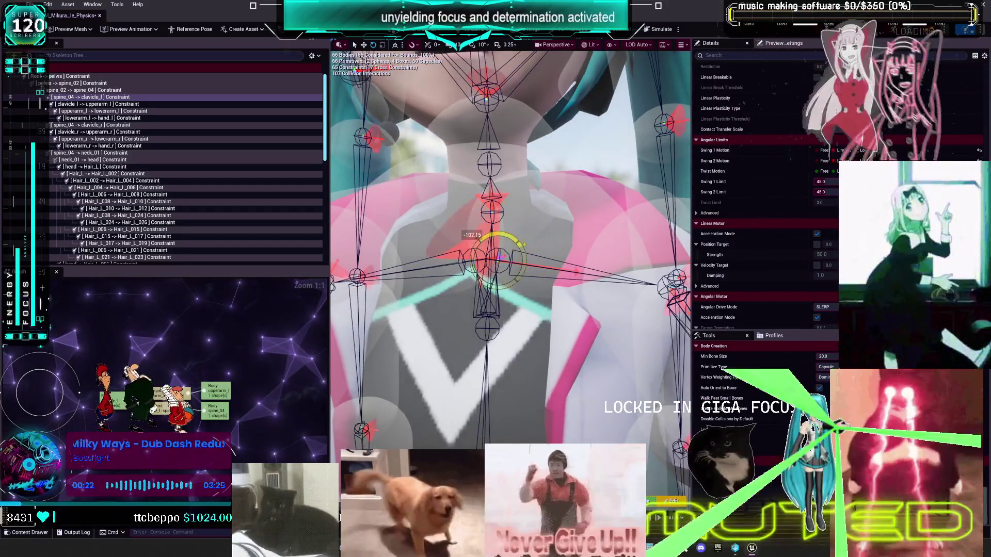
key("alt+s")
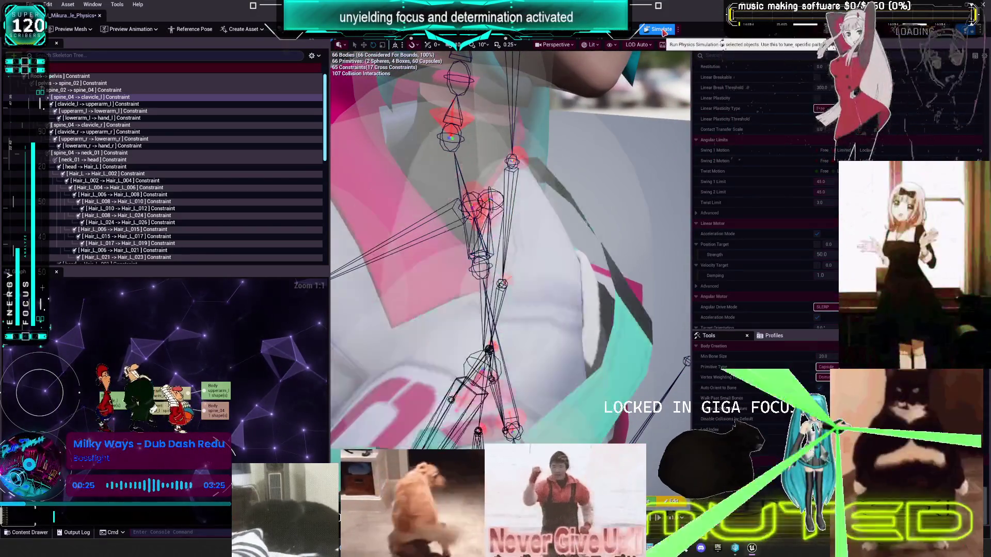
key("alt+s")
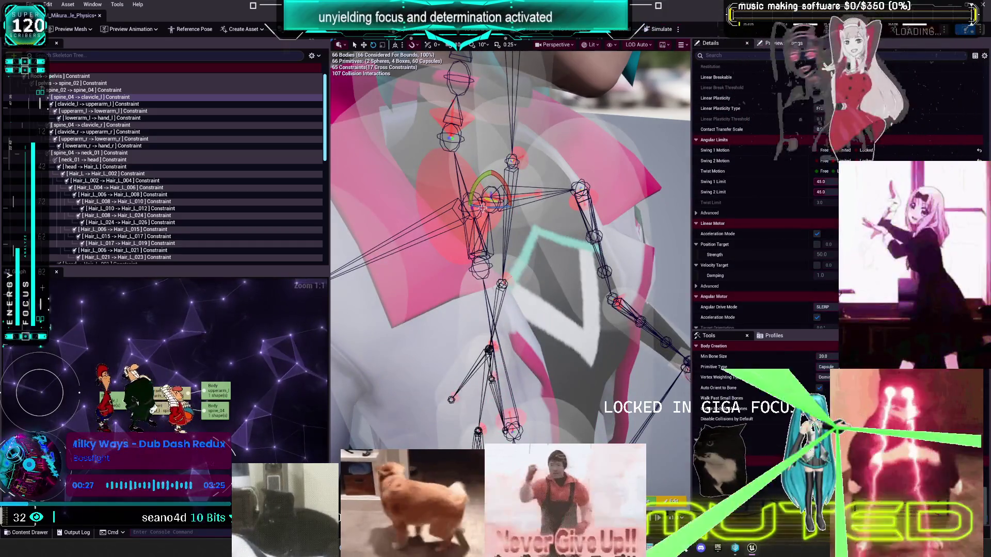
Step: Rotate the clavicle constraint's limit cones and re-test with repeated simulation runs
left_click_drag(472, 209, 519, 204)
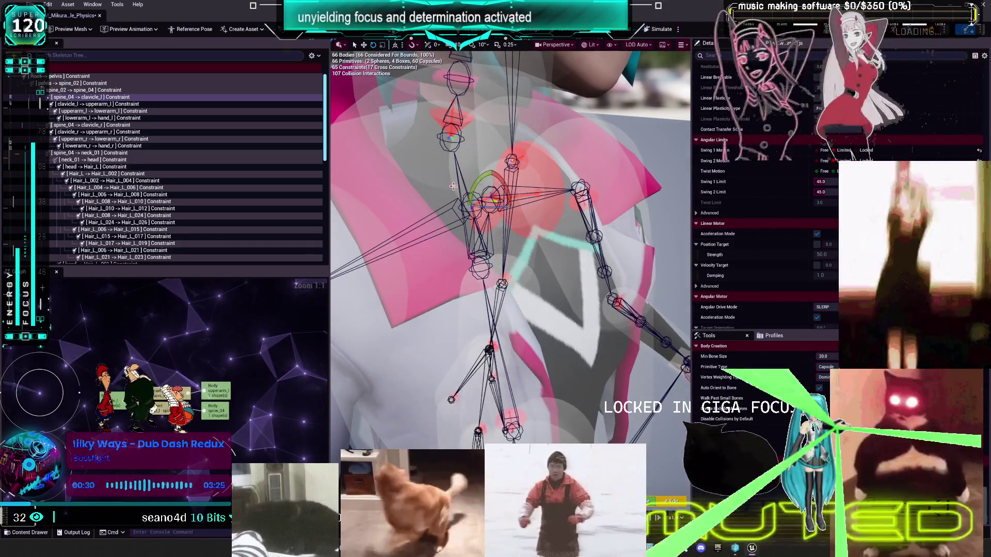
left_click(656, 31)
key("alt+s")
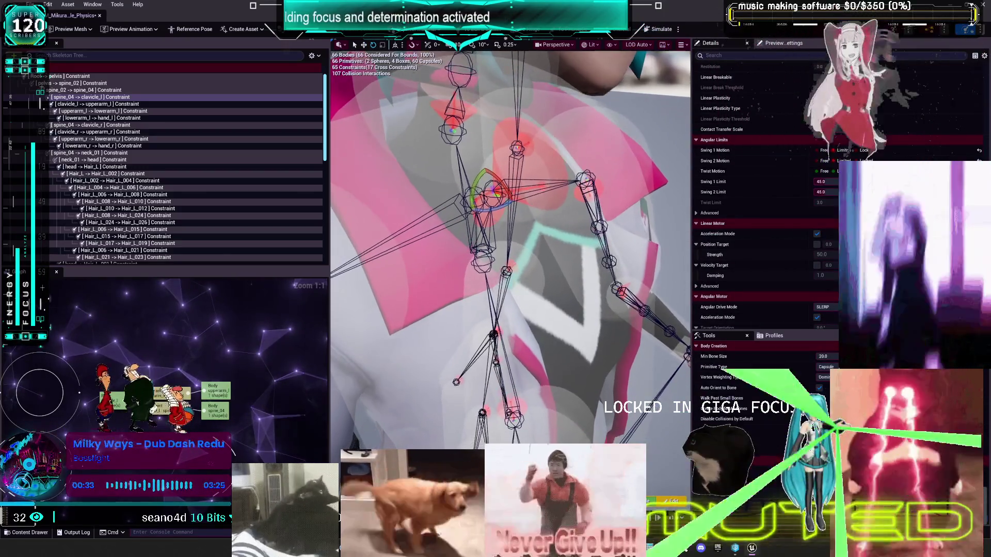
key("alt+s")
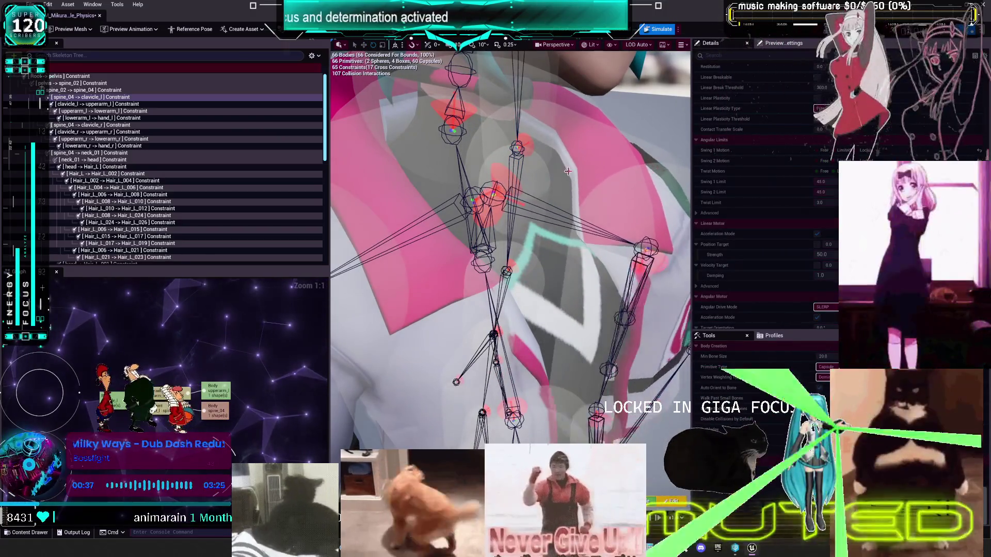
left_click(661, 30)
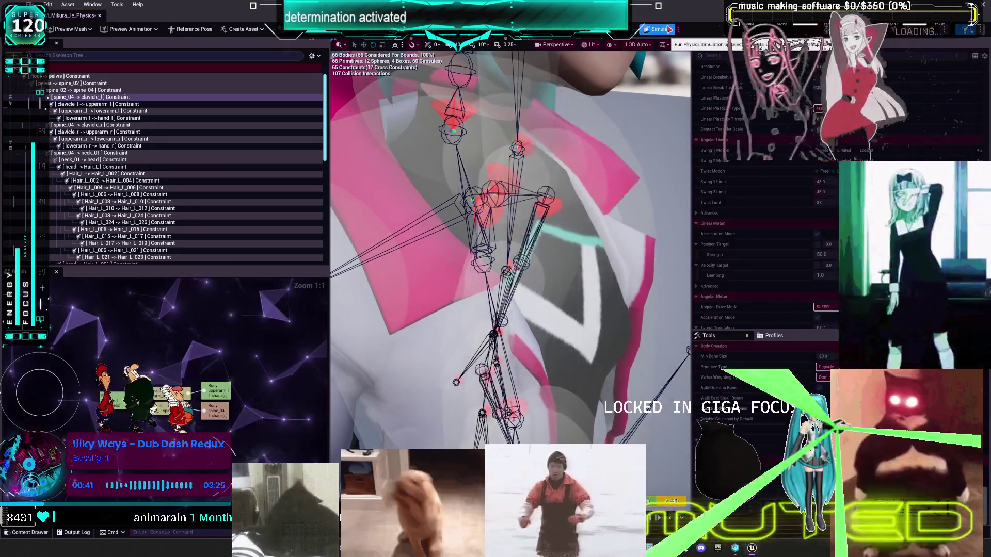
key("alt+s")
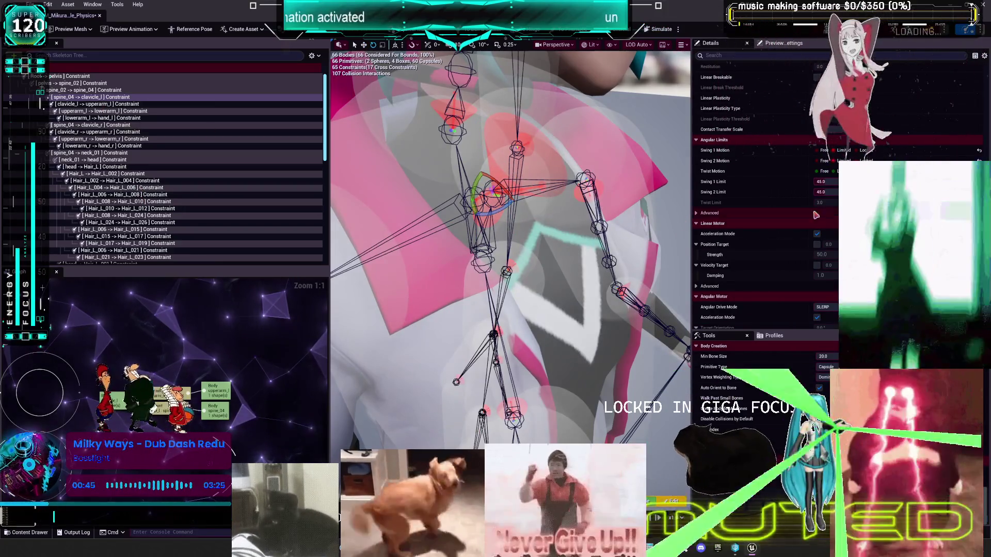
Step: Commit the new Swing 1 Limit, rotate the swing cone, and test in simulation
scroll(793, 219, "down", 3)
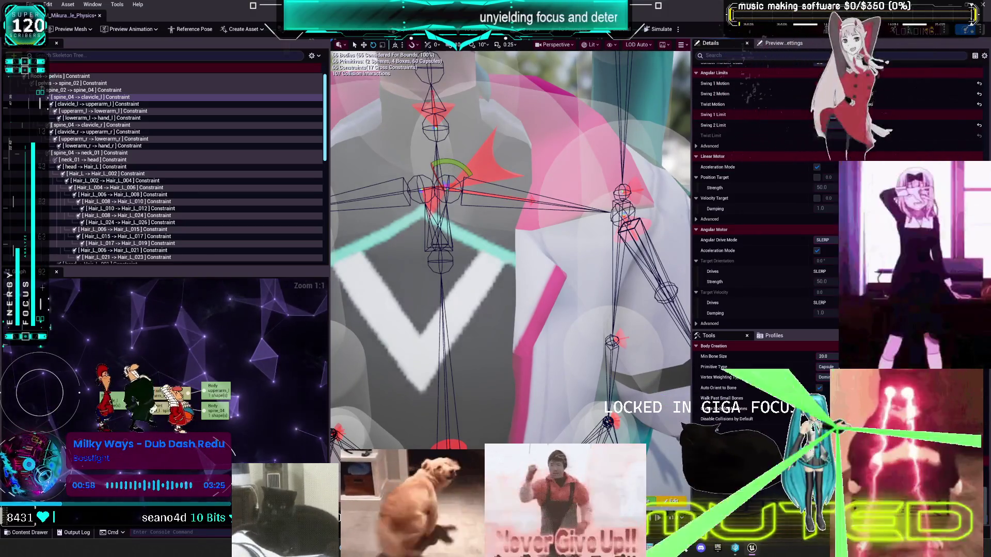
key("Return")
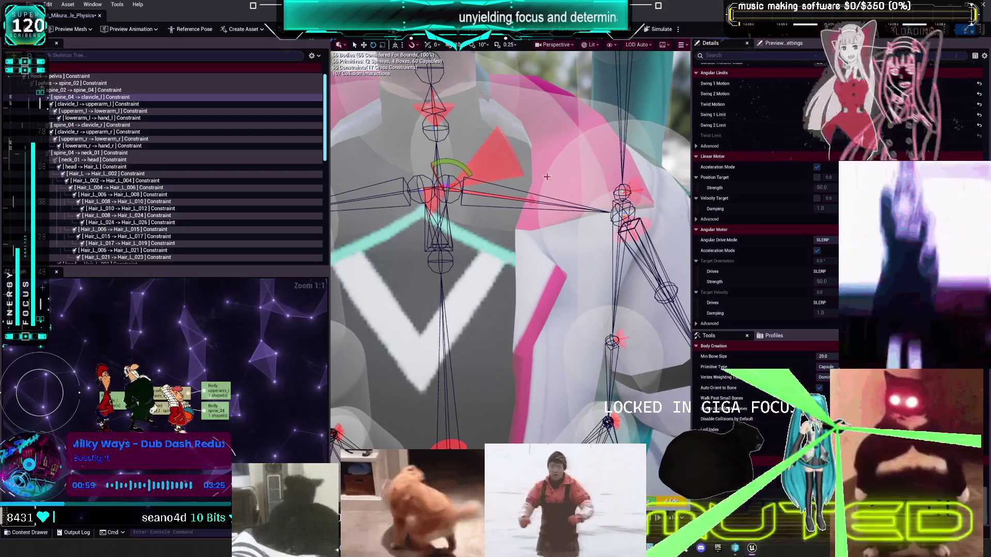
left_click_drag(472, 174, 474, 184)
key("alt+Return")
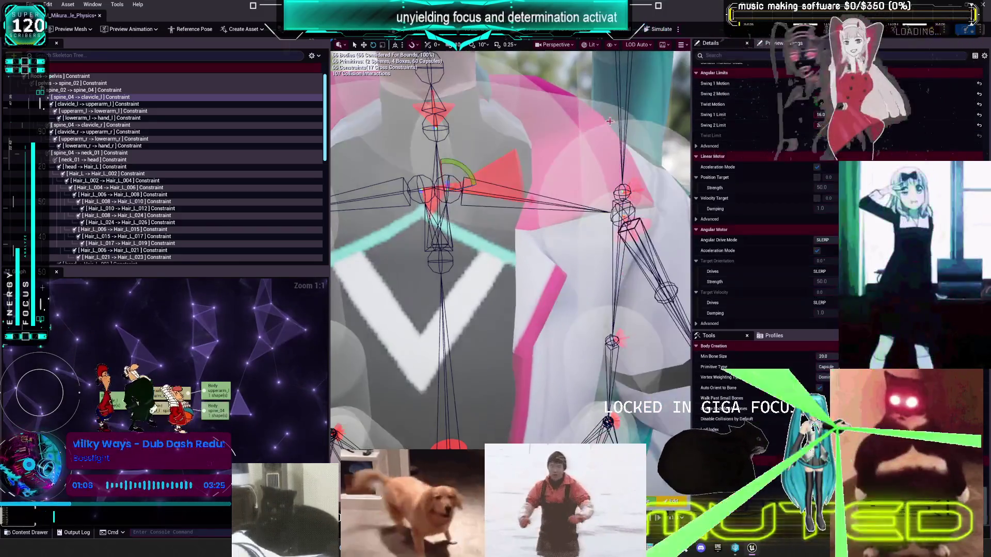
key("alt+Return")
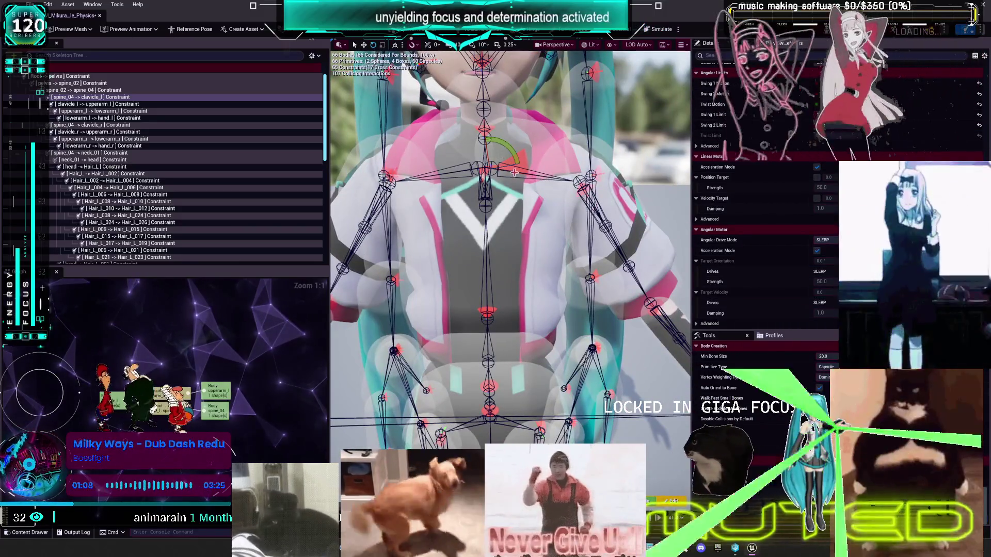
Step: Select the right clavicle constraint at the chest, rotate its limit frame, and simulate
left_click(475, 110)
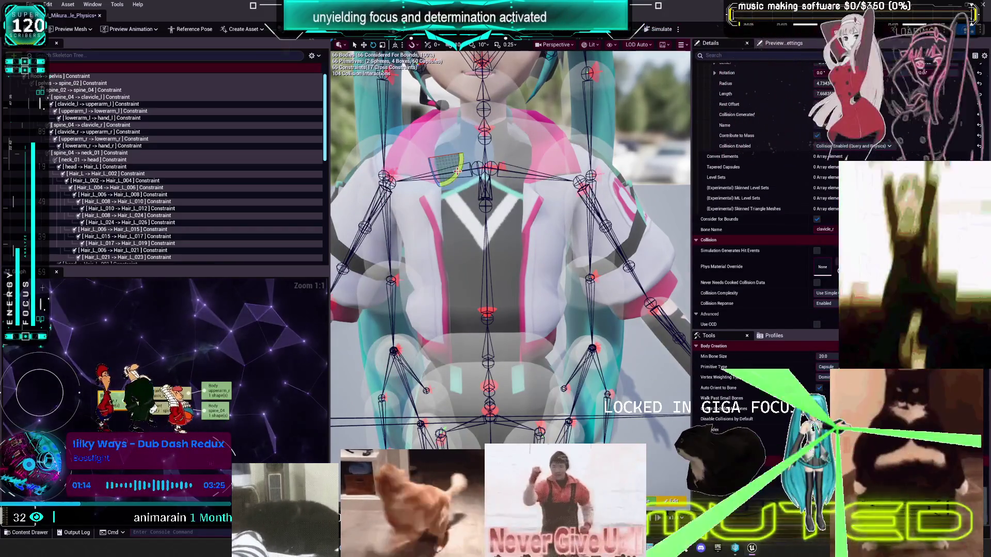
scroll(504, 159, "up", 3)
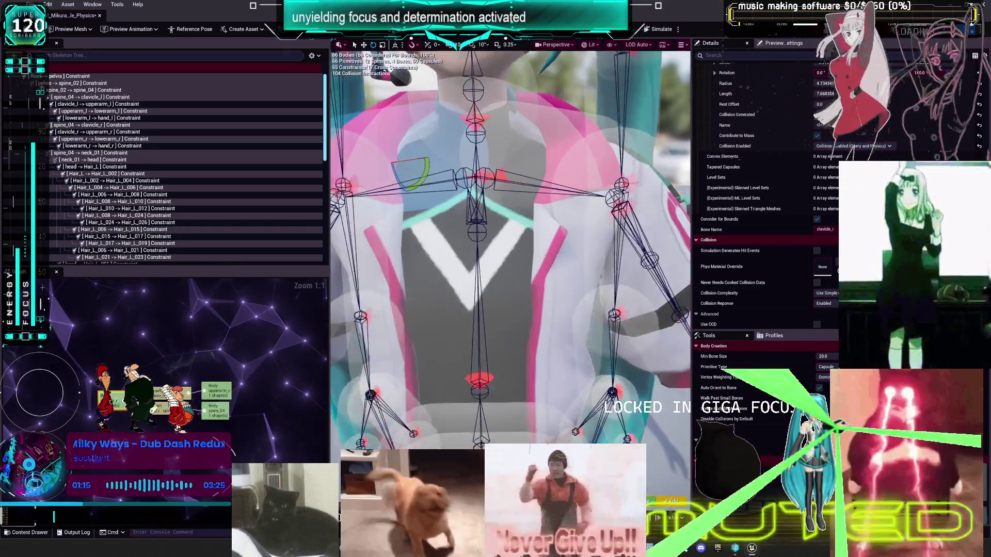
left_click(491, 176)
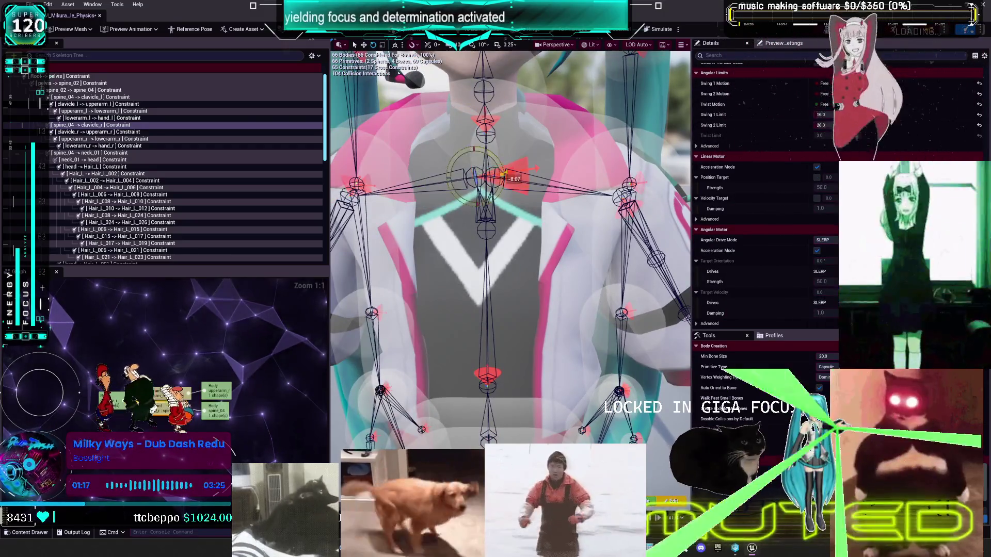
mouse_move(503, 176)
left_mouse_down()
mouse_move(467, 204)
mouse_move(444, 190)
mouse_move(509, 195)
mouse_move(498, 176)
left_mouse_up()
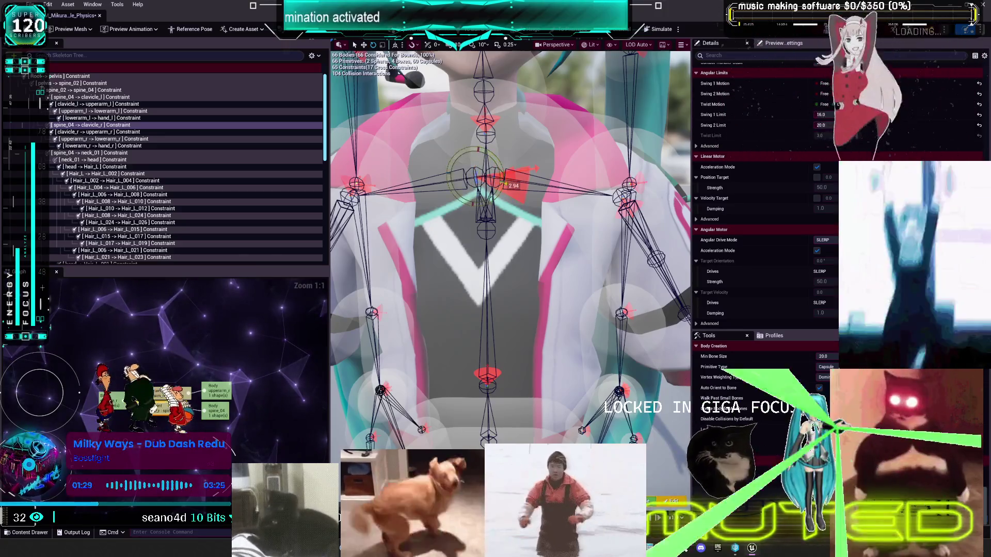
left_click(657, 30)
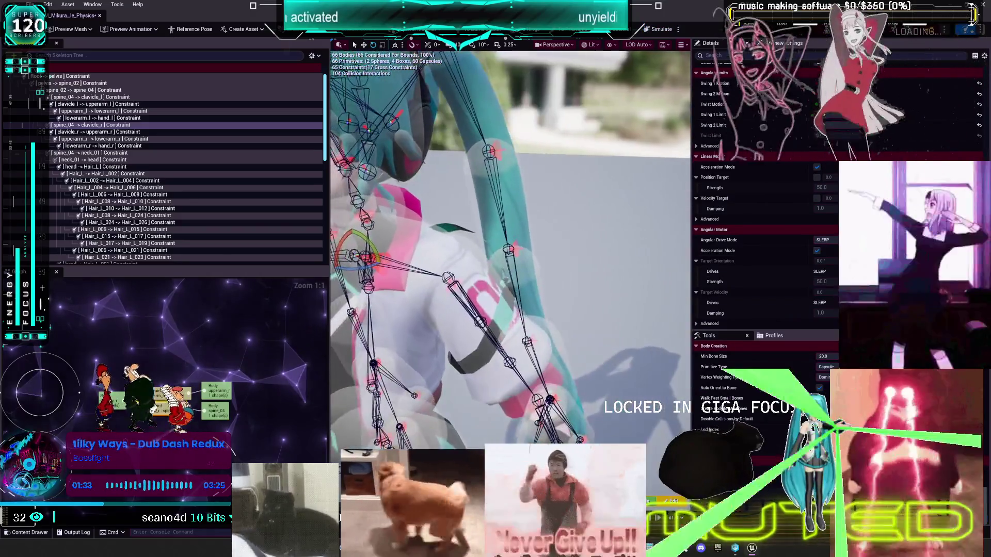
key("alt+s")
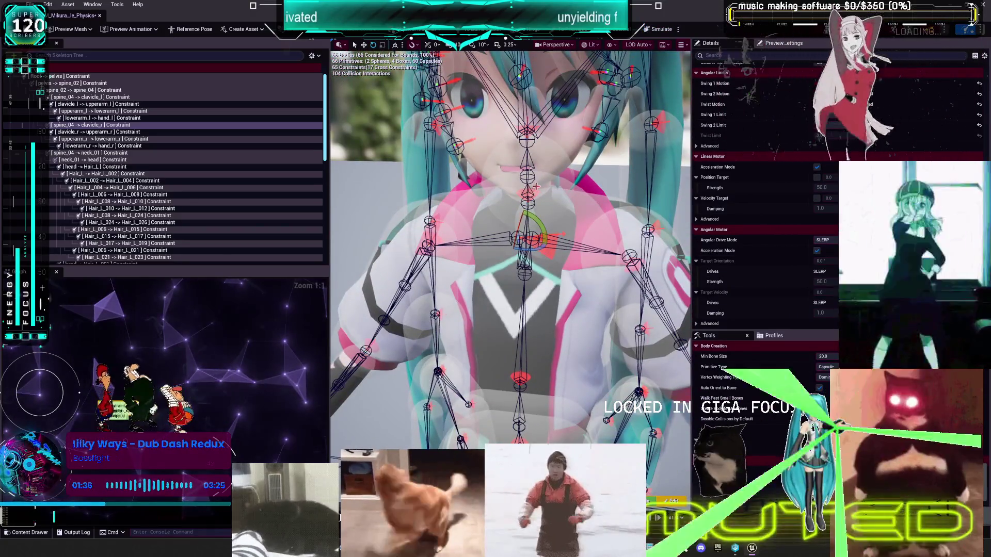
Step: Focus the view on the chest constraints and select spine_04 → clavicle_r
left_click(557, 227)
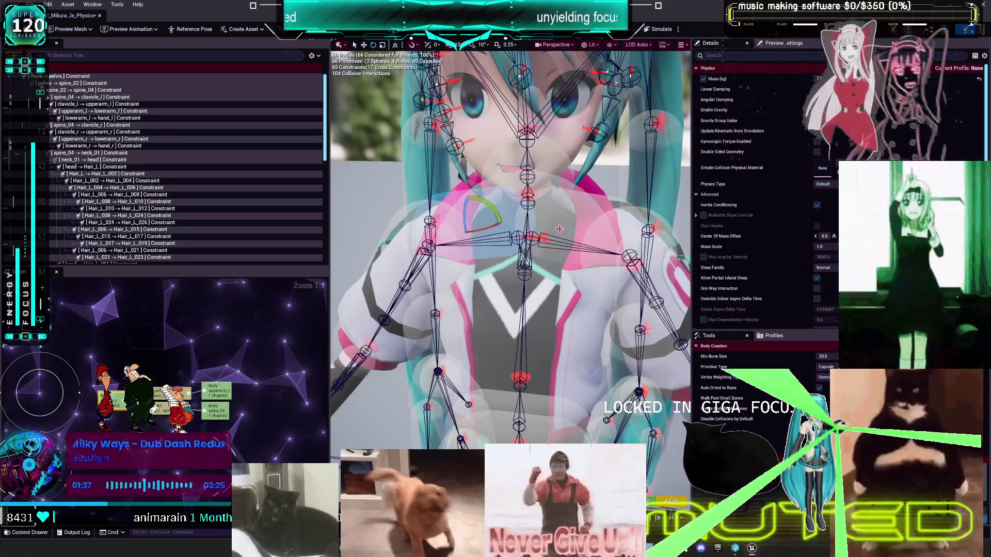
left_click(560, 227)
key("f")
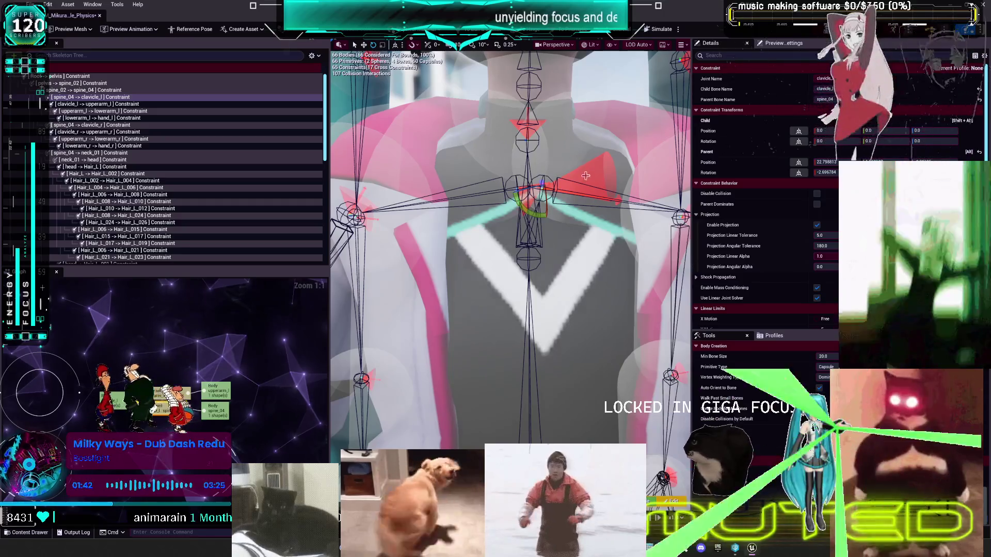
left_click(567, 177)
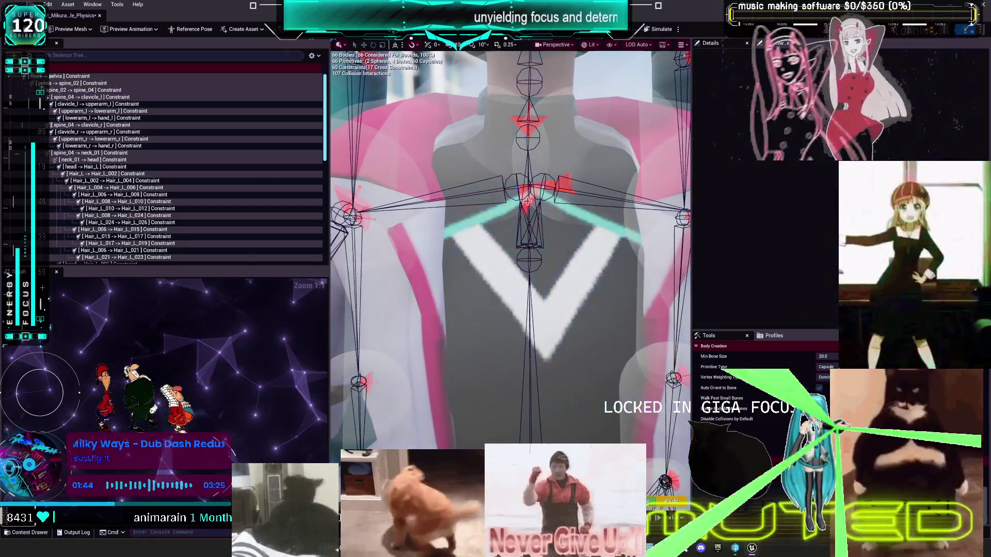
key("Escape")
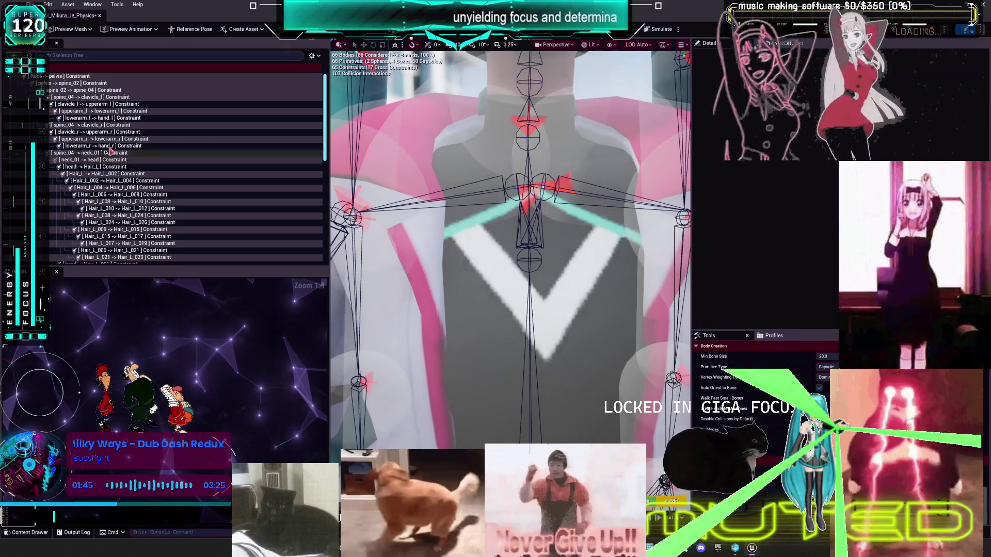
left_click(103, 132)
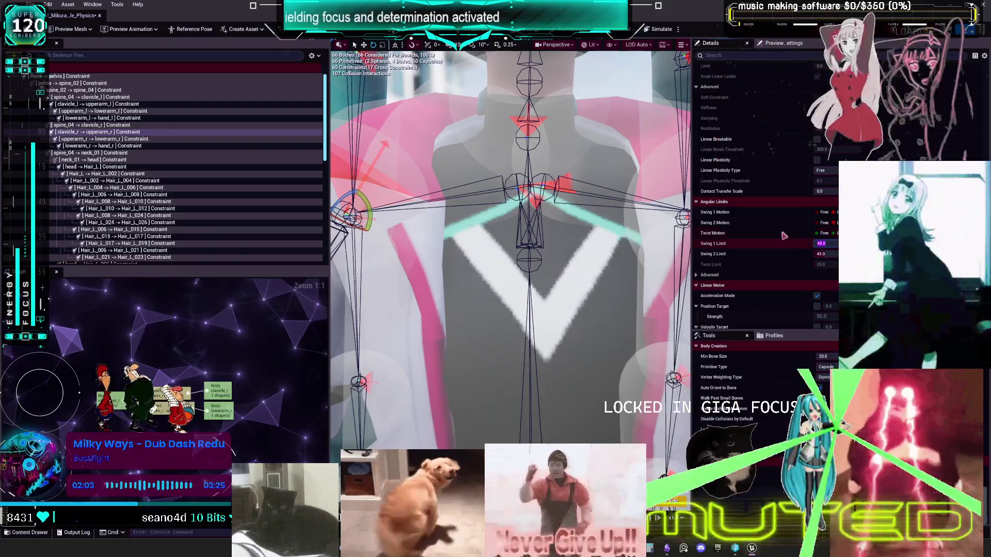
left_click(104, 125)
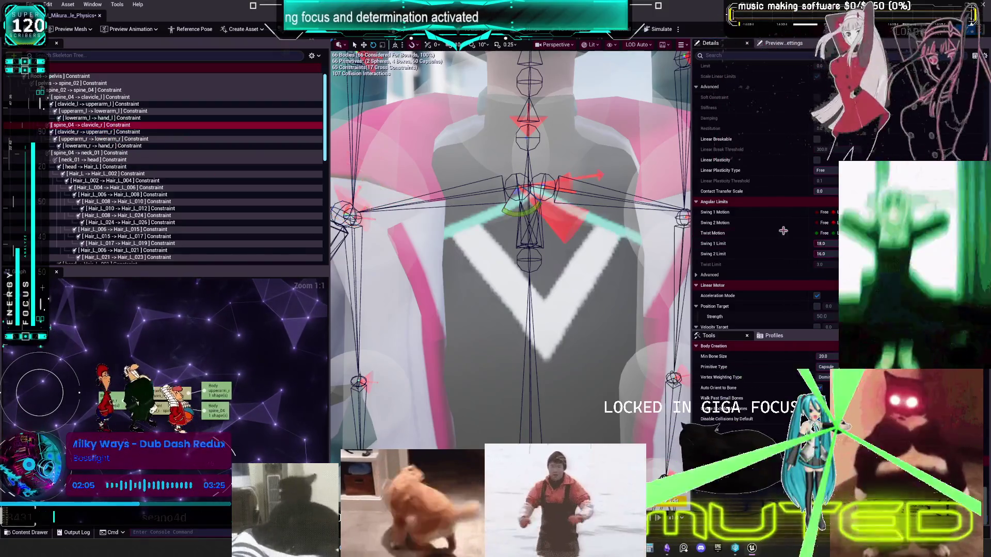
Step: Set Swing 1 Limit 16 and Swing 2 Limit 20, rotate the limit cone, and simulate
type("16")
key("Tab")
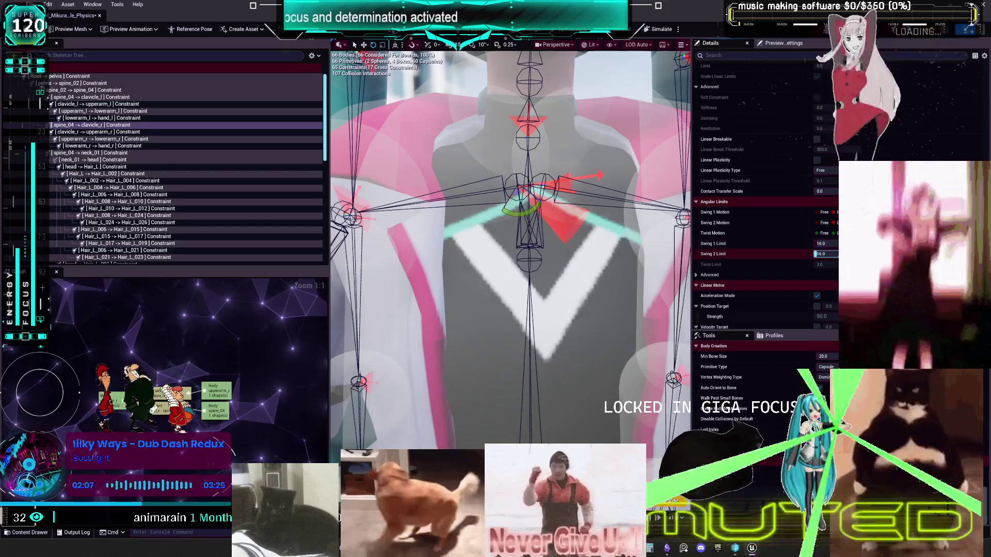
type("20")
key("Return")
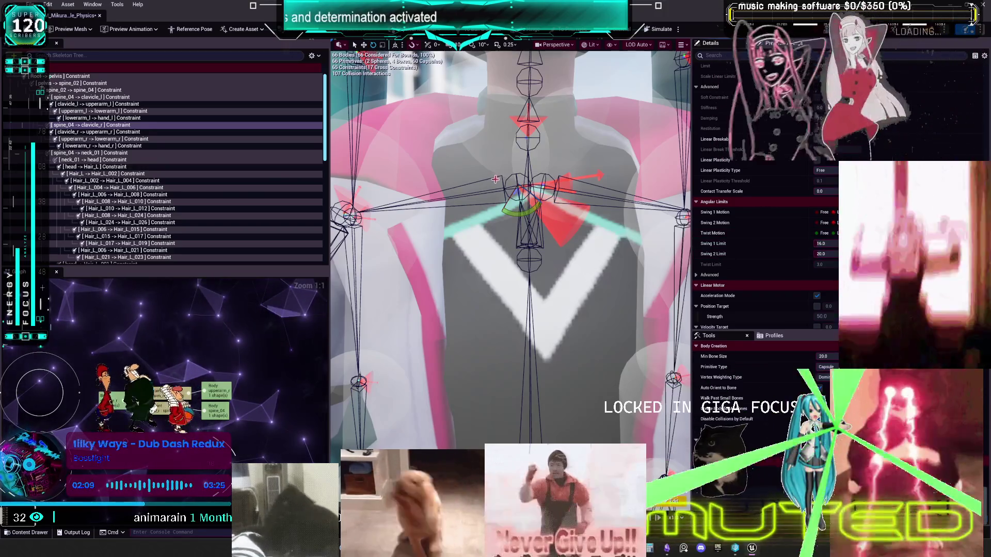
left_click_drag(526, 209, 545, 199)
left_click(656, 30)
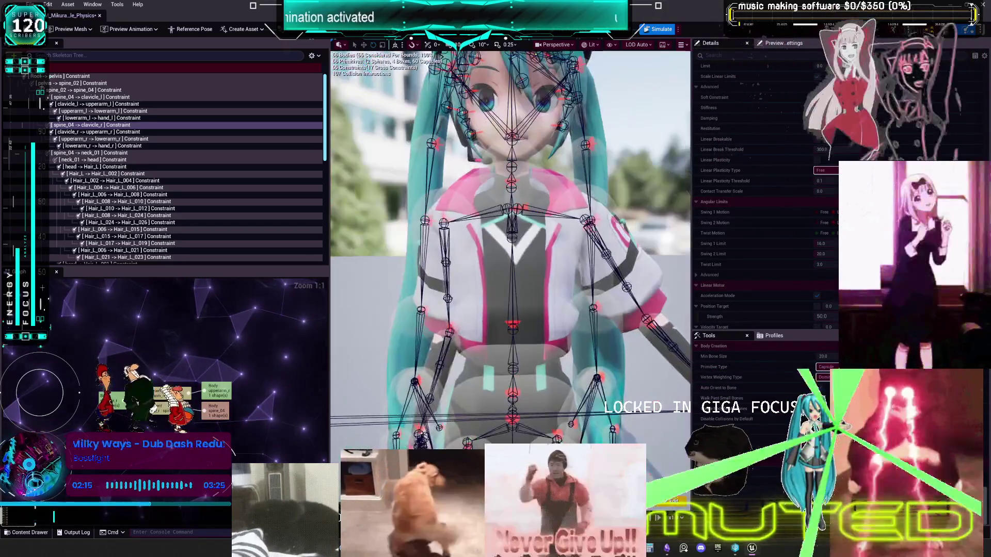
Step: Select spine_04 → clavicle_l and run a quick start-stop simulation test
scroll(472, 169, "down", 5)
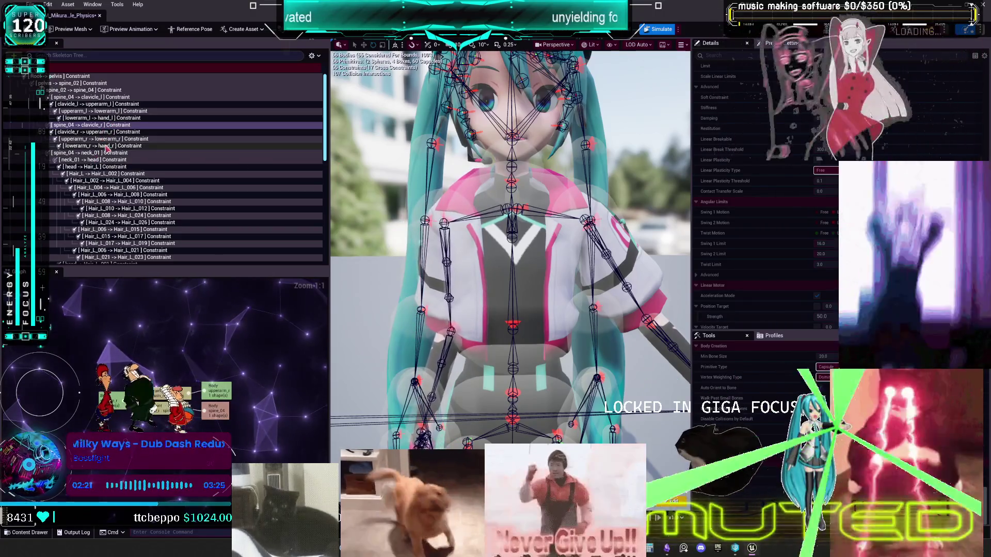
left_click(117, 98)
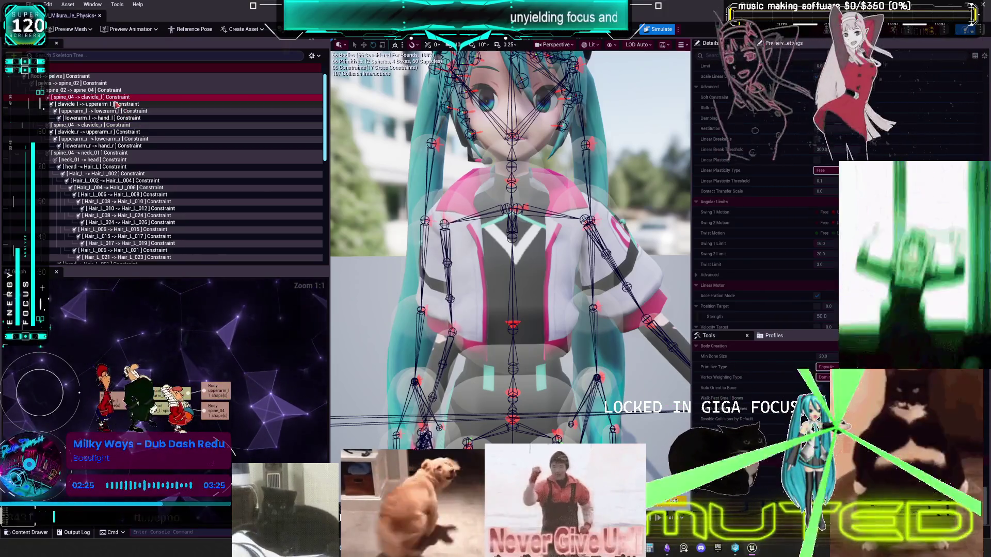
left_click(655, 29)
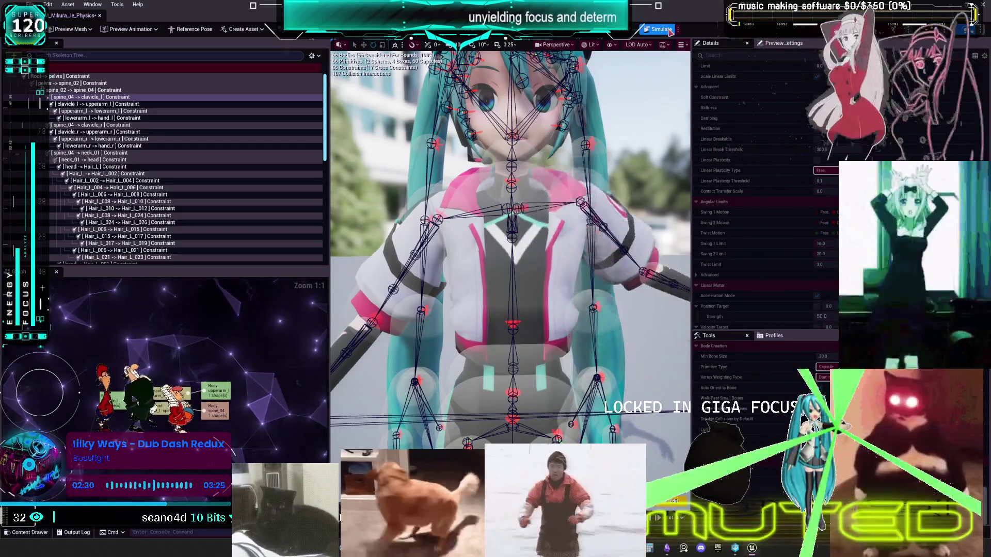
left_click(658, 30)
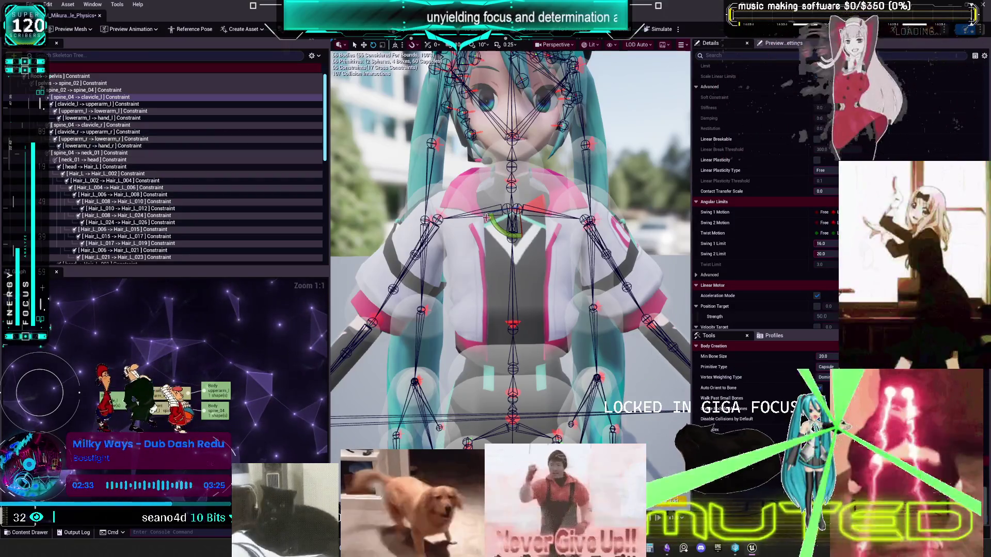
Step: Clear the selection and choose whole-character Simulate from the simulation options
scroll(655, 157, "down", 5)
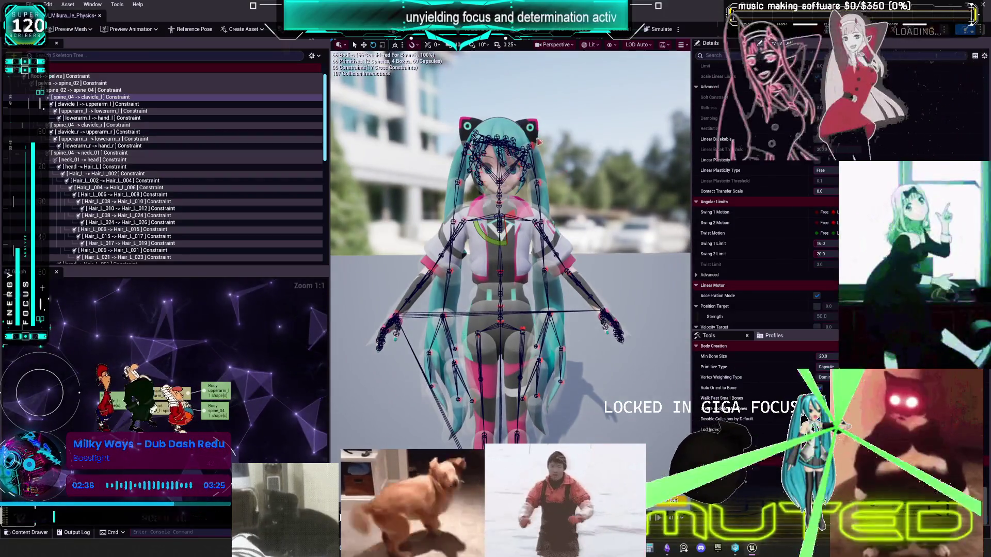
left_click(618, 258)
left_click(680, 29)
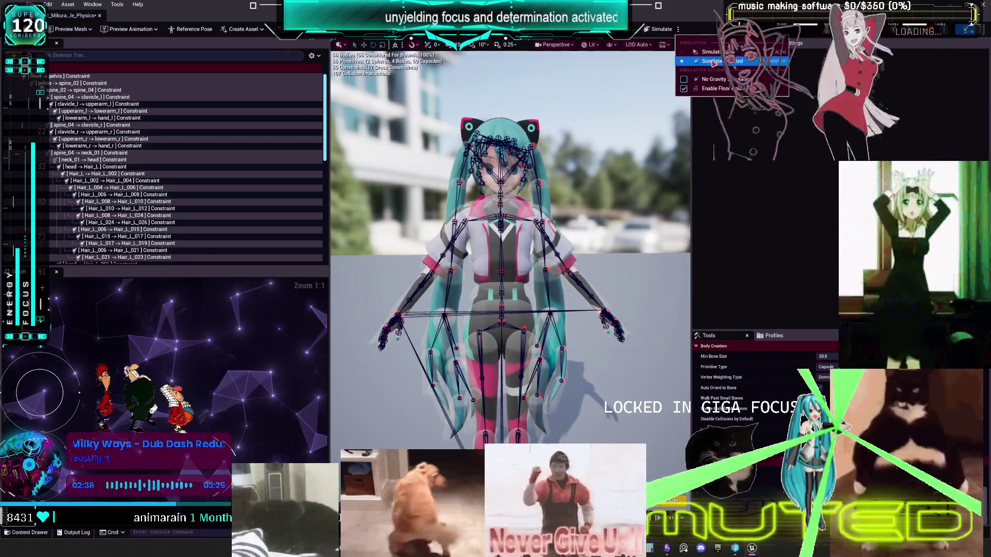
left_click(713, 52)
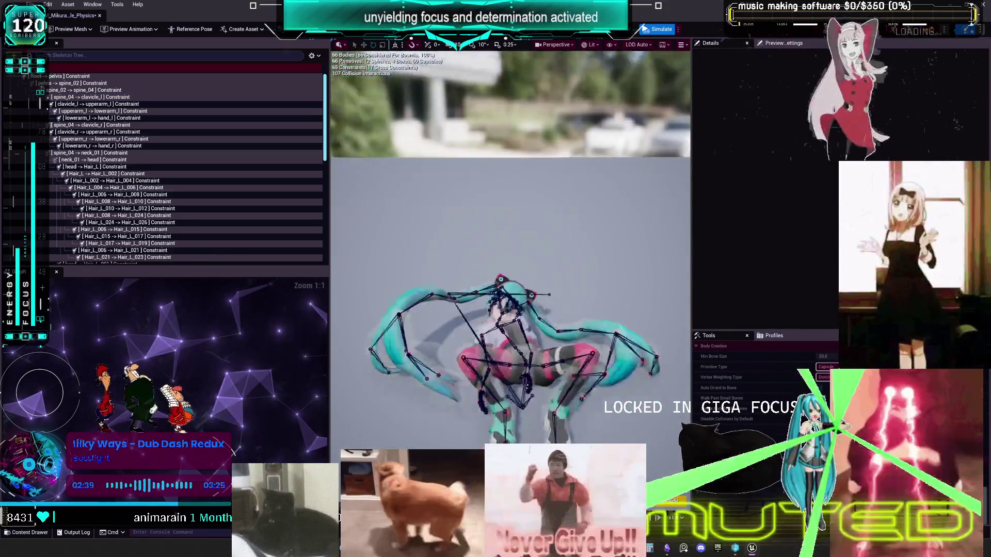
Step: Drag the ragdoll across the floor and up into poses, then stop to restore standing
mouse_move(568, 301)
left_mouse_down()
mouse_move(372, 267)
mouse_move(77, 258)
left_mouse_up()
mouse_move(243, 243)
left_mouse_down()
mouse_move(283, 227)
mouse_move(483, 96)
mouse_move(531, 286)
mouse_move(589, 306)
mouse_move(449, 188)
mouse_move(524, 347)
mouse_move(626, 294)
mouse_move(384, 277)
mouse_move(426, 375)
mouse_move(430, 149)
left_mouse_up()
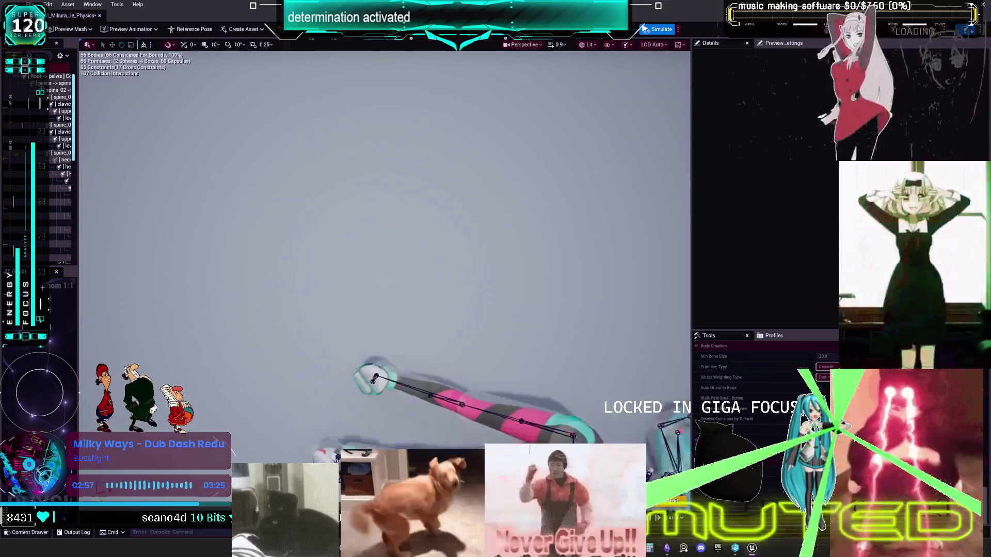
key("f")
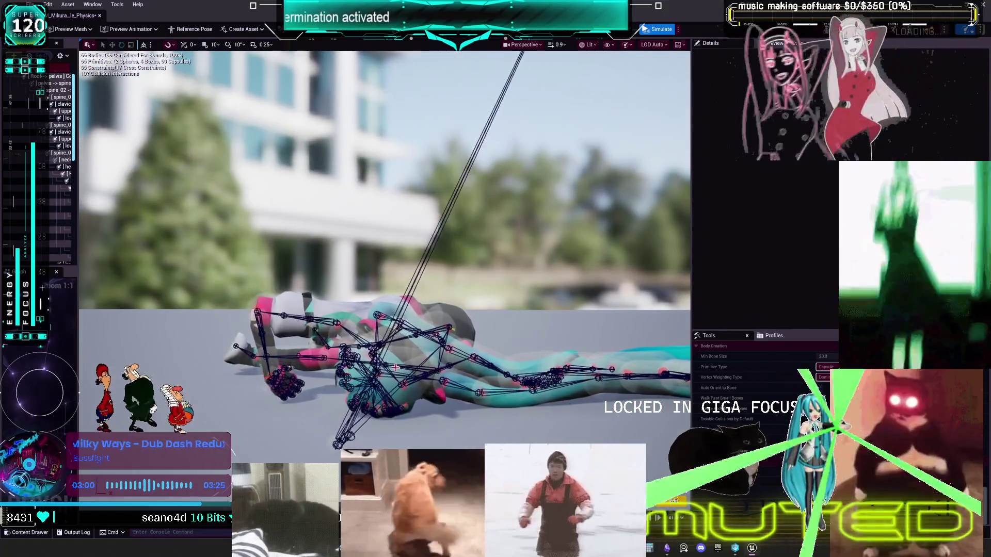
mouse_move(411, 52)
left_mouse_down()
mouse_move(222, 57)
mouse_move(310, 135)
mouse_move(310, 421)
mouse_move(201, 495)
mouse_move(310, 413)
mouse_move(356, 361)
mouse_move(354, 343)
mouse_move(227, 158)
left_mouse_up()
left_click_drag(196, 232, 354, 155)
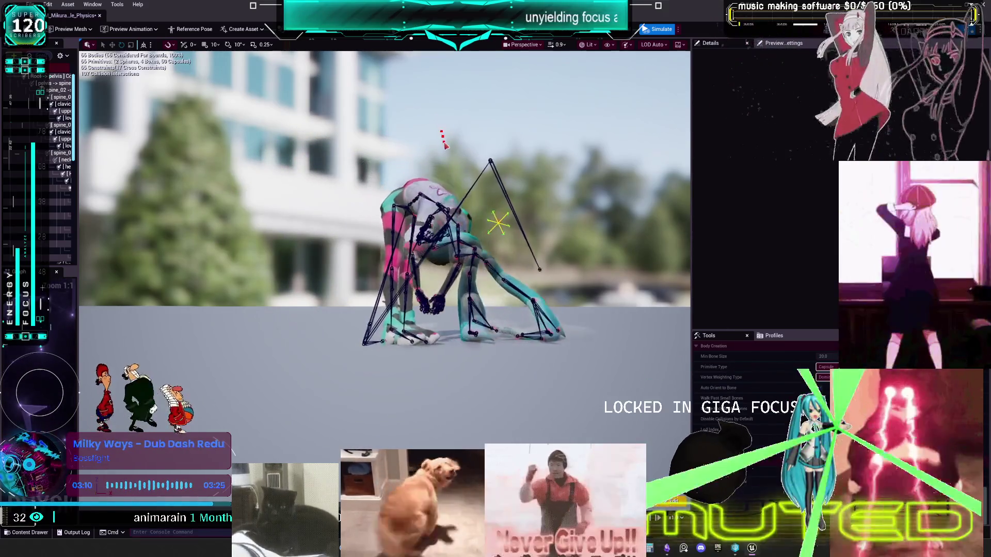
mouse_move(423, 199)
left_mouse_down()
mouse_move(408, 217)
mouse_move(413, 252)
mouse_move(409, 166)
mouse_move(574, 69)
mouse_move(410, 172)
mouse_move(491, 144)
mouse_move(382, 163)
mouse_move(289, 209)
mouse_move(310, 247)
mouse_move(361, 258)
mouse_move(393, 225)
mouse_move(413, 170)
mouse_move(392, 67)
mouse_move(454, 62)
mouse_move(475, 77)
mouse_move(413, 103)
mouse_move(361, 84)
mouse_move(356, 51)
mouse_move(387, 126)
mouse_move(400, 83)
mouse_move(408, 86)
mouse_move(410, 151)
mouse_move(613, 140)
mouse_move(413, 232)
mouse_move(266, 325)
mouse_move(562, 146)
left_mouse_up()
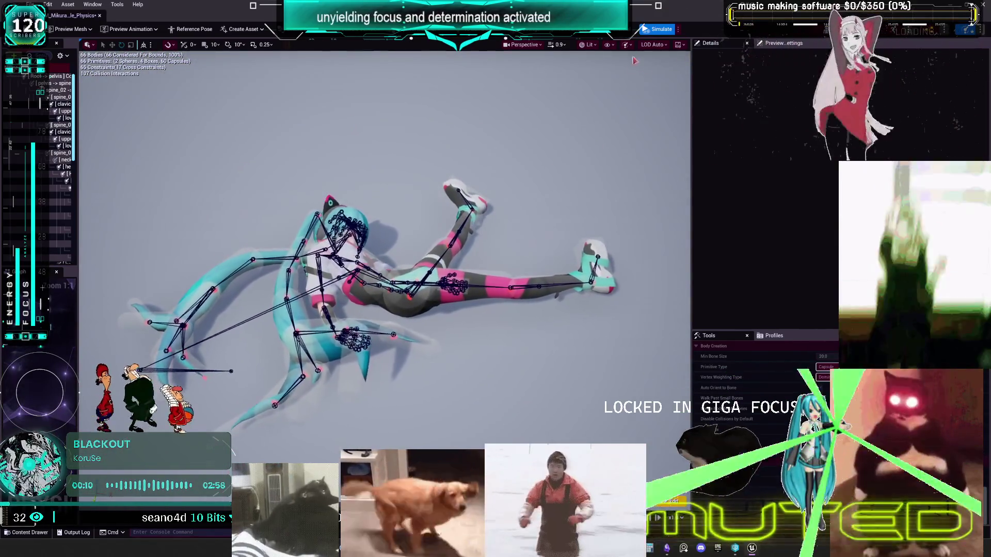
left_click(662, 30)
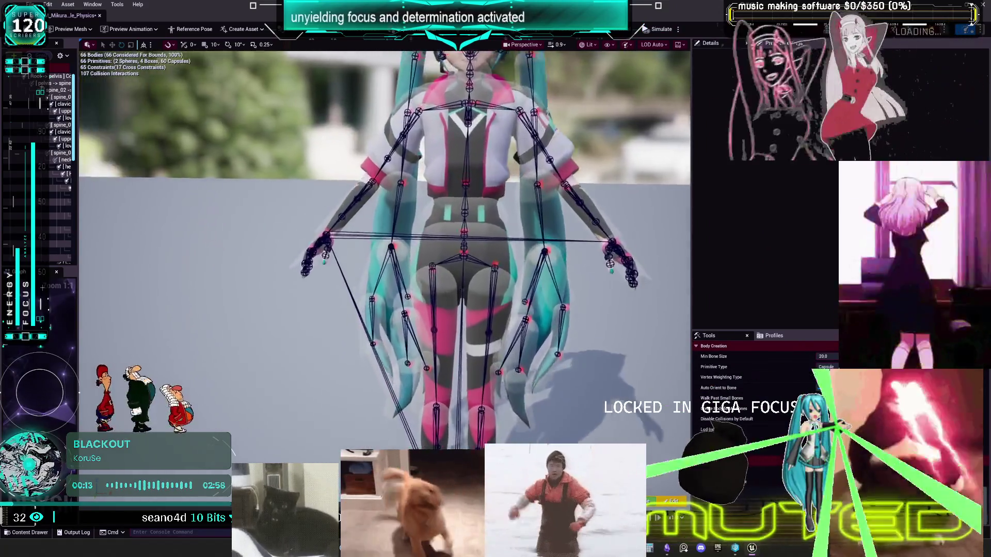
Step: Widen the skeleton tree list and enter a 20° swing limit on the spine constraint
mouse_move(298, 198)
left_mouse_down()
mouse_move(310, 165)
mouse_move(298, 199)
left_mouse_up()
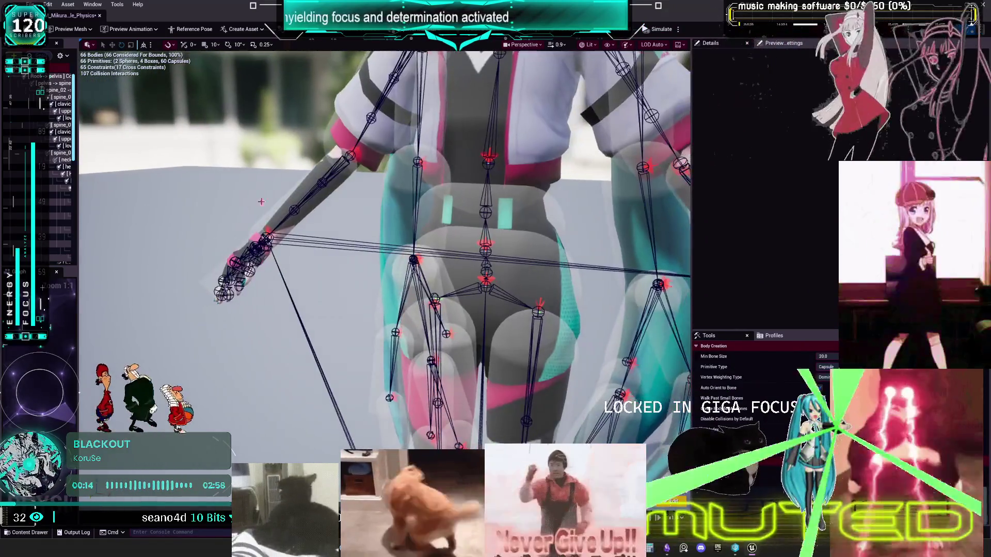
left_click_drag(78, 153, 232, 153)
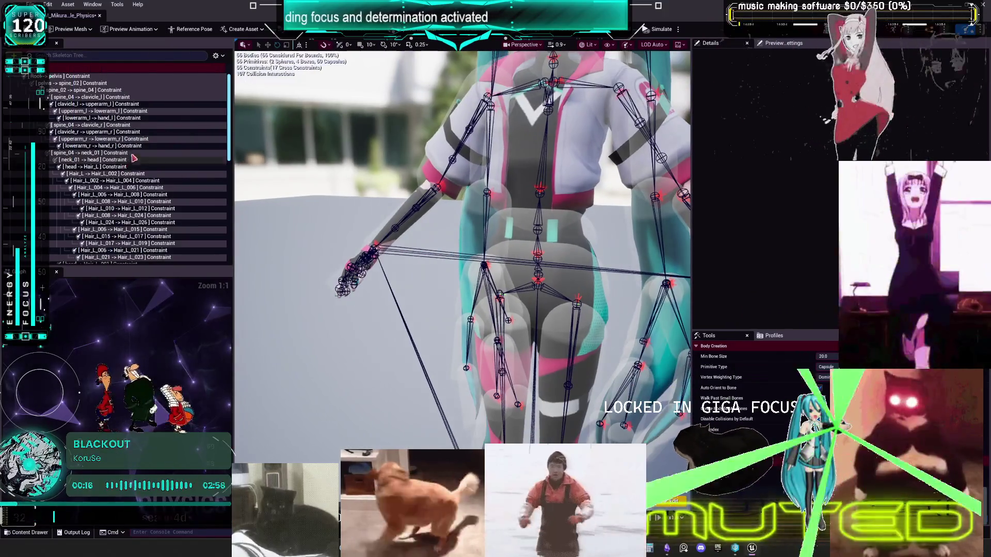
left_click(110, 90)
left_click(93, 83)
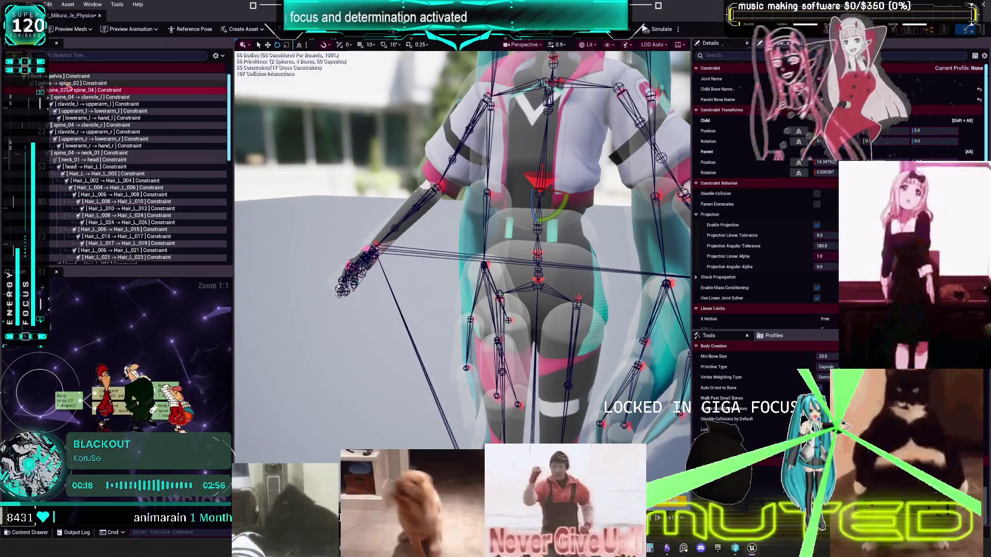
scroll(764, 207, "down", 10)
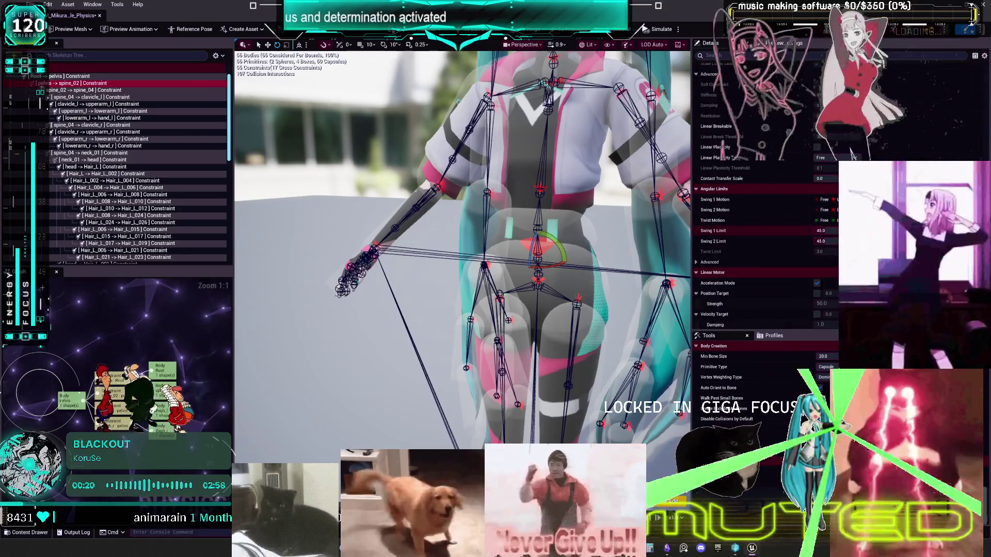
left_click(825, 230)
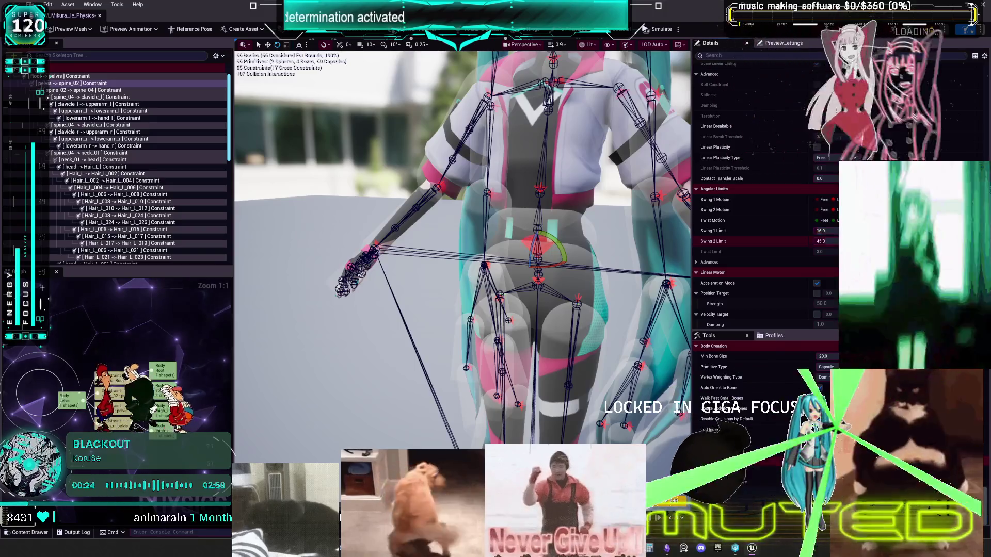
type("20")
key("Return")
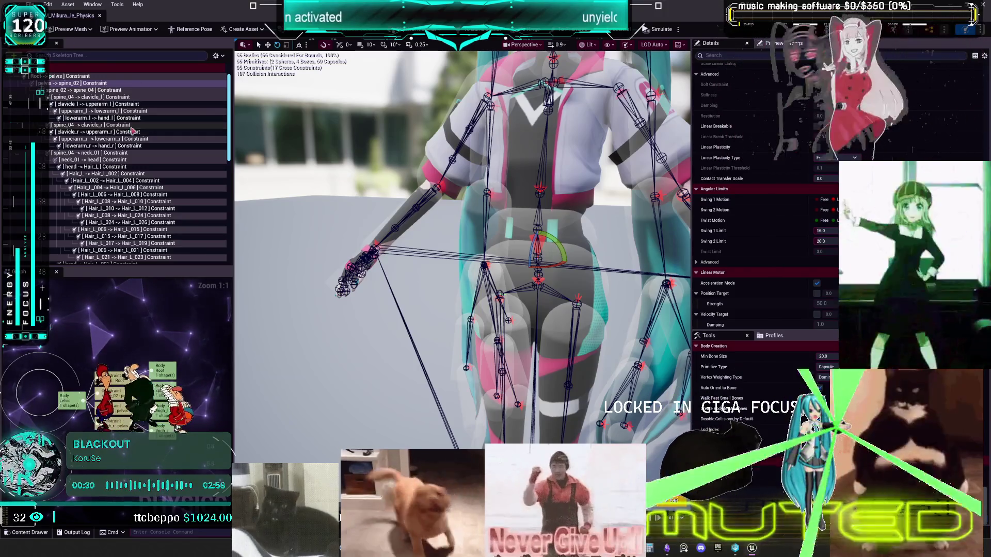
Step: Set the spine_02 → spine_04 constraint's Swing 1 Limit to 16°
left_click(91, 90)
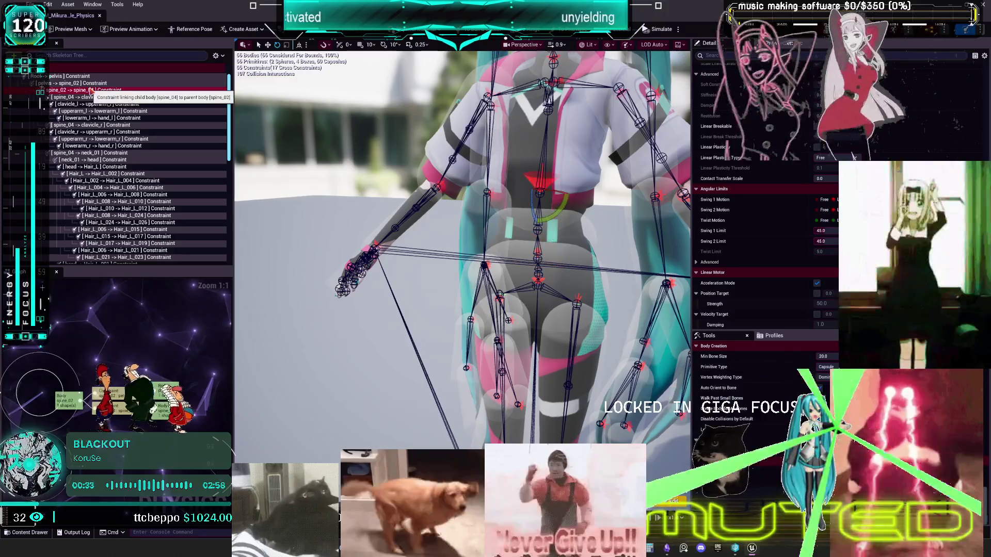
left_click(825, 230)
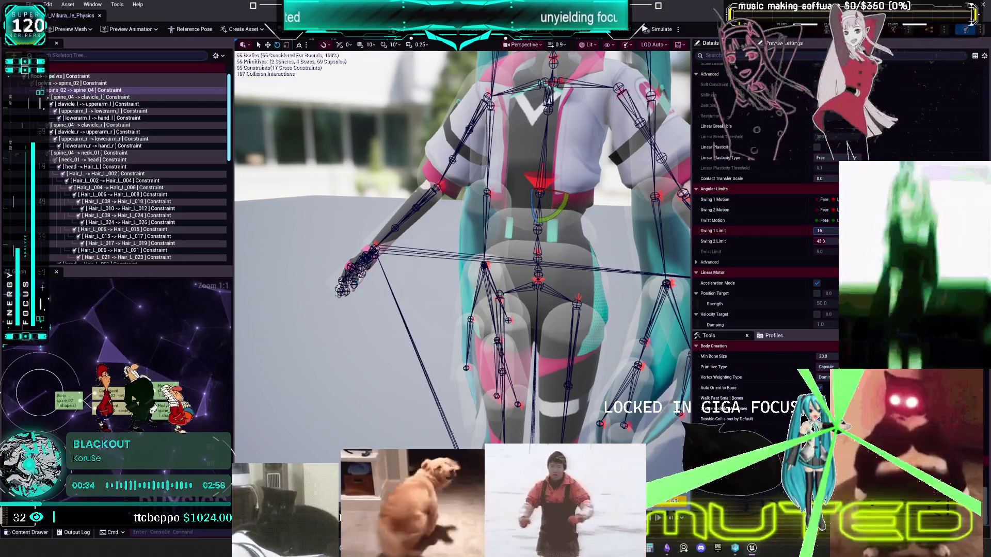
key("Tab")
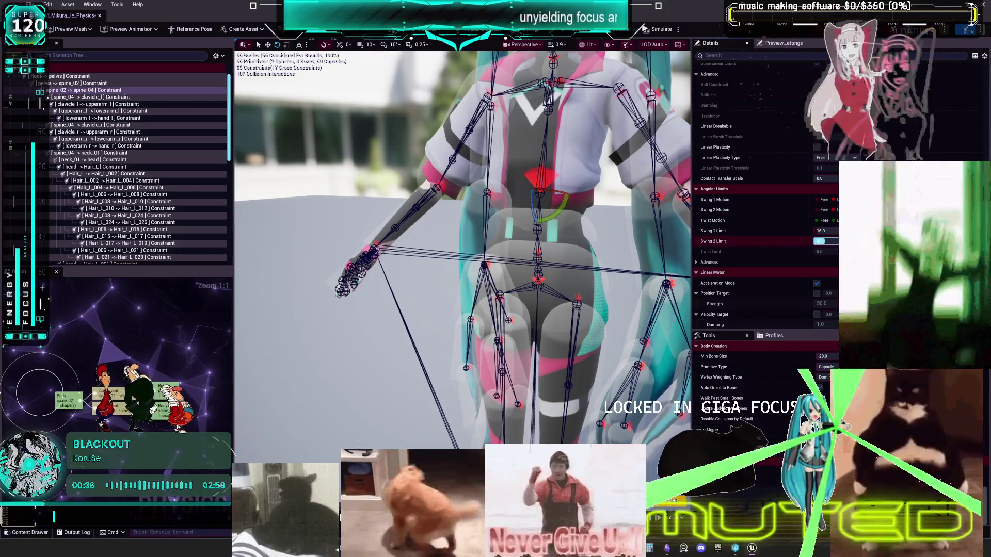
type("20")
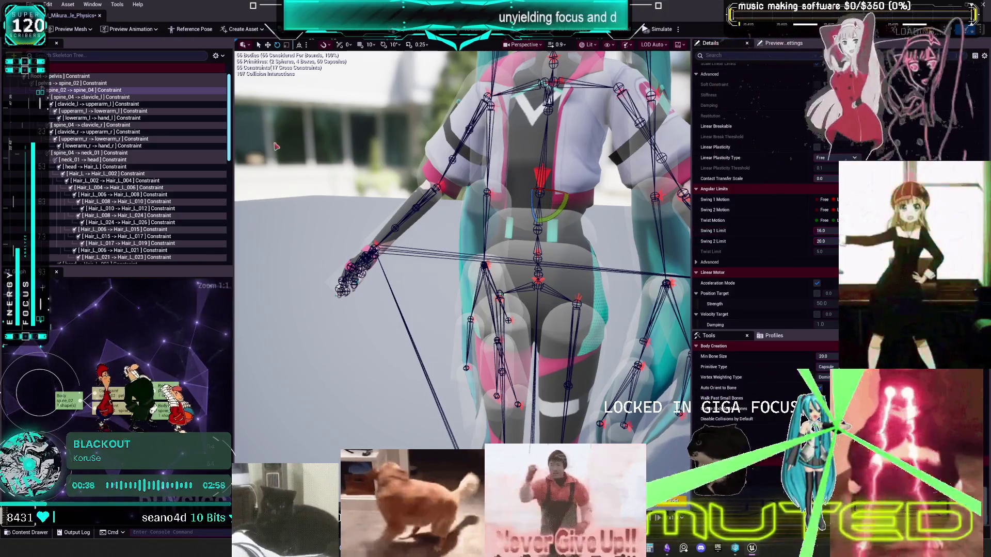
left_click(85, 97)
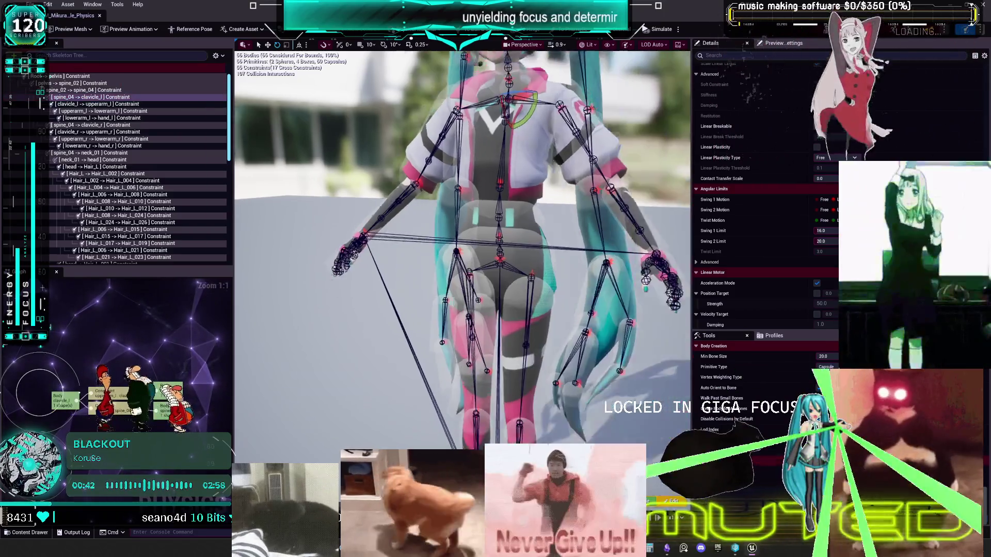
Step: Face the character's front, turn on Show Primitives in the skeleton tree, and select pelvis_capsule
left_click_drag(496, 217, 530, 191)
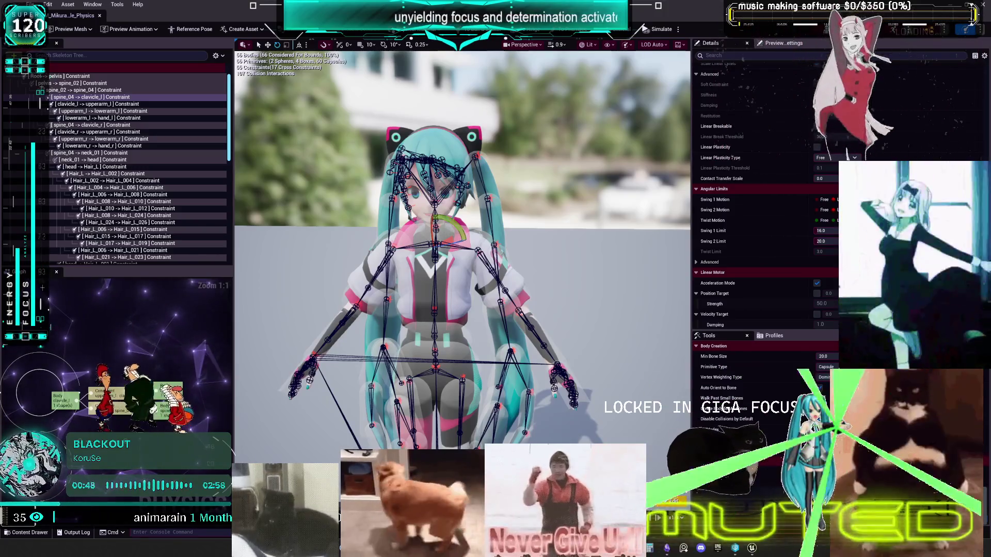
scroll(753, 206, "up", 10)
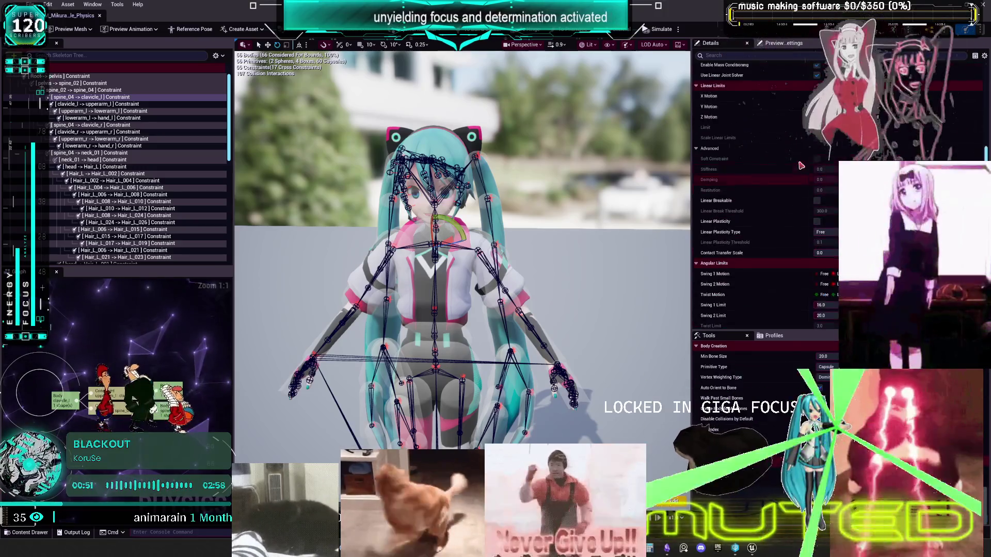
left_click(216, 55)
left_click(266, 206)
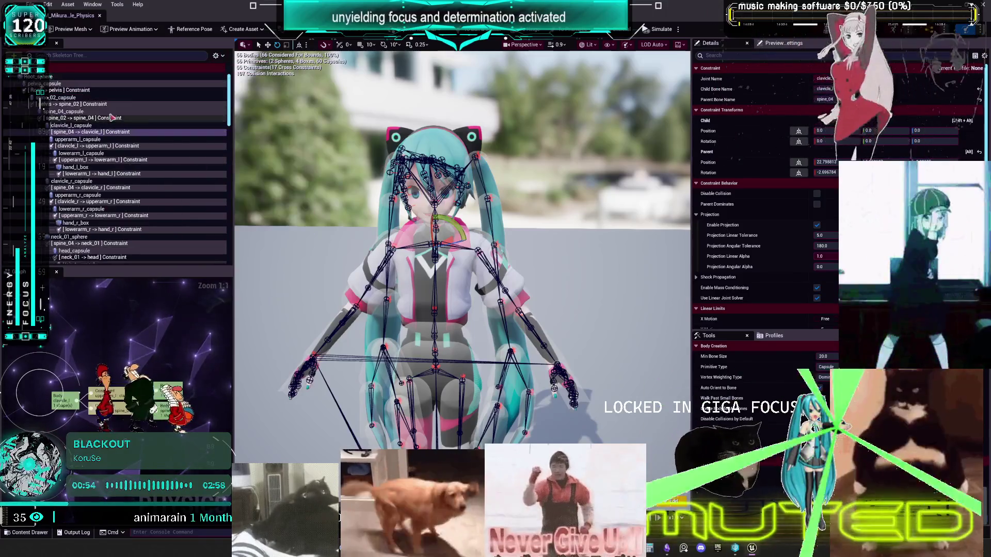
left_click(55, 84)
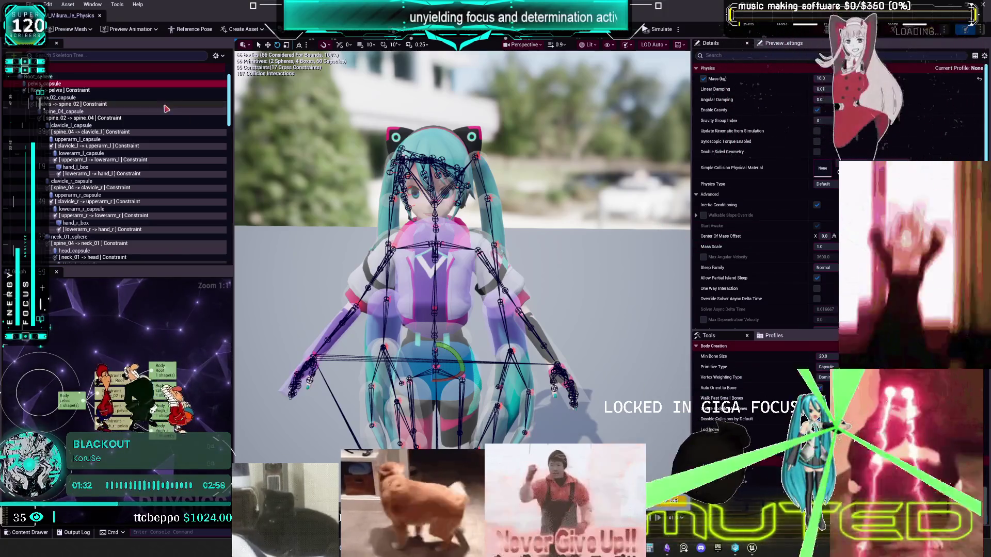
Step: Turn off Show Constraints so the skeleton tree lists only physics bodies
left_click(225, 57)
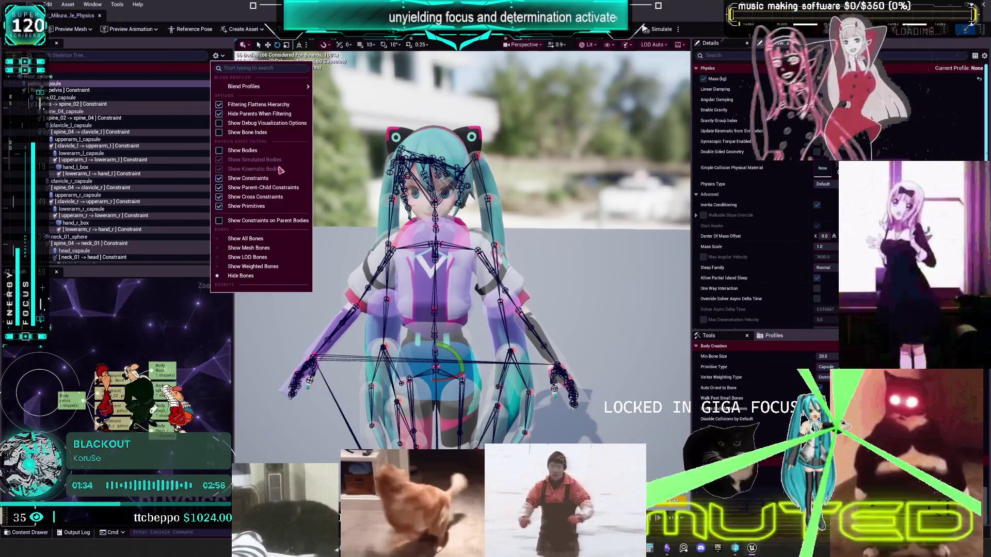
left_click(248, 178)
left_click(223, 55)
Step: Select the pelvis-through-clavicle bodies plus neck_01_sphere and head_capsule together
left_click(80, 86)
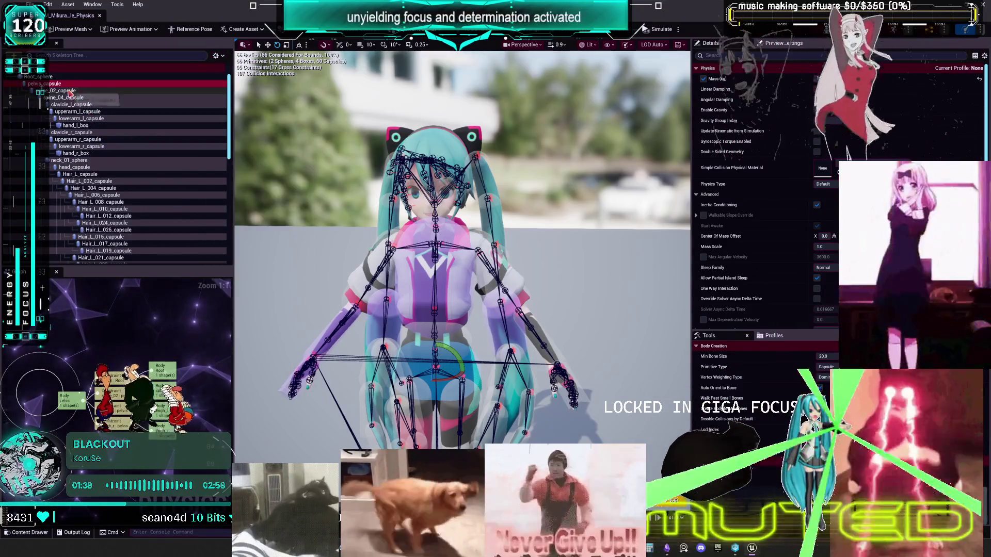
left_click(73, 105, "shift")
left_click(72, 132, "ctrl")
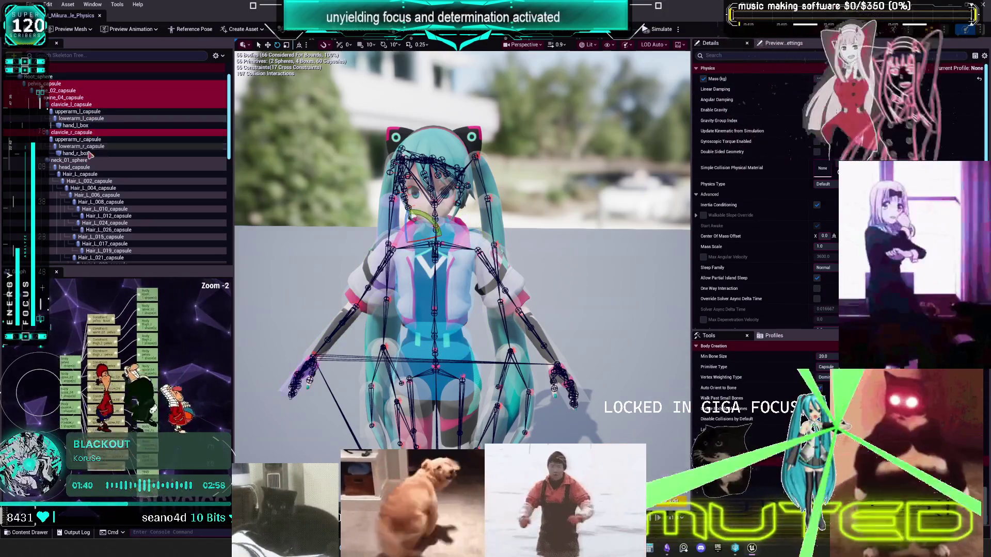
left_click(69, 160, "ctrl")
left_click(74, 167, "ctrl")
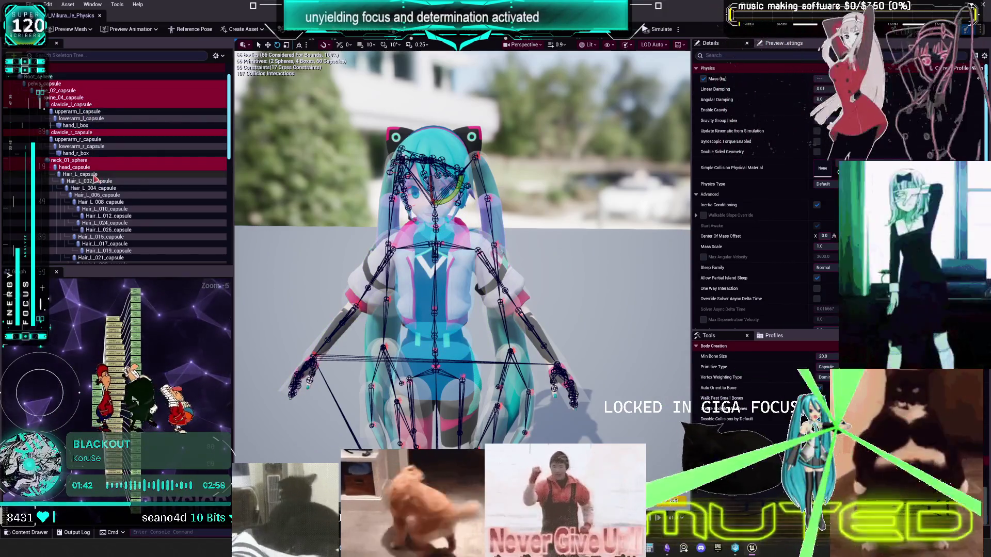
scroll(102, 186, "down", 3)
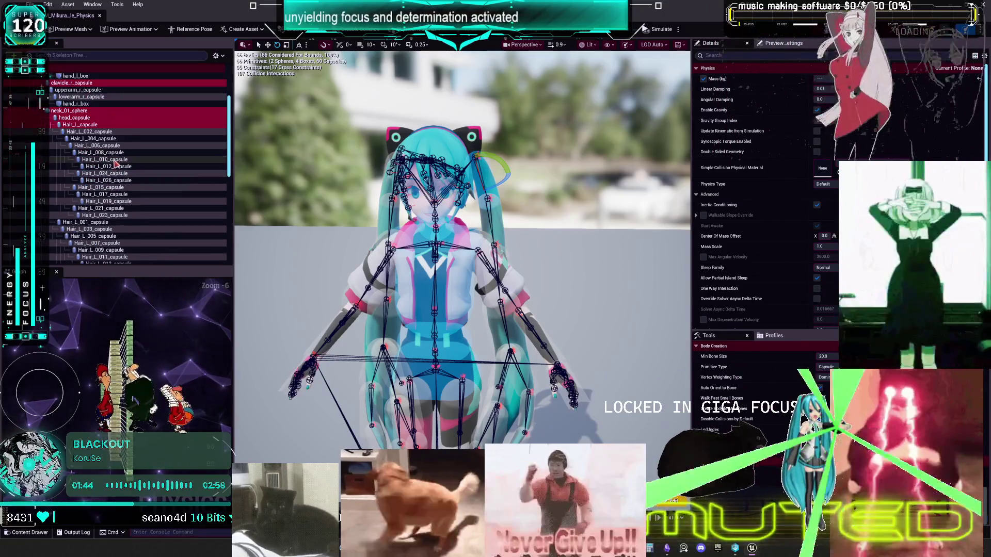
scroll(102, 191, "down", 6)
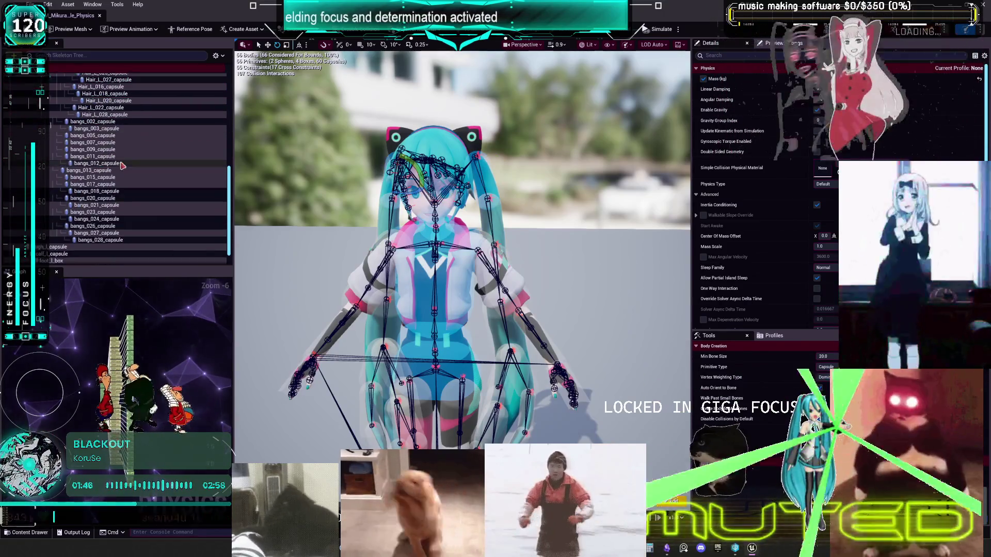
scroll(135, 207, "up", 7)
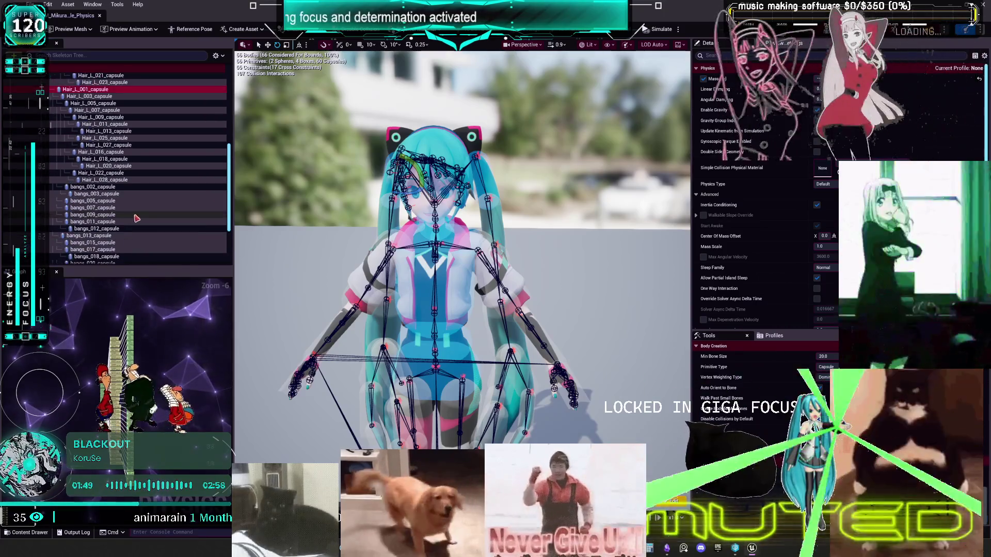
scroll(144, 203, "up", 2)
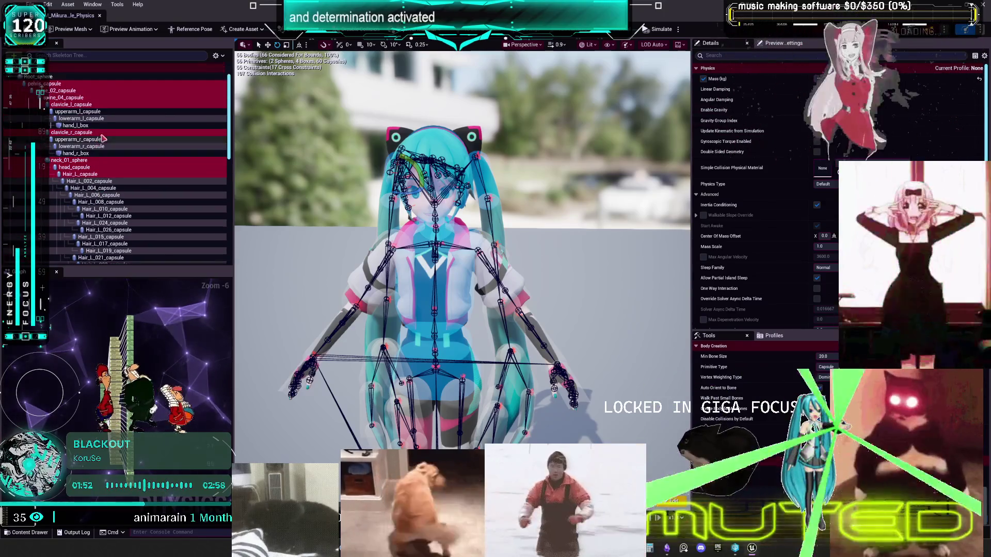
scroll(144, 155, "down", 12)
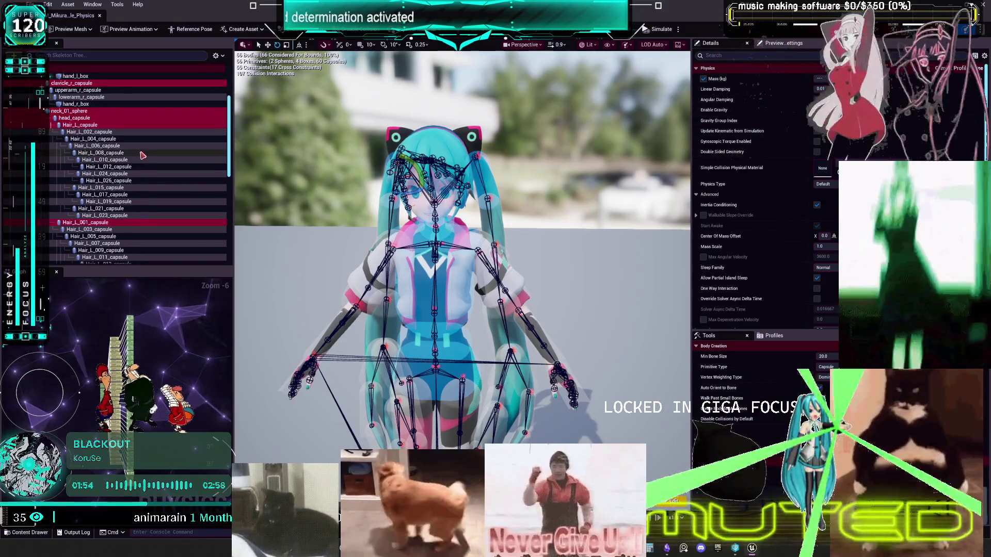
scroll(147, 154, "up", 5)
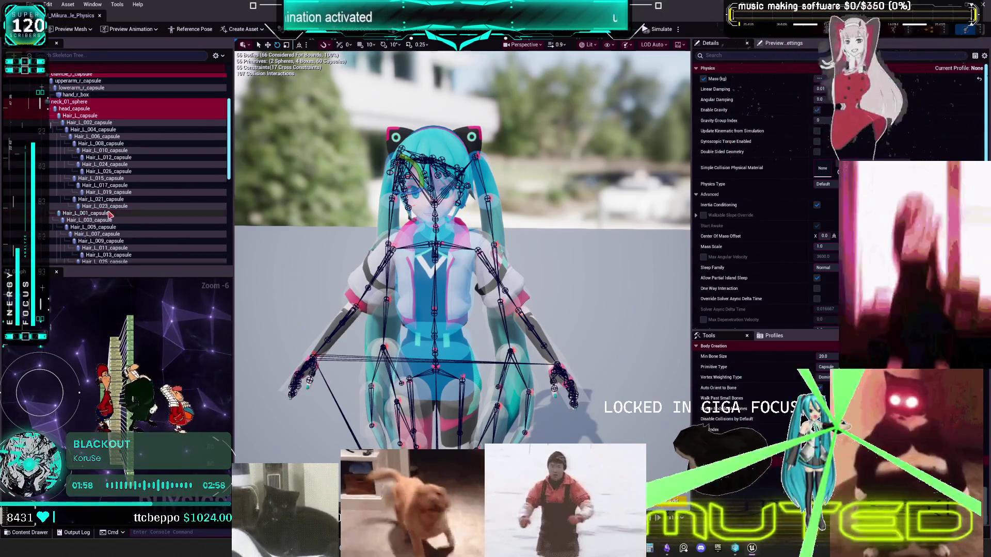
scroll(110, 206, "up", 2)
scroll(465, 233, "up", 5)
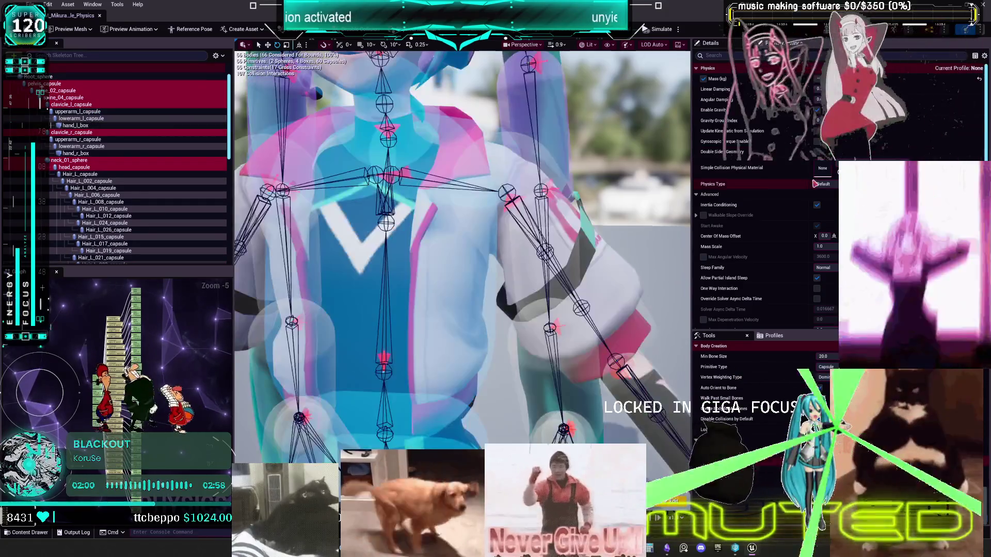
Step: Edit the core bodies' linear damping, then select the left and right arm bodies
left_click(821, 89)
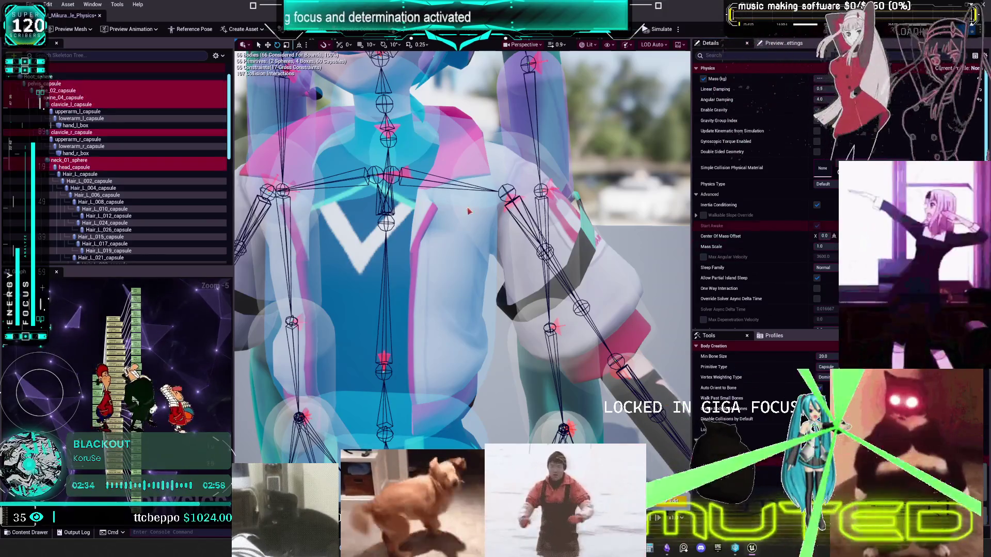
left_click(92, 112)
left_click(92, 126, "shift")
left_click(92, 140, "ctrl")
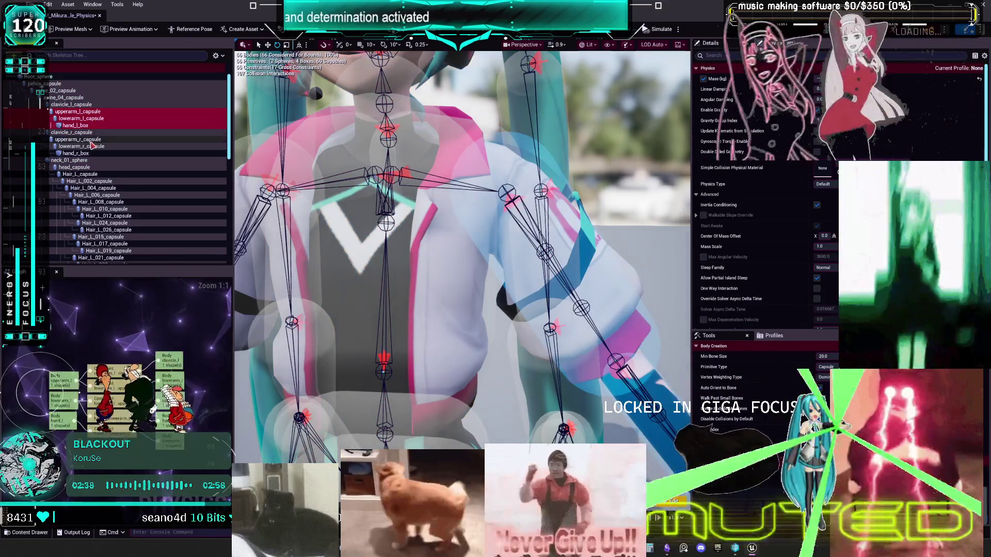
left_click(91, 146, "ctrl")
scroll(121, 175, "down", 10)
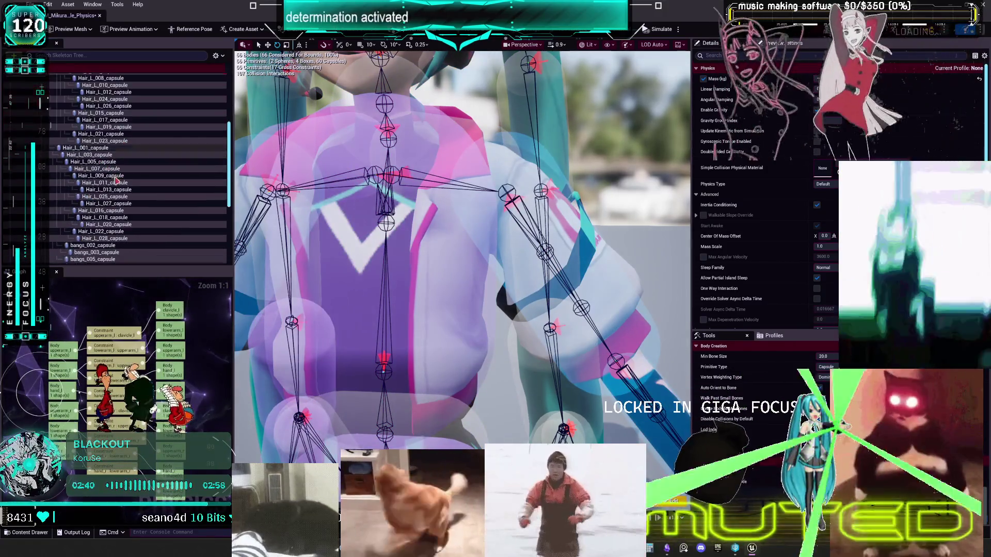
scroll(122, 175, "down", 1)
Step: Add the thigh, calf and foot bodies of both legs, edit their linear damping, and start simulating
left_click(56, 225, "ctrl")
left_click(58, 232, "ctrl")
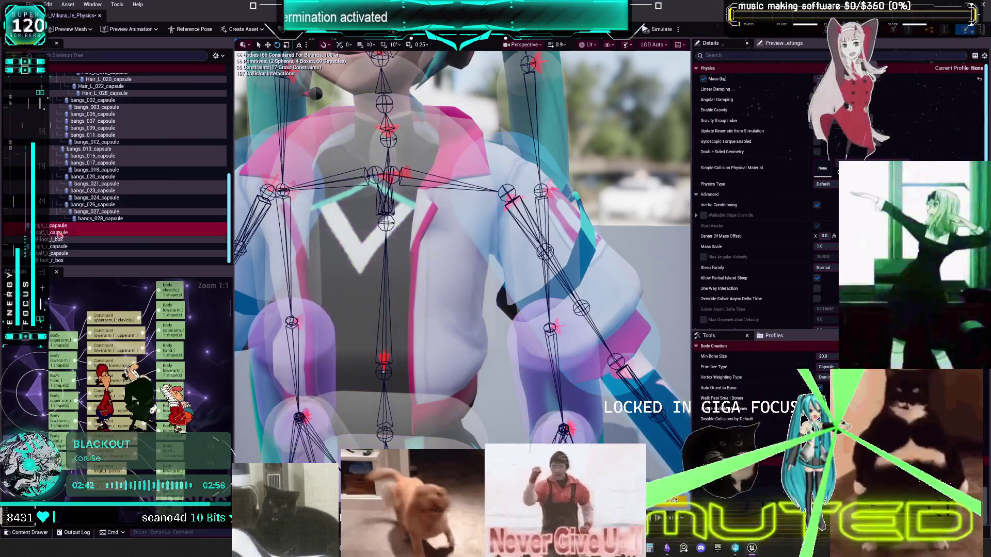
left_click(57, 240, "ctrl")
left_click(56, 246, "ctrl")
left_click(57, 254, "ctrl")
left_click(57, 260, "ctrl")
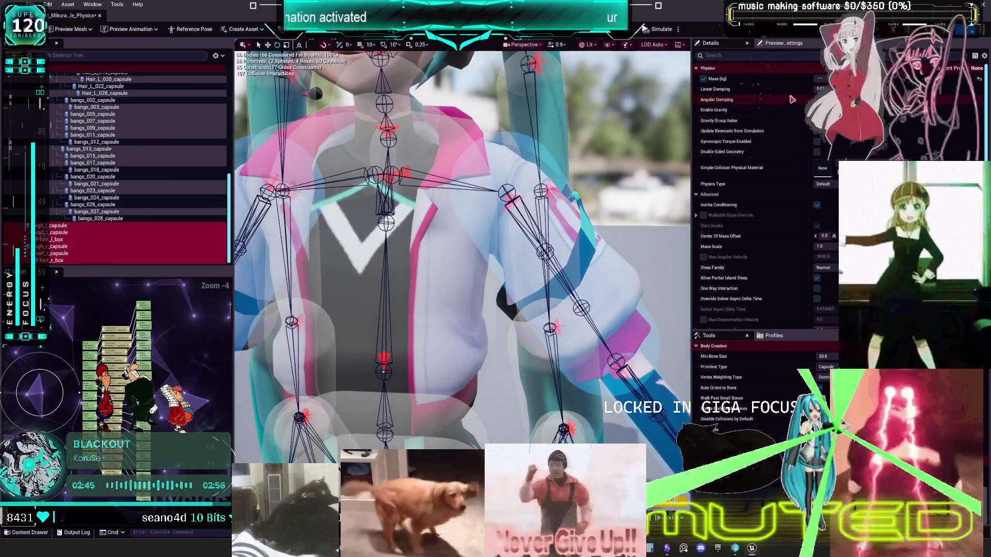
left_click(820, 89)
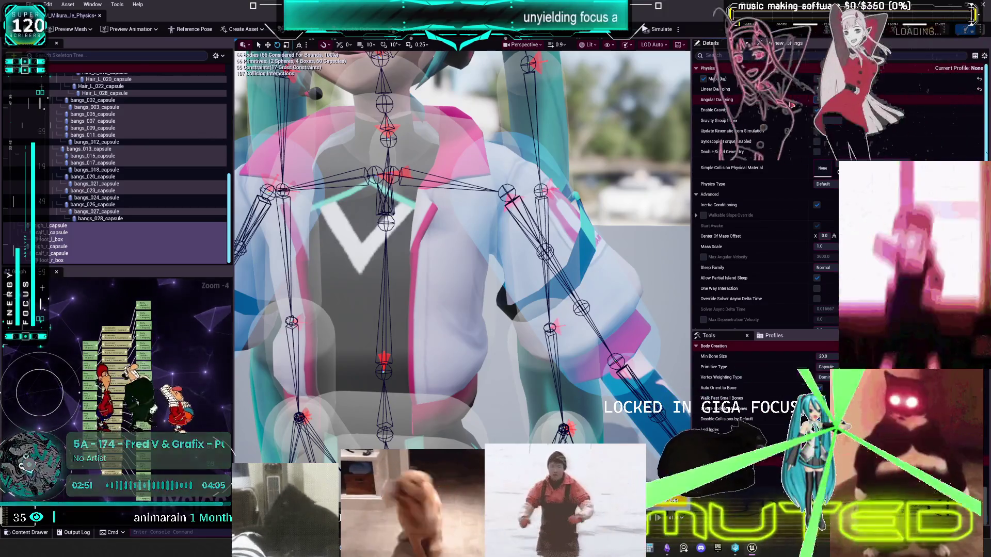
left_click(659, 29)
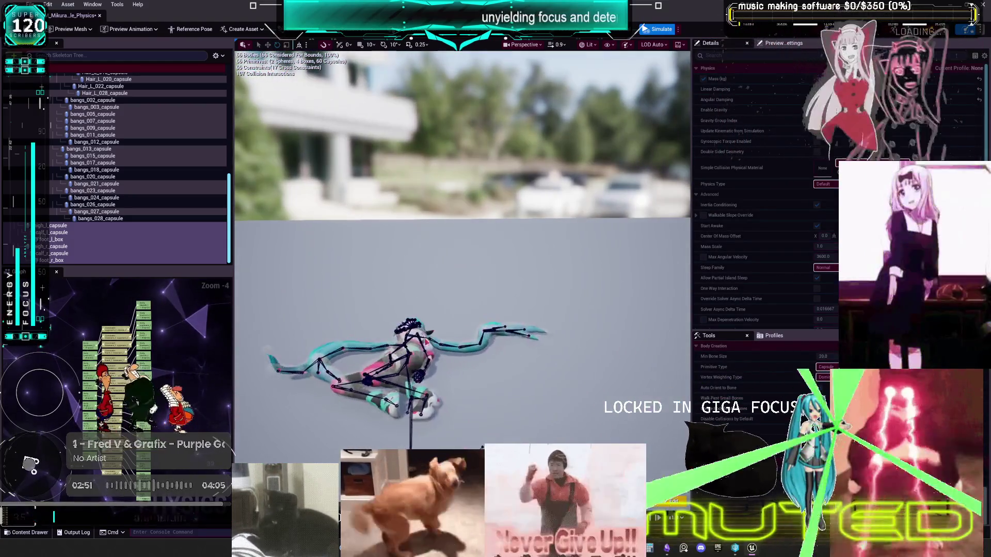
Step: Lift the collapsed ragdoll off the floor and swing it around to test the damping
mouse_move(455, 346)
left_mouse_down()
mouse_move(408, 325)
mouse_move(414, 264)
mouse_move(394, 398)
mouse_move(405, 405)
mouse_move(527, 405)
mouse_move(598, 355)
mouse_move(565, 256)
mouse_move(517, 351)
mouse_move(455, 408)
mouse_move(361, 360)
mouse_move(413, 377)
mouse_move(327, 420)
mouse_move(509, 398)
mouse_move(517, 413)
mouse_move(640, 464)
mouse_move(630, 485)
mouse_move(642, 197)
mouse_move(681, 377)
mouse_move(583, 454)
left_mouse_up()
mouse_move(613, 212)
left_mouse_down()
mouse_move(517, 335)
mouse_move(487, 398)
mouse_move(513, 328)
mouse_move(586, 216)
mouse_move(263, 241)
mouse_move(413, 392)
left_mouse_up()
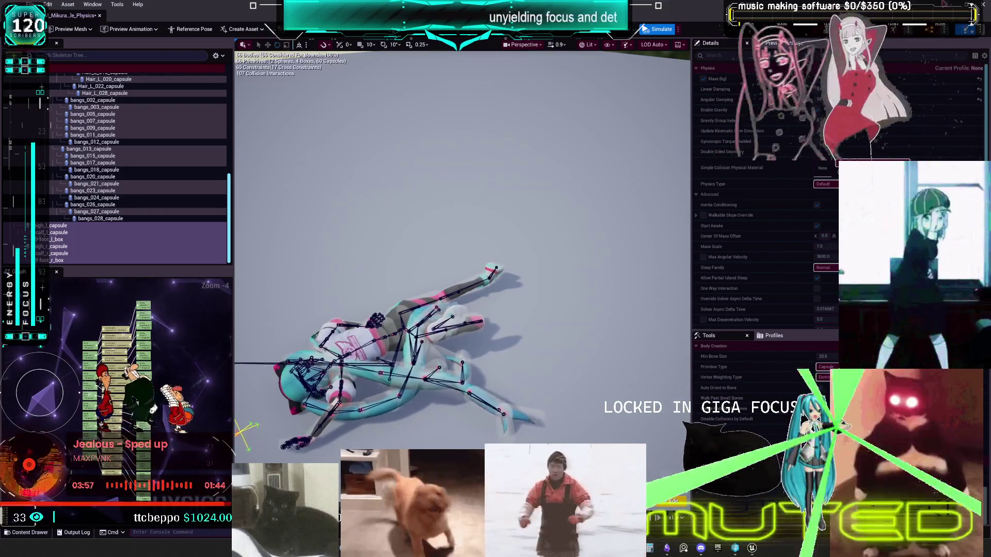
Step: Stop the simulation so the character stands upright again, keeping angular damping at 10.0
left_click(656, 28)
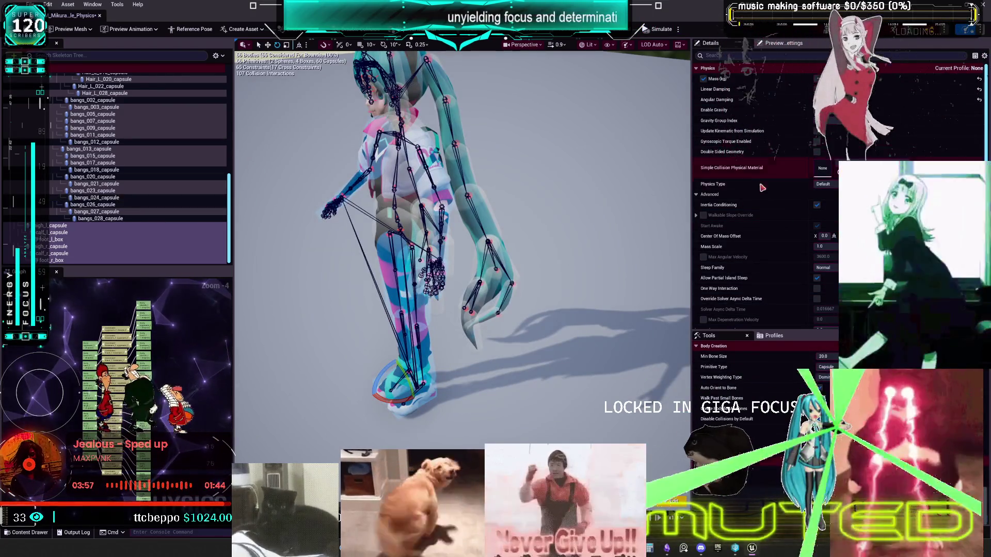
scroll(760, 181, "down", 2)
scroll(760, 182, "up", 2)
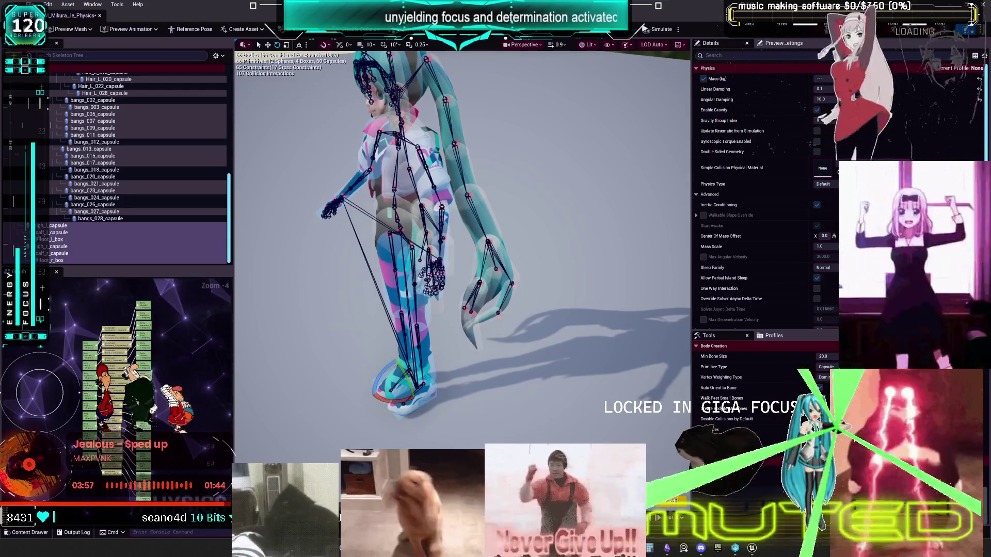
Step: Set neck_01_sphere's linear damping to 0.1 and raise its angular damping
scroll(93, 211, "up", 5)
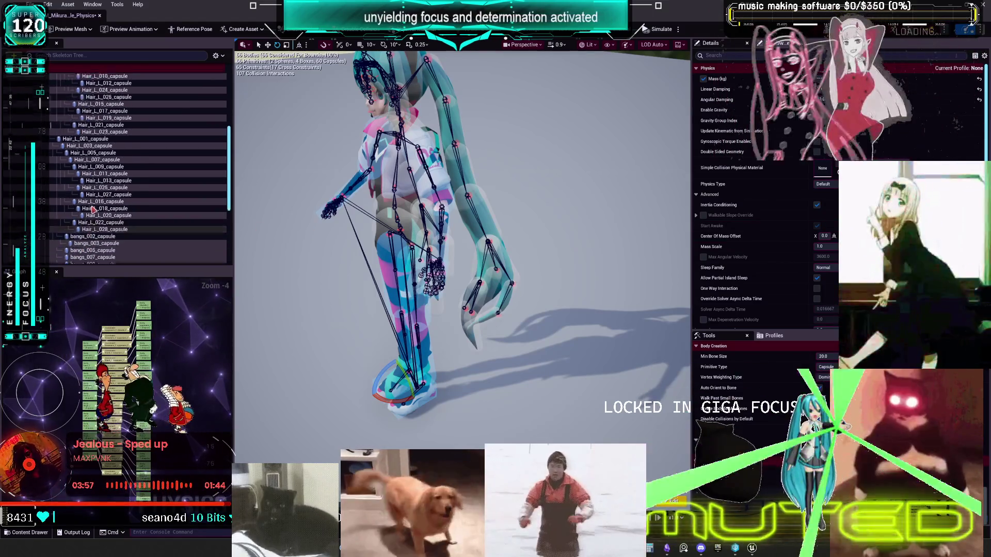
scroll(93, 210, "up", 8)
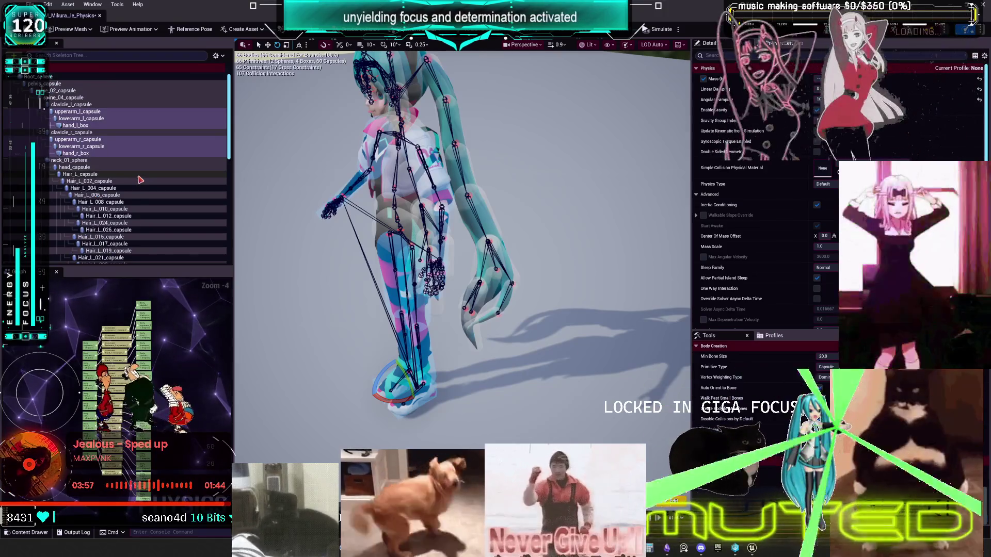
left_click(85, 162)
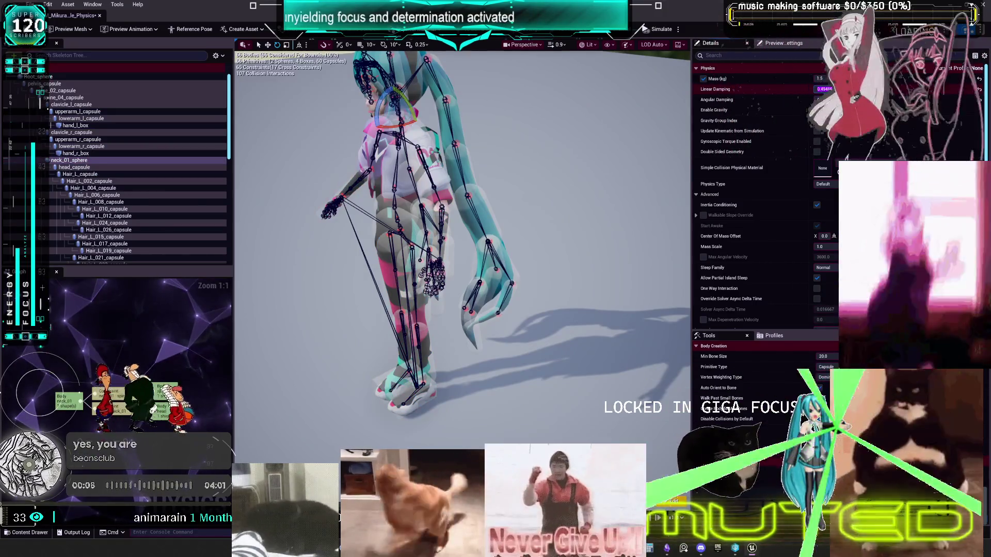
key("Tab")
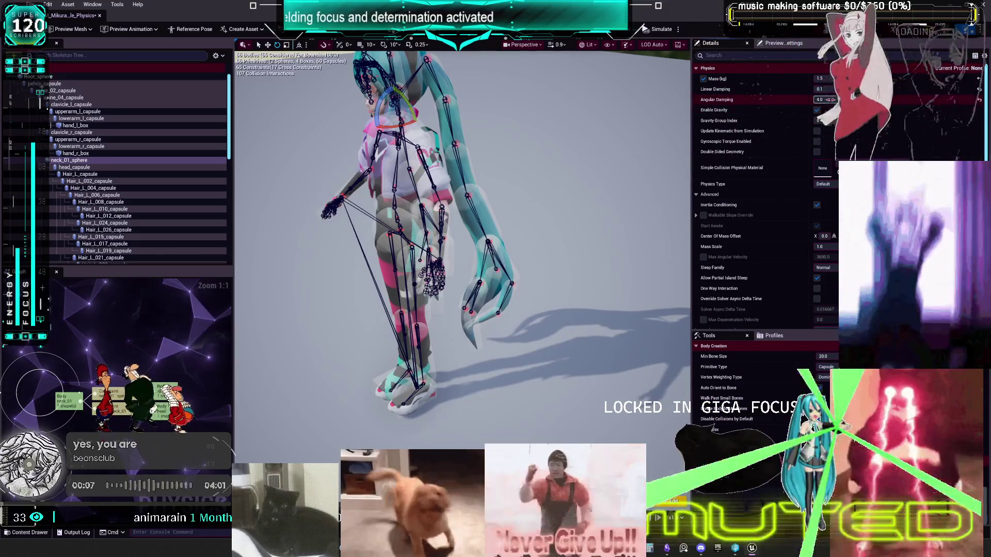
type("15")
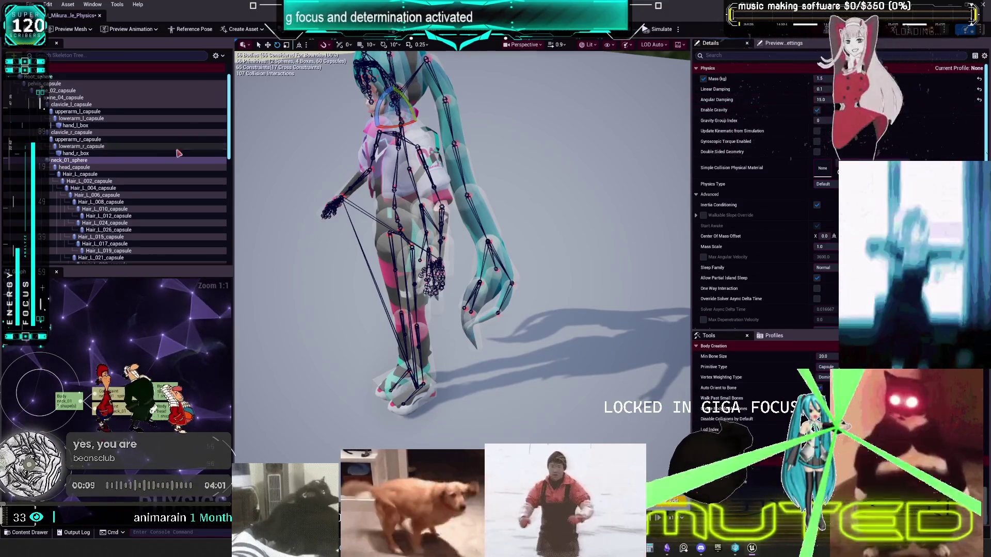
left_click(74, 167)
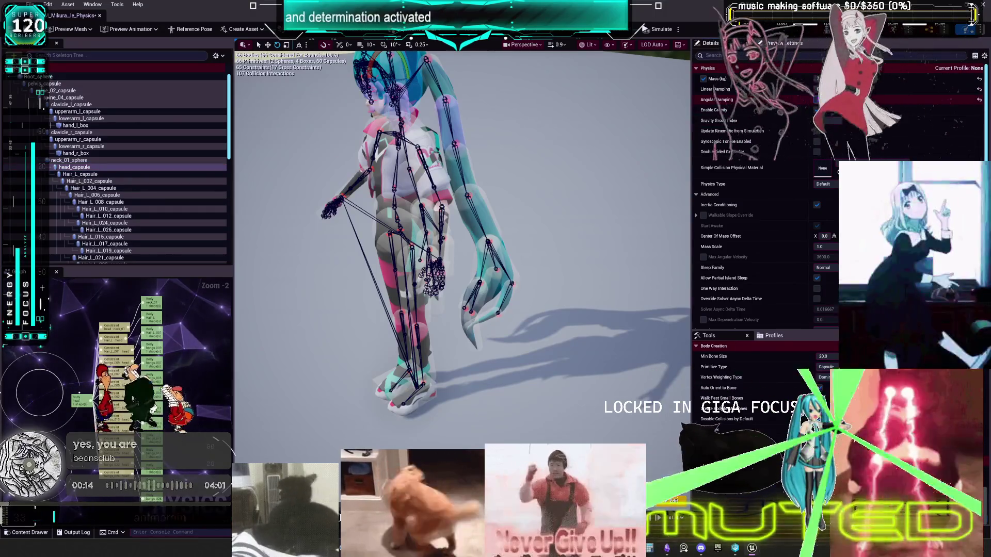
left_click(120, 188)
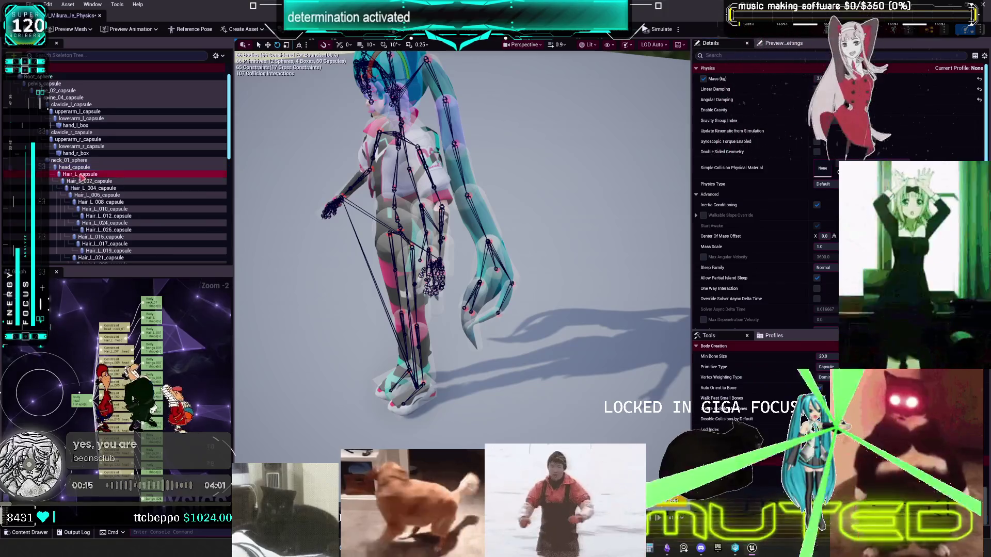
Step: Select the Hair_L bodies through bangs_028_capsule and change their shared linear damping to 0.1
scroll(129, 188, "down", 8)
scroll(135, 188, "down", 2)
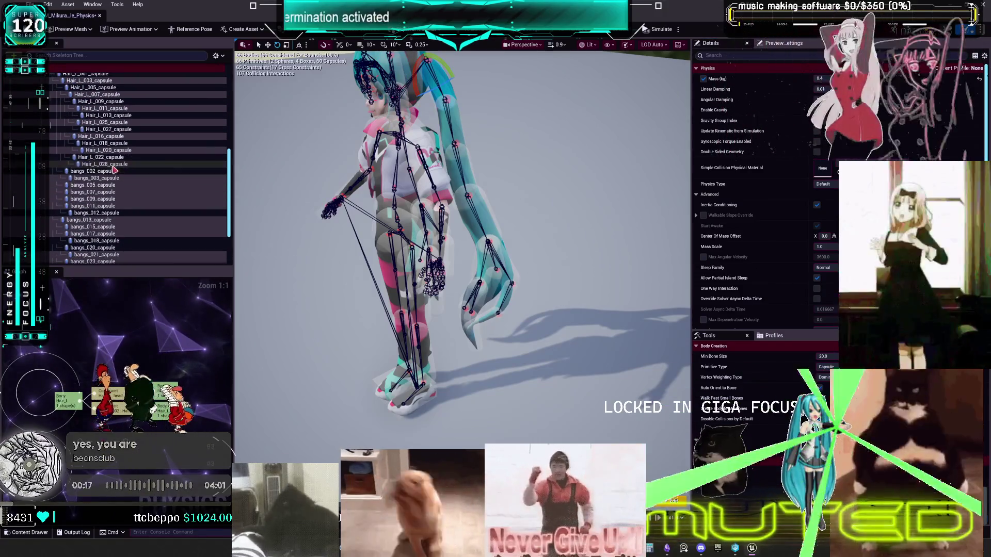
scroll(118, 185, "down", 3)
left_click(101, 218, "shift")
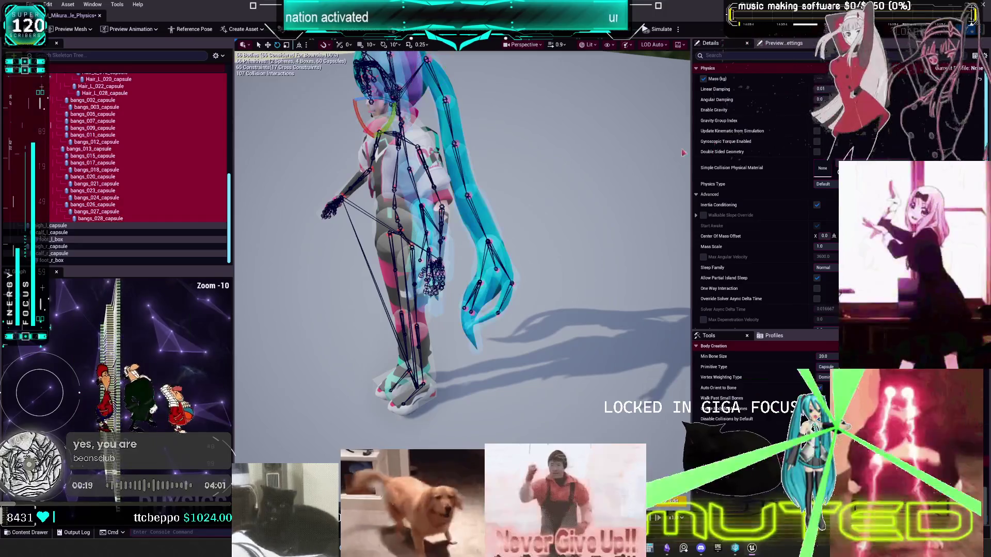
left_click(821, 88)
type("1")
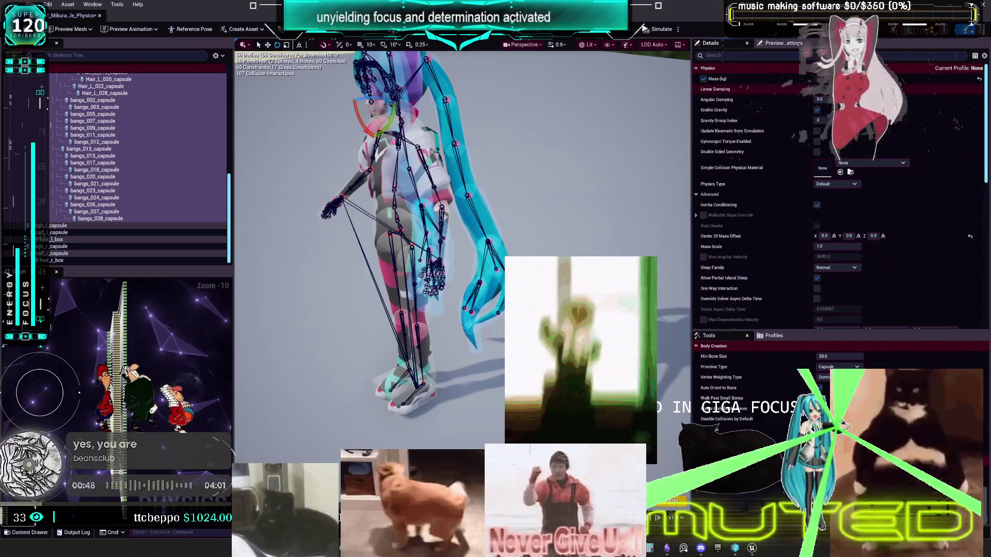
Step: Commit the hair linear damping, set the hair and bangs angular damping to 10, and deselect
key("alt+s")
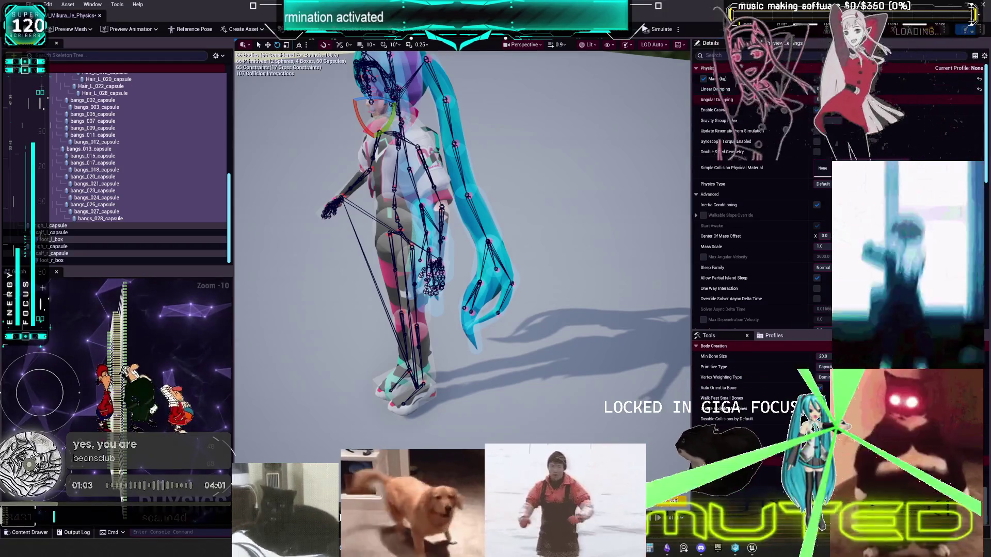
left_click(820, 99)
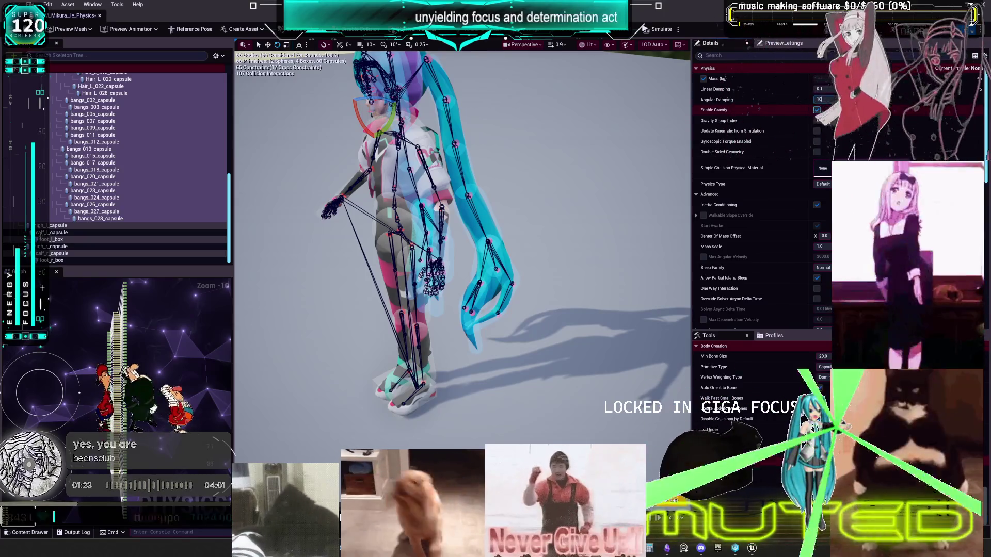
type("0")
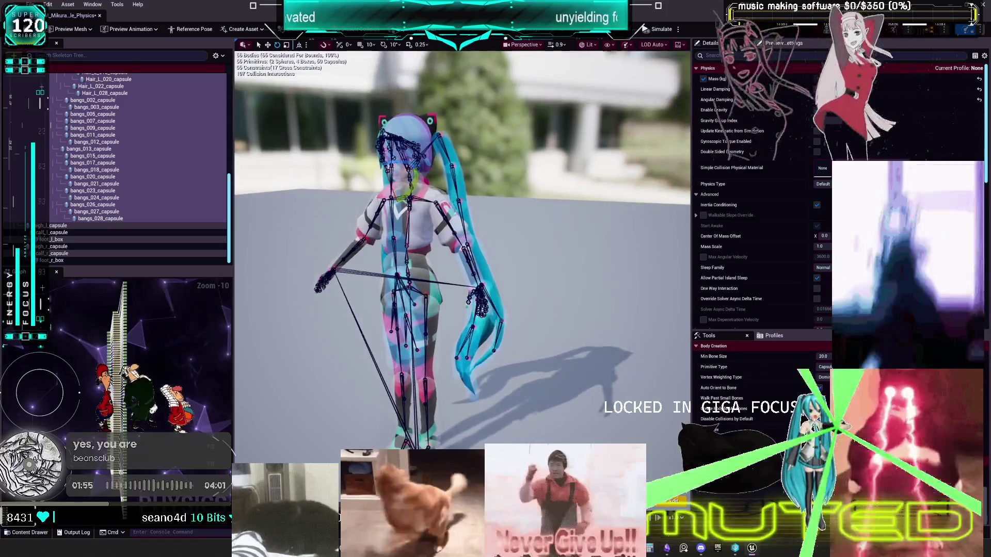
left_click(533, 145)
Step: Simulate and drag the ragdoll up and across the floor to test hair motion, then stop
key("alt+Return")
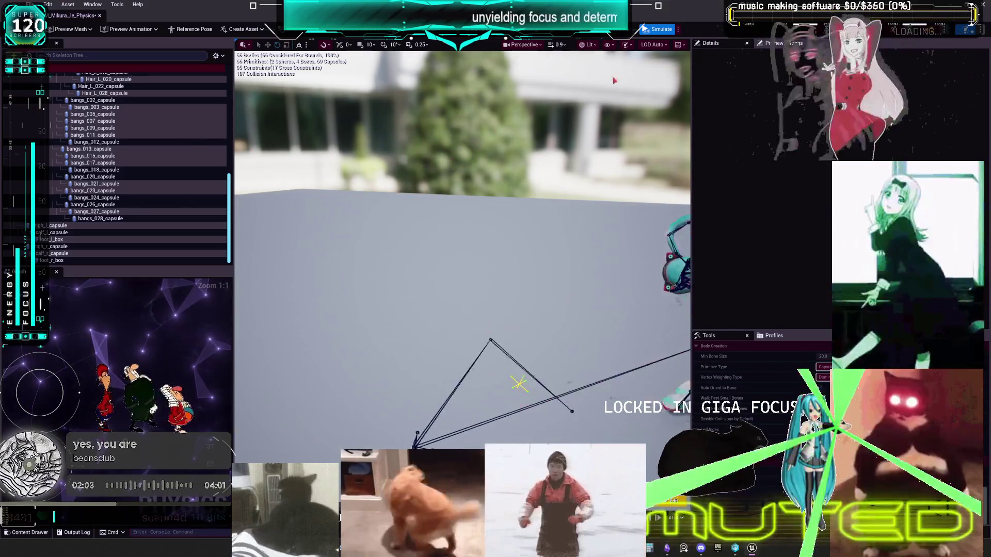
mouse_move(426, 329)
left_mouse_down()
mouse_move(459, 199)
mouse_move(450, 217)
mouse_move(468, 256)
left_mouse_up()
mouse_move(444, 330)
left_mouse_down()
mouse_move(433, 211)
mouse_move(442, 124)
mouse_move(457, 125)
left_mouse_up()
left_click_drag(444, 320, 444, 77)
mouse_move(285, 413)
left_mouse_down()
mouse_move(283, 347)
mouse_move(476, 372)
mouse_move(455, 387)
left_mouse_up()
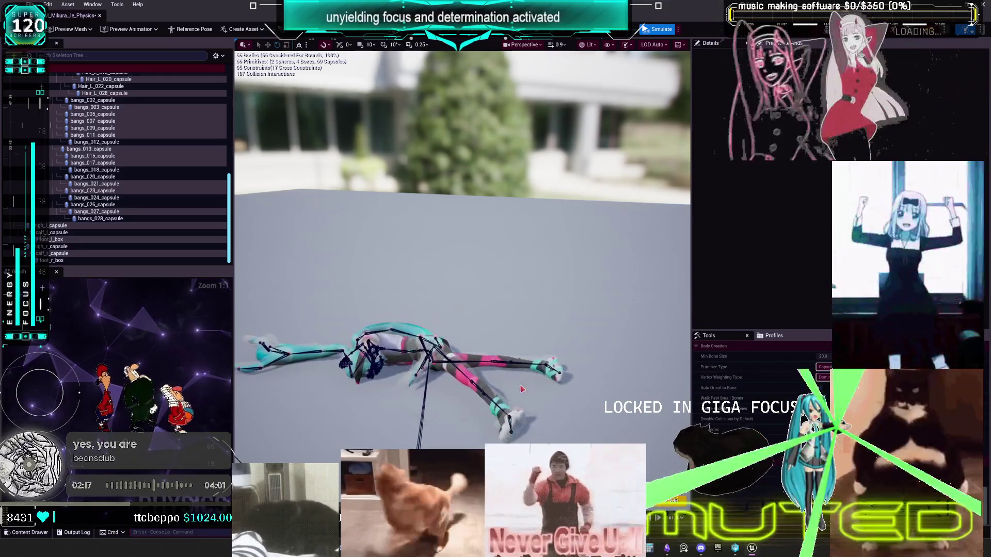
mouse_move(335, 326)
left_mouse_down()
mouse_move(520, 409)
mouse_move(430, 343)
mouse_move(431, 155)
mouse_move(455, 62)
mouse_move(480, 52)
left_mouse_up()
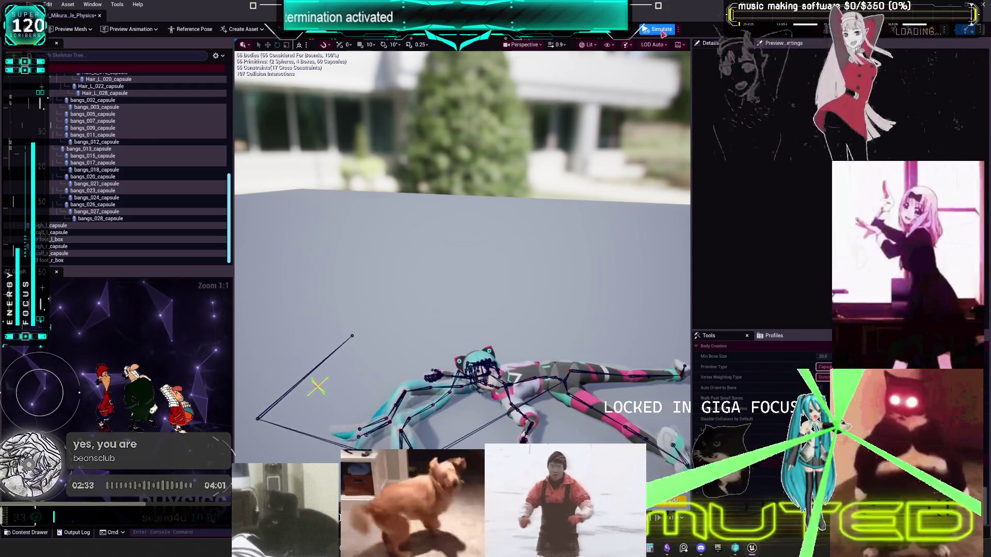
key("alt+s")
Step: Show constraints in the skeleton tree and select the head-to-Hair_L constraint
left_click(451, 149)
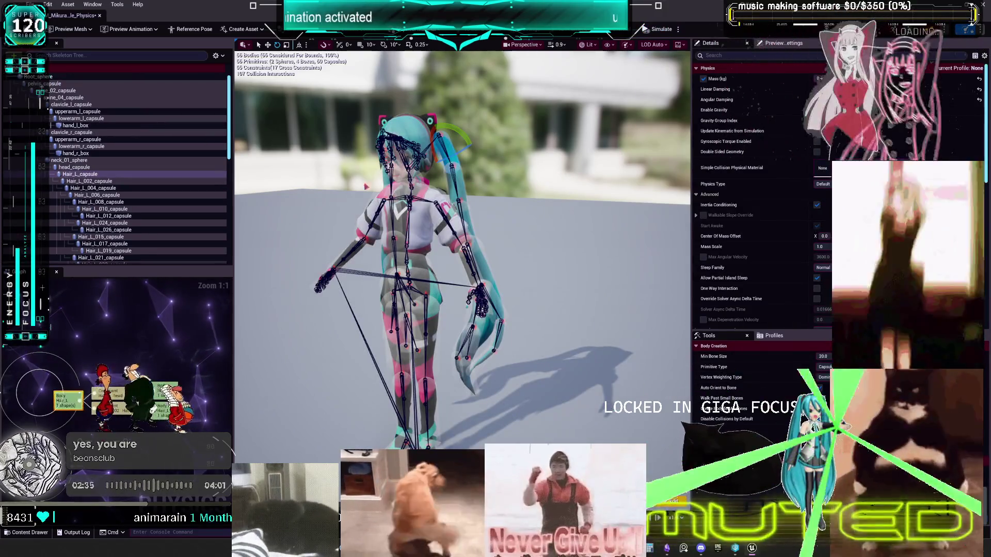
left_click(217, 56)
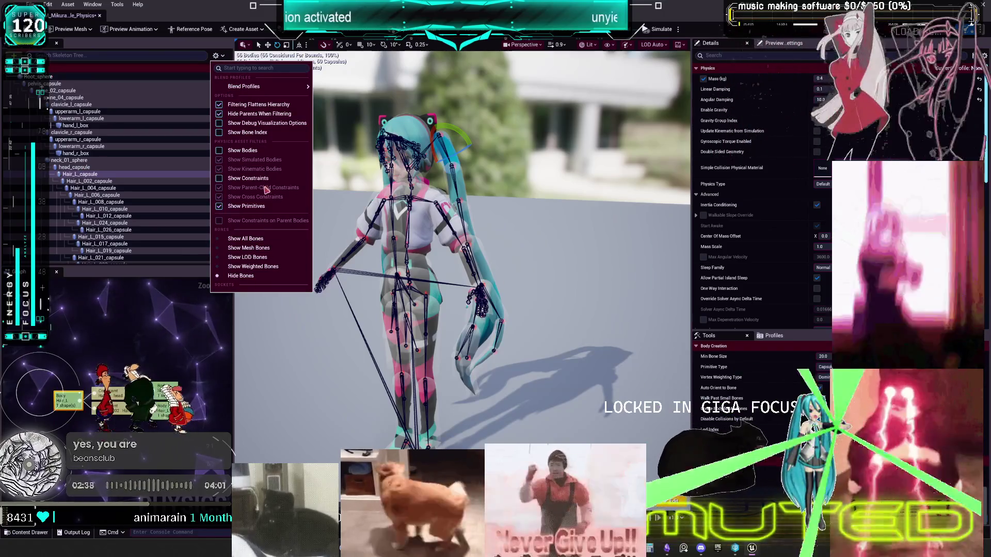
left_click(247, 178)
scroll(146, 164, "down", 3)
scroll(146, 164, "up", 3)
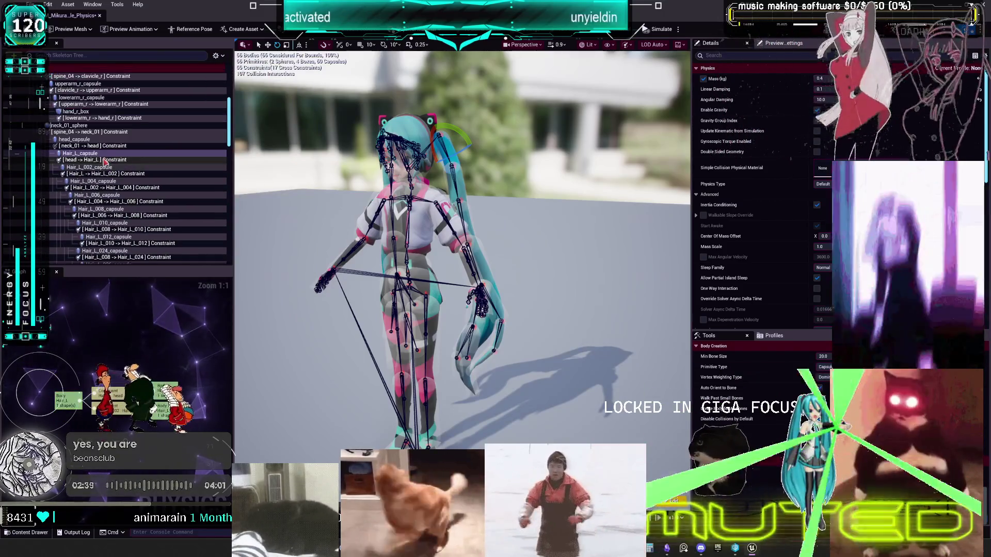
left_click(109, 161)
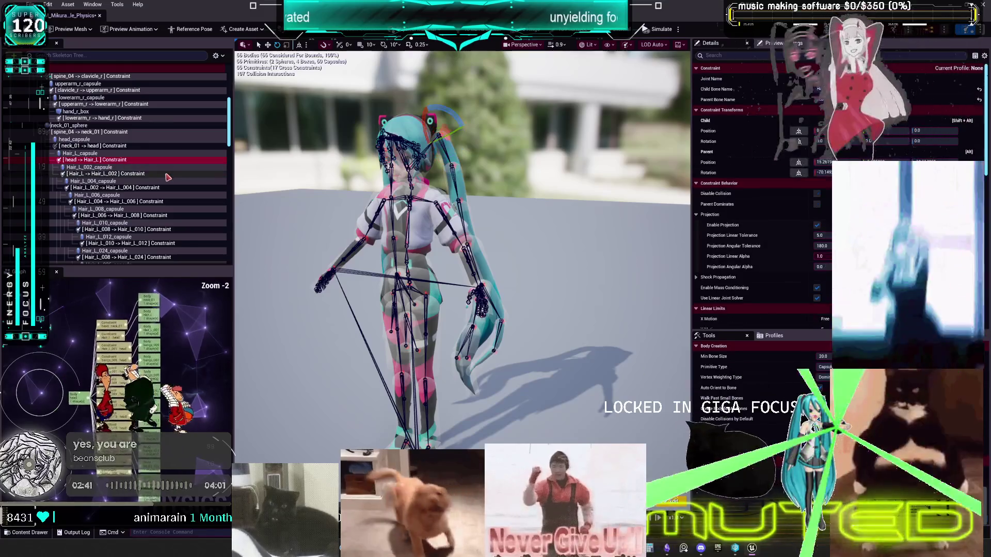
Step: Set the head-to-Hair_L constraint's swing limits, Swing 1 to 45 and Swing 2 to 60
scroll(762, 191, "down", 10)
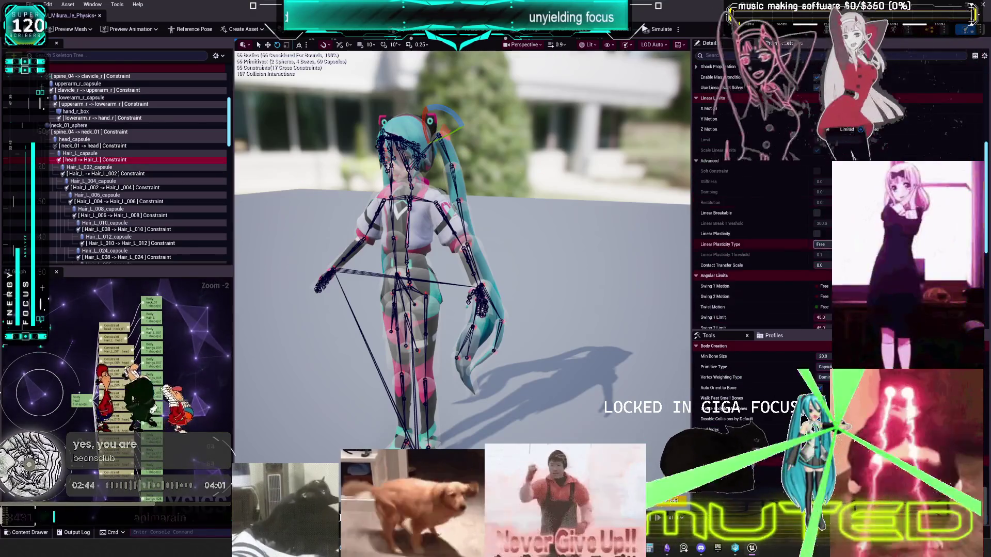
double_click(820, 255)
type("45")
key("Return")
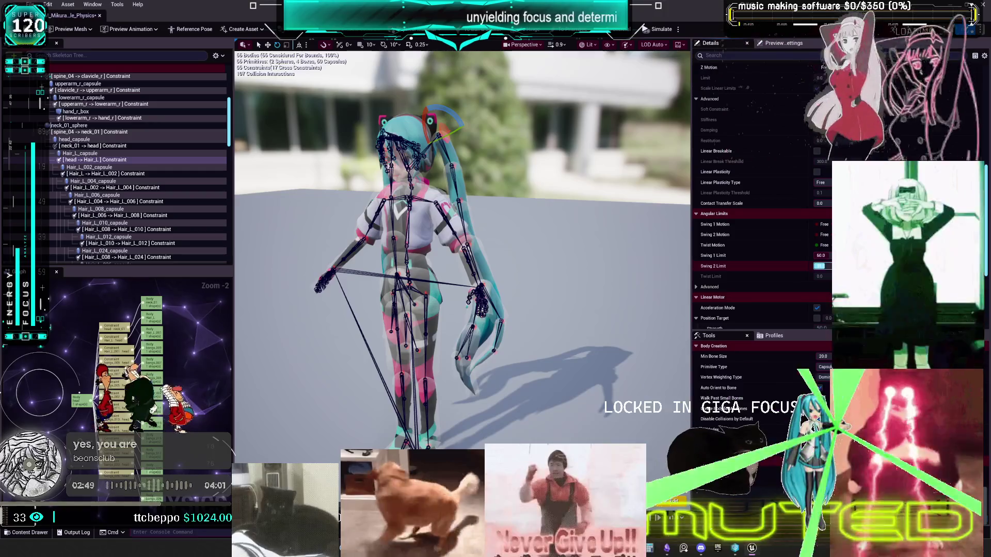
key("Return")
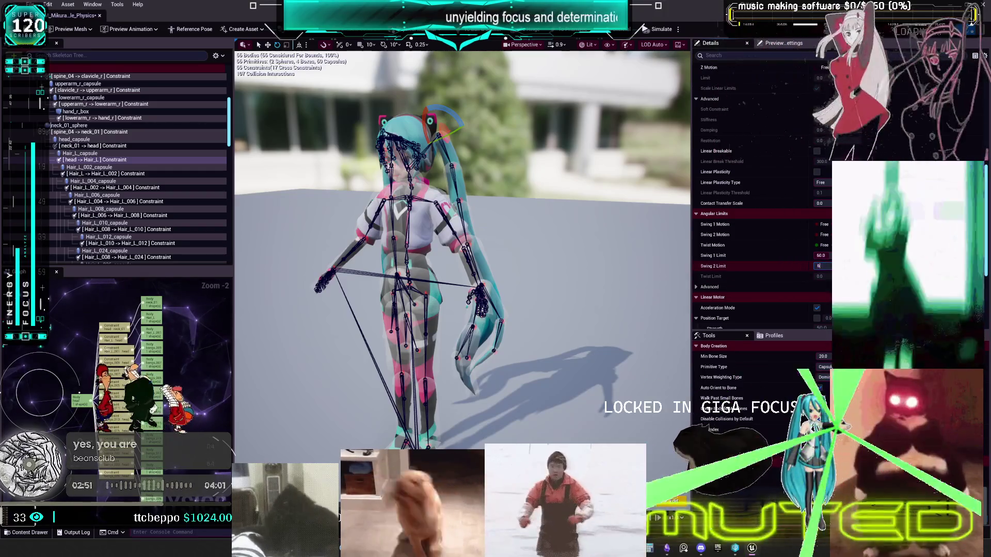
key("Return")
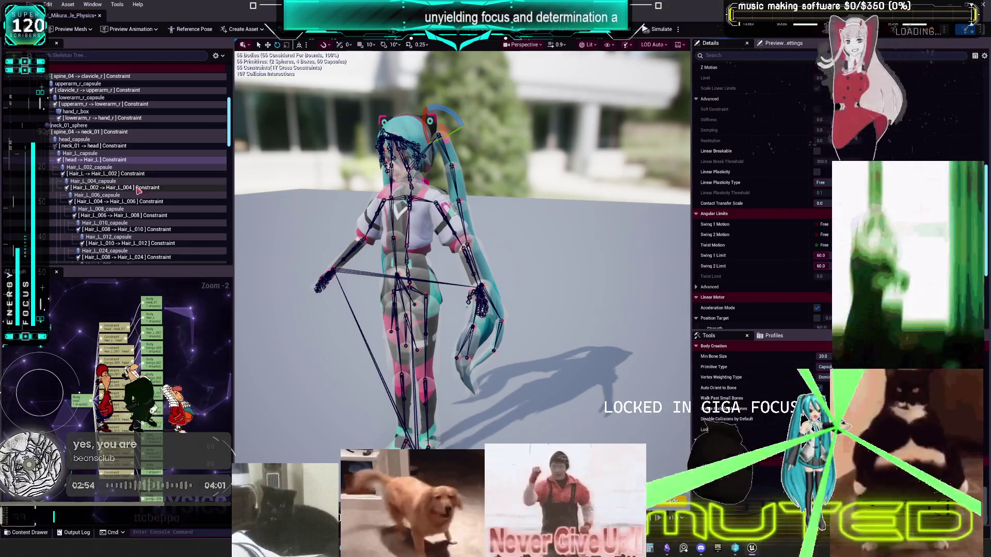
scroll(108, 170, "down", 5)
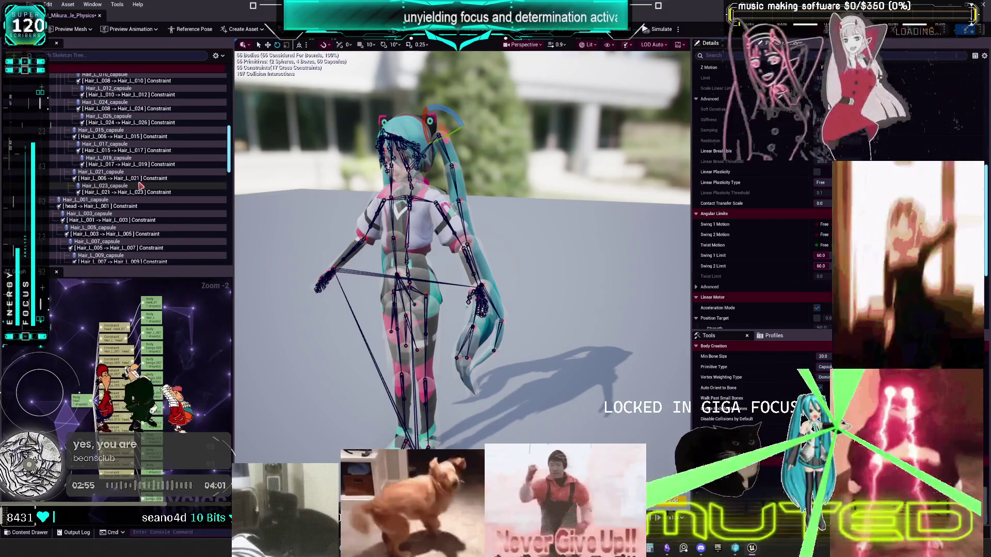
Step: Set both swing limits of the head-to-Hair_L_001 constraint to 60 degrees, then select Hair_L_003_capsule
left_click(117, 206)
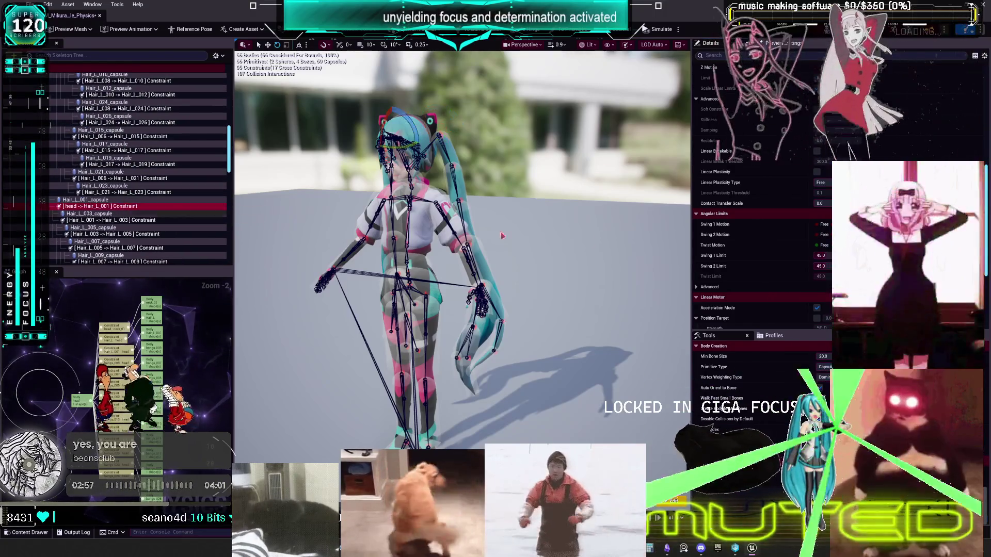
left_click(820, 256)
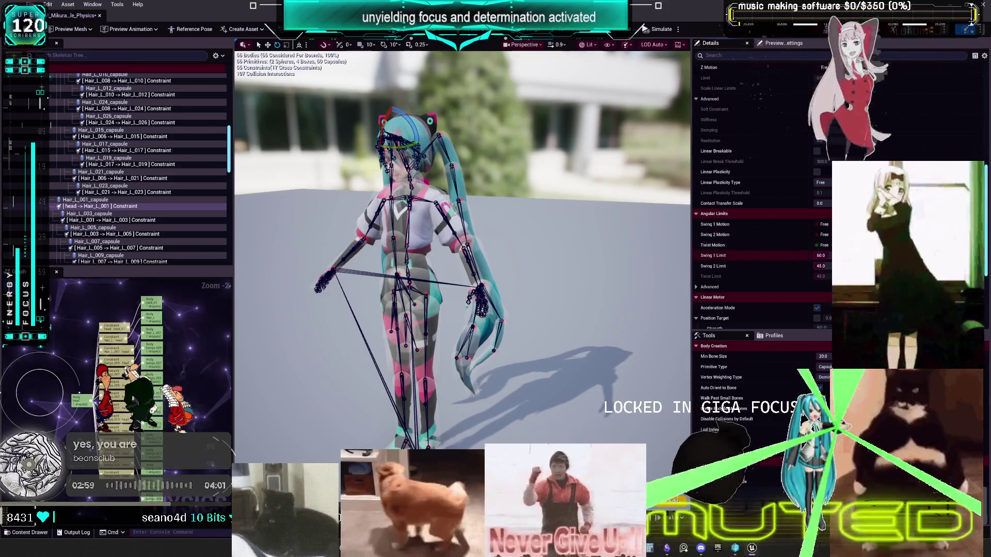
key("Tab")
type("60")
key("Return")
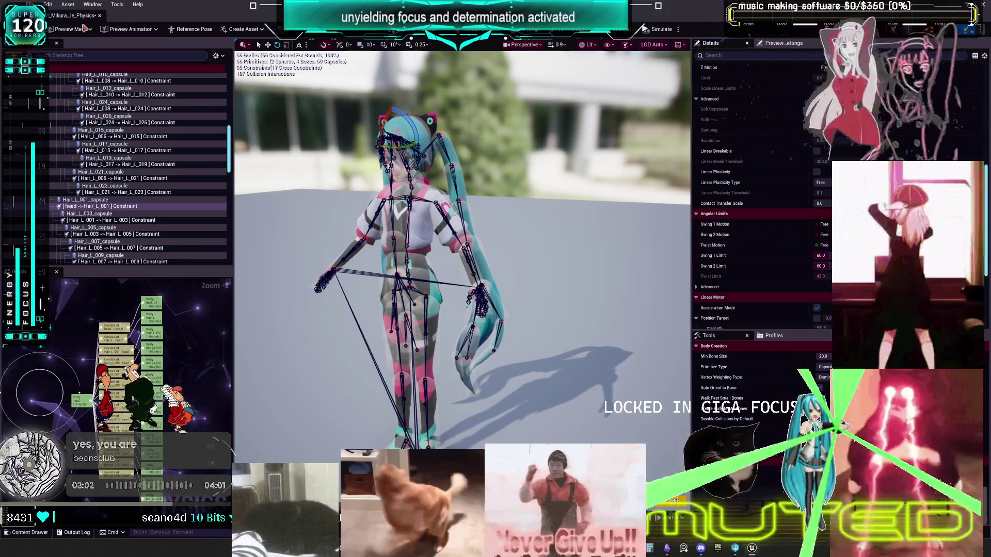
scroll(760, 160, "up", 10)
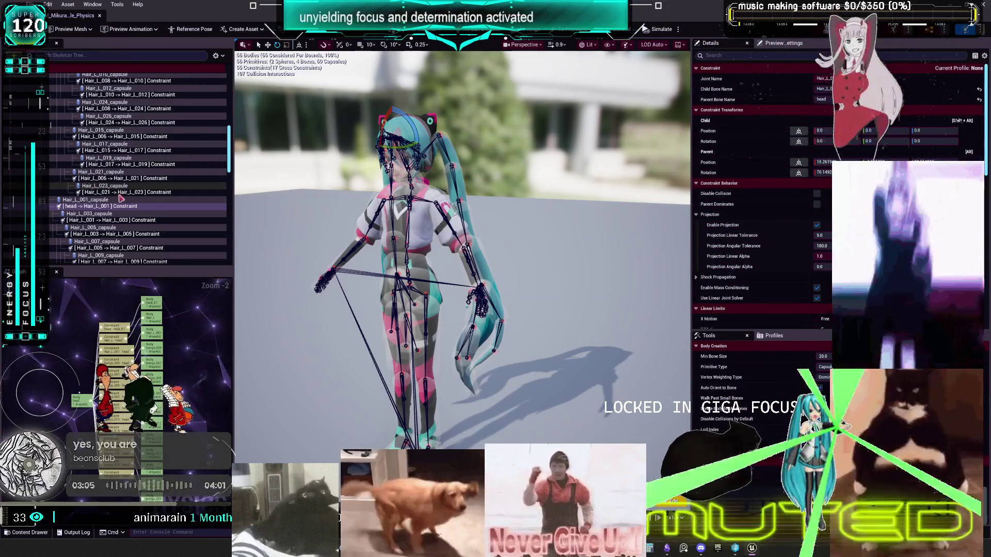
left_click(110, 215)
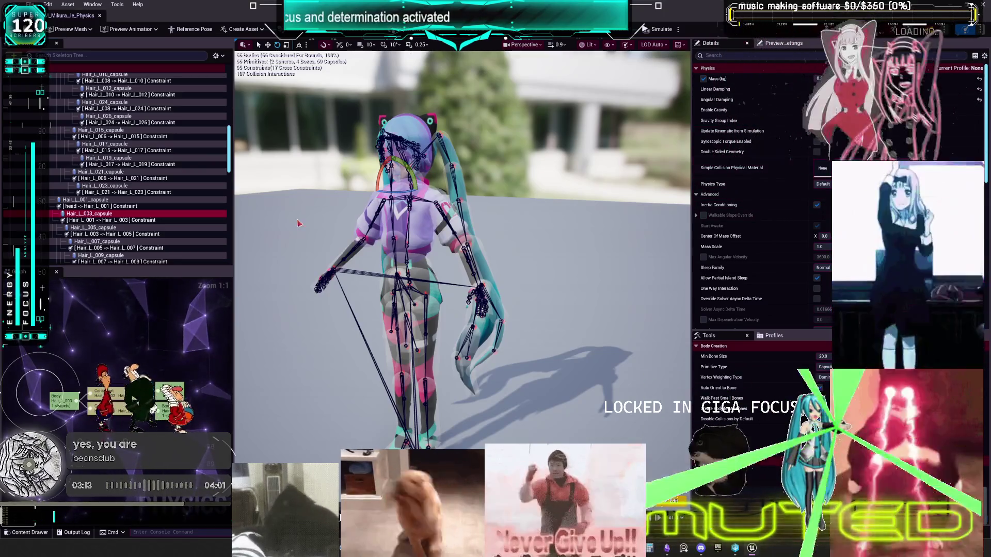
Step: Hide parent-child constraints in the Skeleton Tree and select the bangs_028 body
left_click(216, 55)
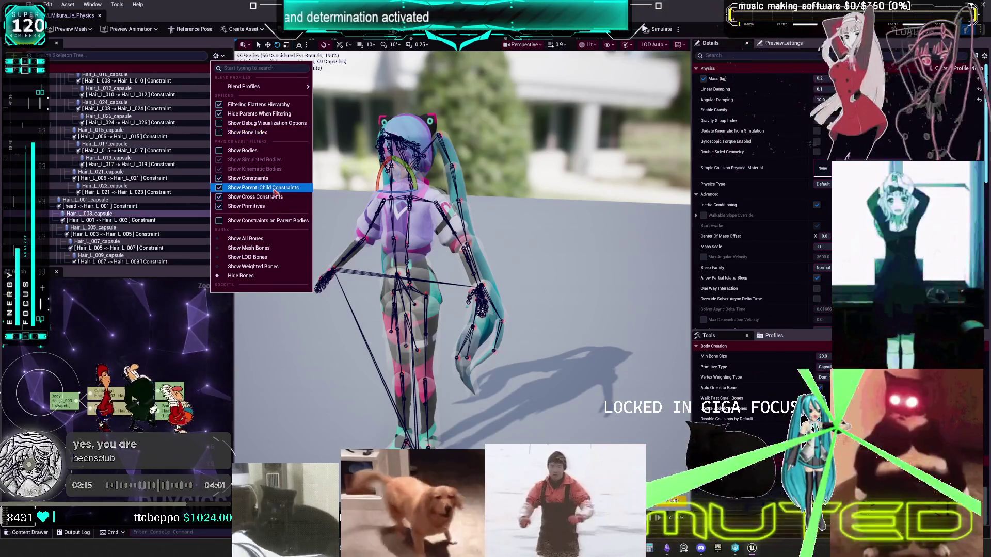
left_click(274, 190)
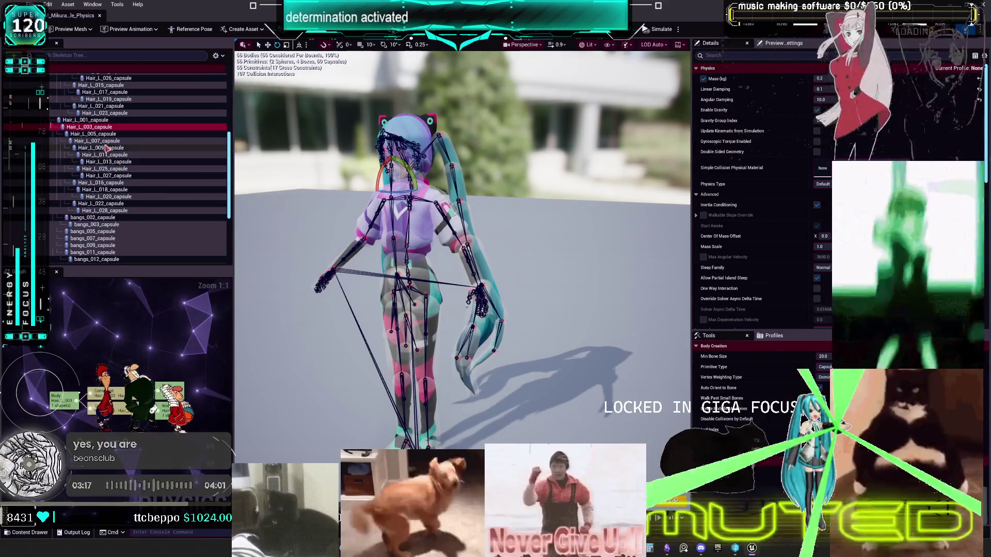
scroll(107, 154, "down", 6)
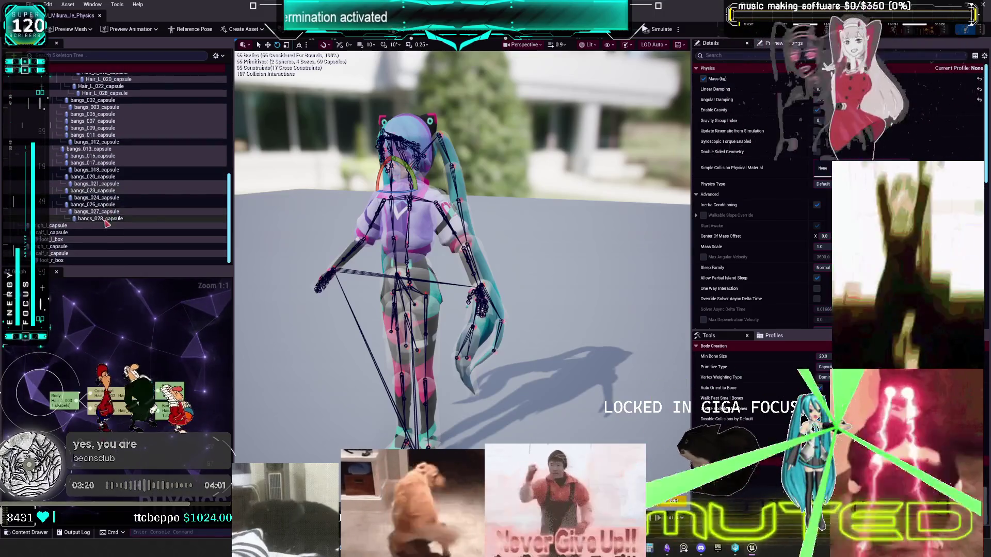
left_click(105, 219)
scroll(98, 191, "up", 10)
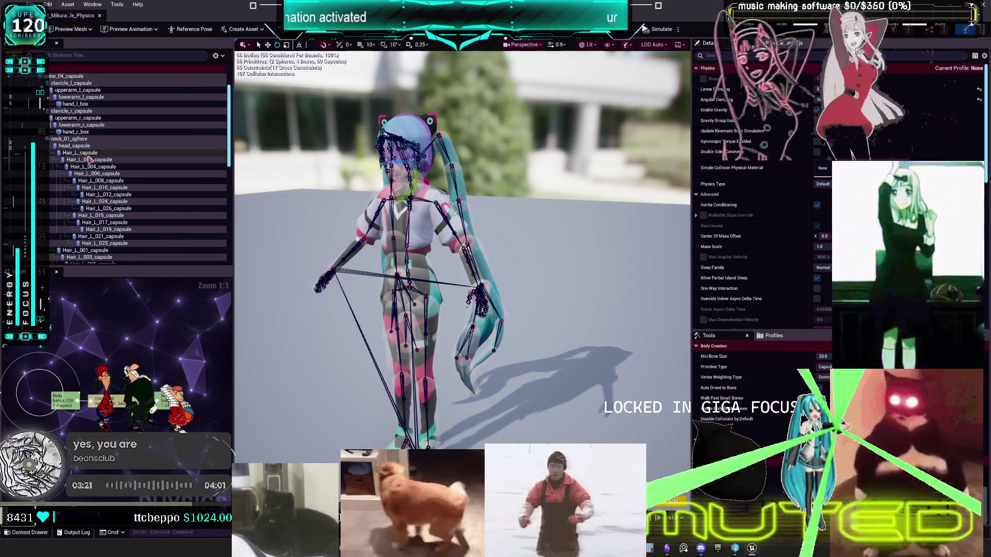
Step: Select Hair_L_capsule through all Hair_L bodies and set their Physics Type to Simulated
left_click(85, 154, "shift")
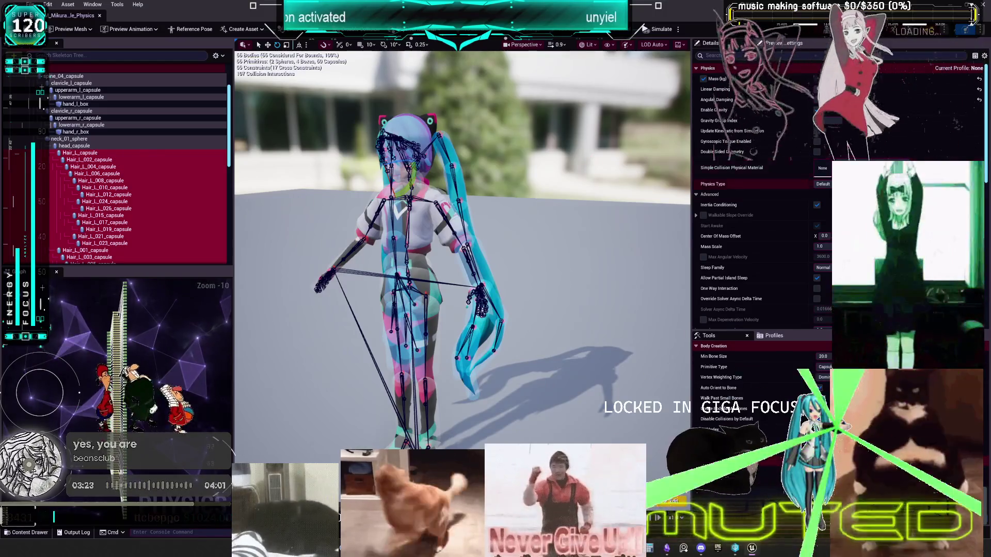
left_click(823, 184)
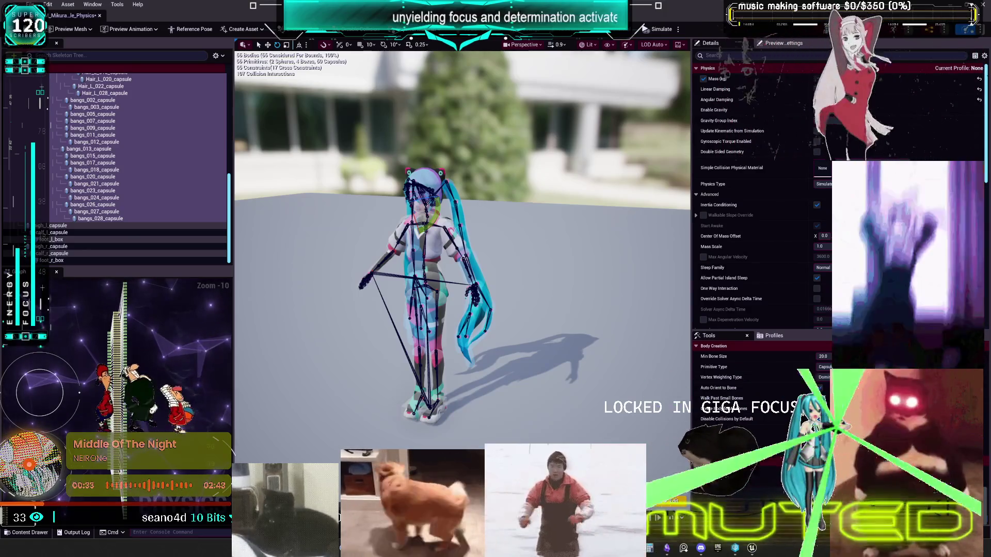
scroll(462, 248, "up", 5)
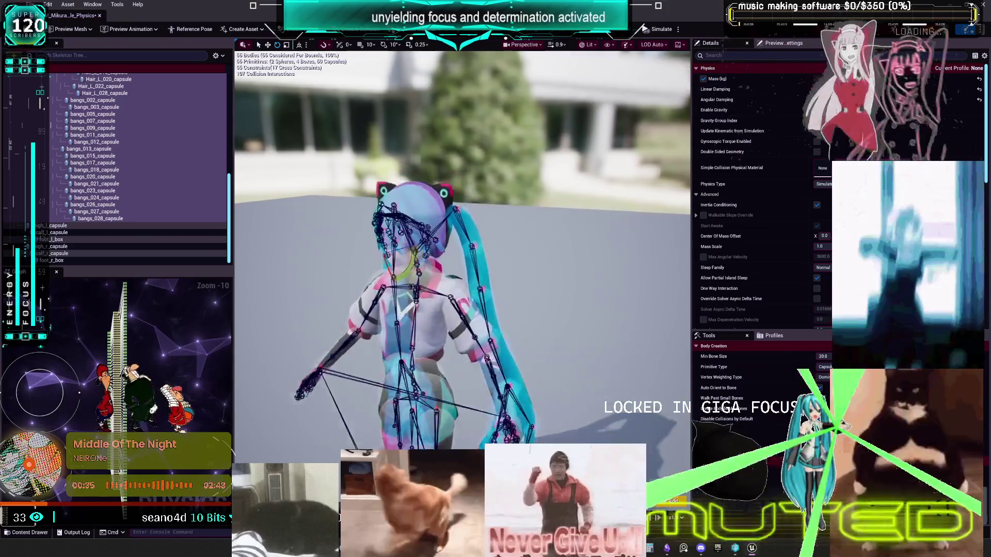
Step: Frame the view on the head and select bangs_002_capsule through bangs_028_capsule
key("f")
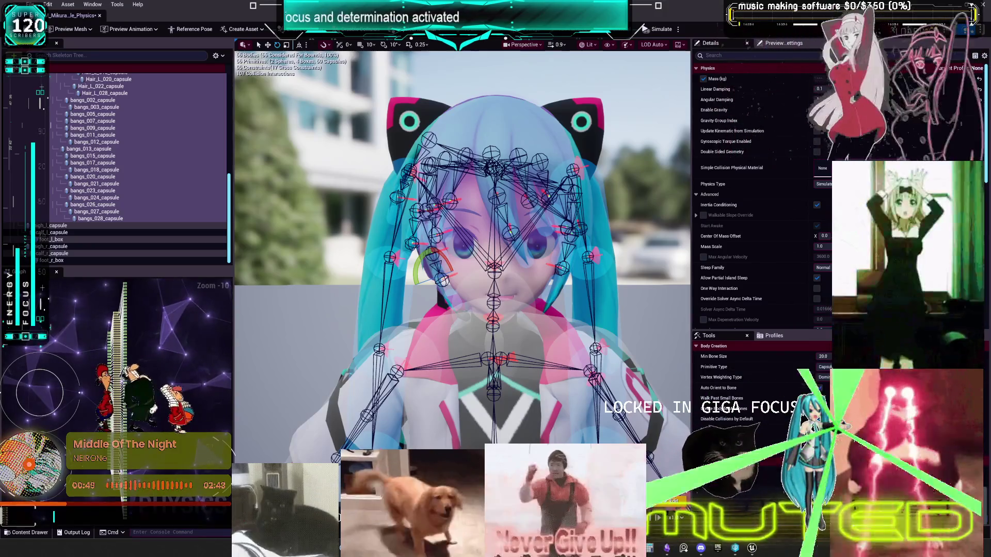
left_click(129, 100)
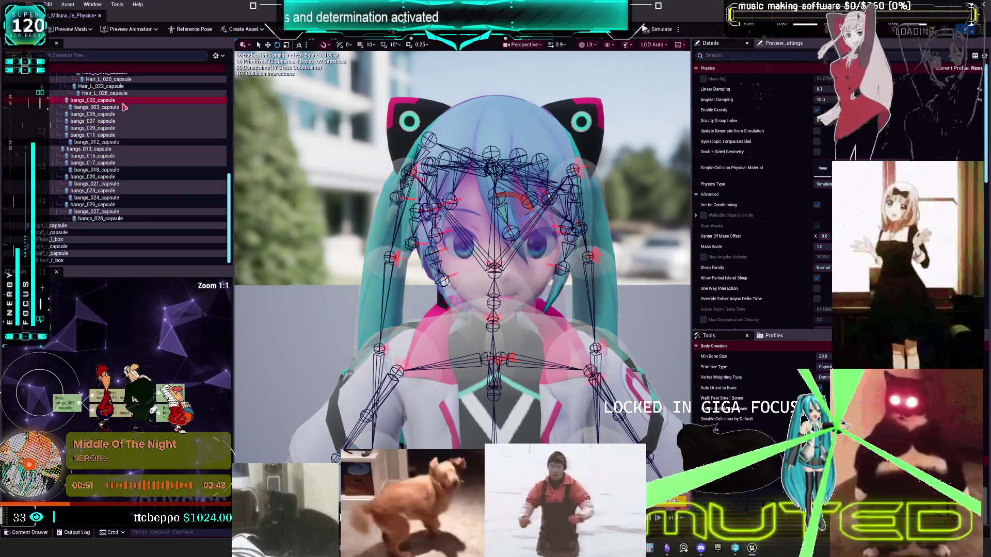
scroll(152, 193, "up", 3)
scroll(149, 202, "down", 5)
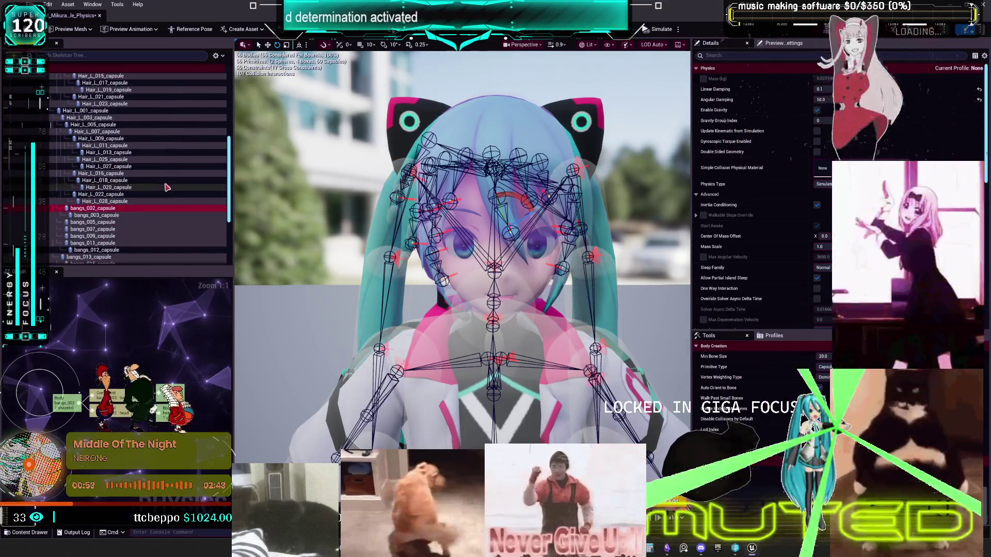
left_click(133, 227, "shift")
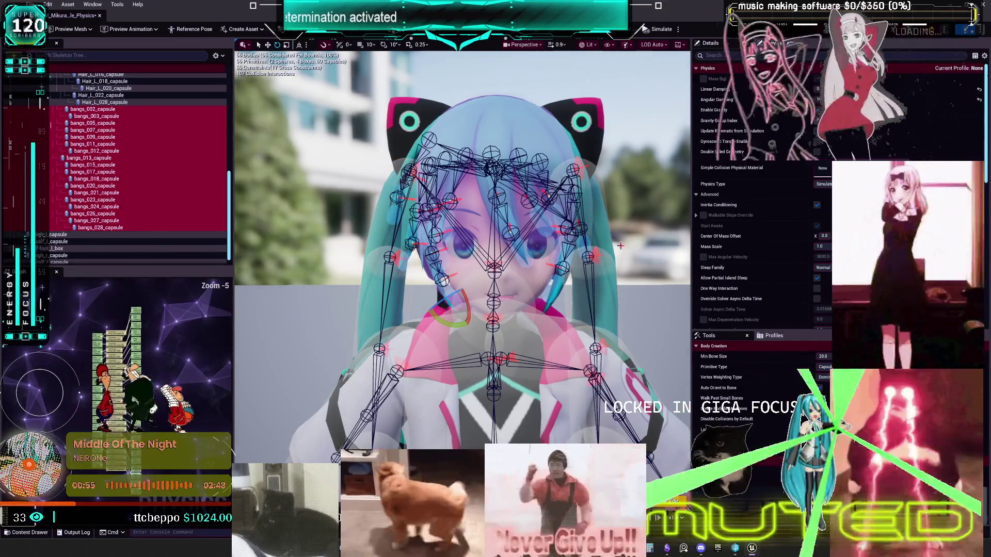
scroll(749, 250, "down", 3)
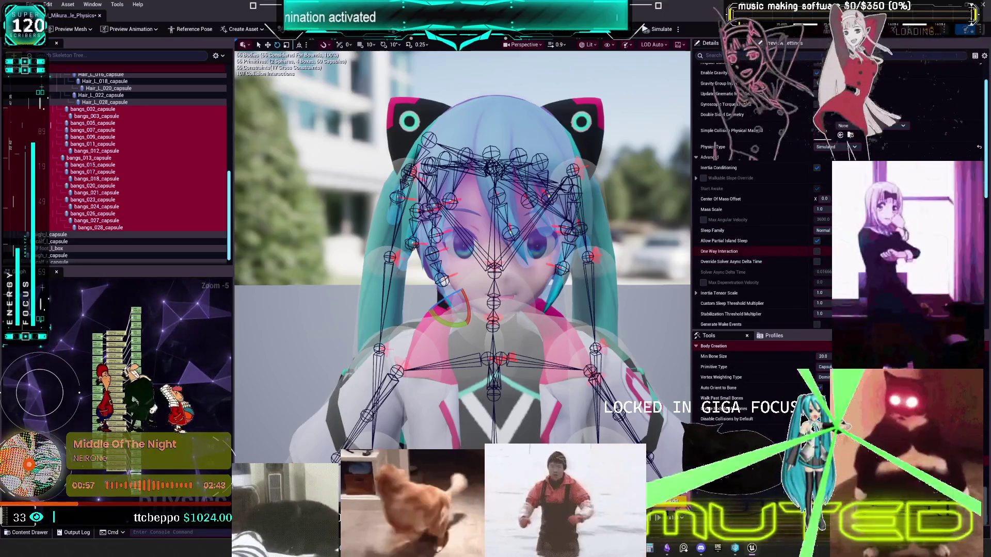
scroll(749, 249, "down", 1)
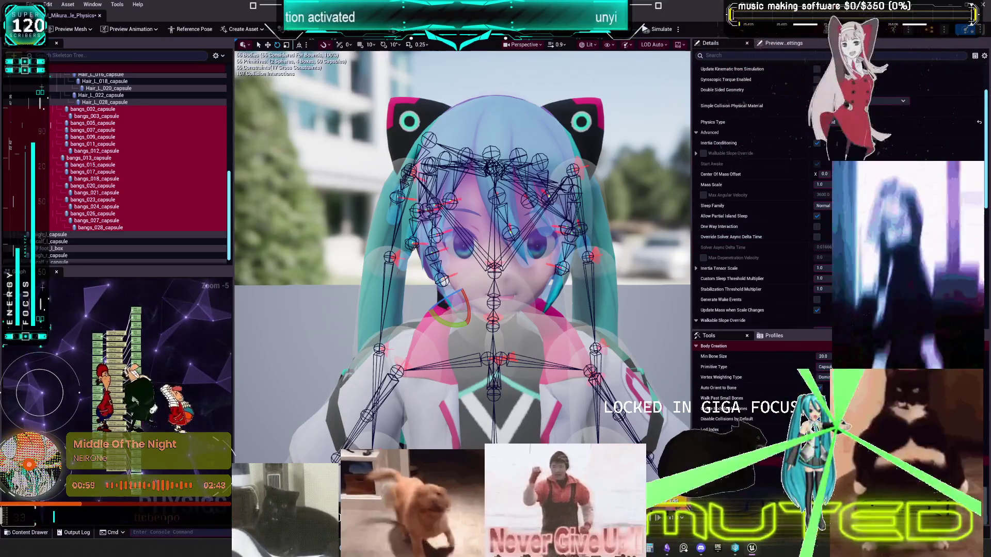
scroll(749, 249, "up", 15)
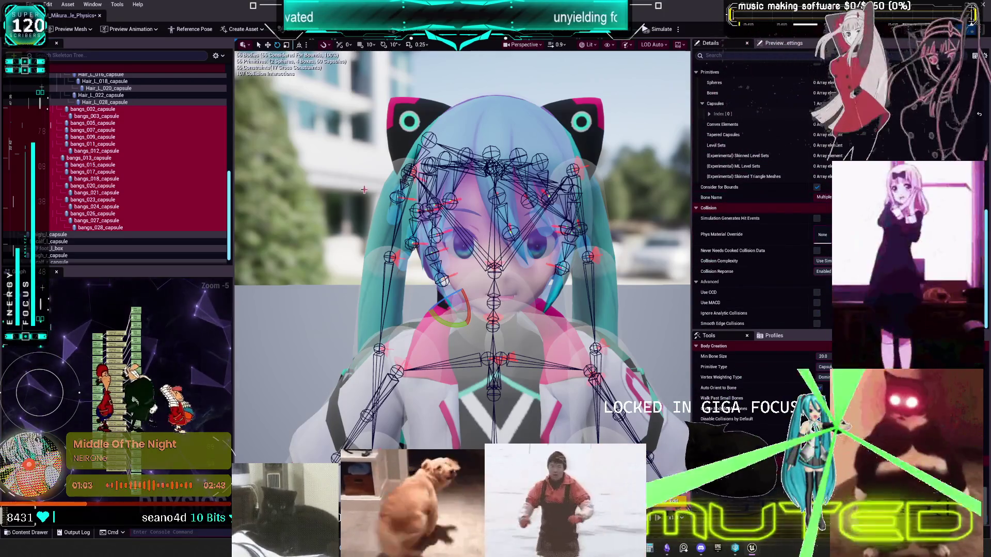
left_click(216, 55)
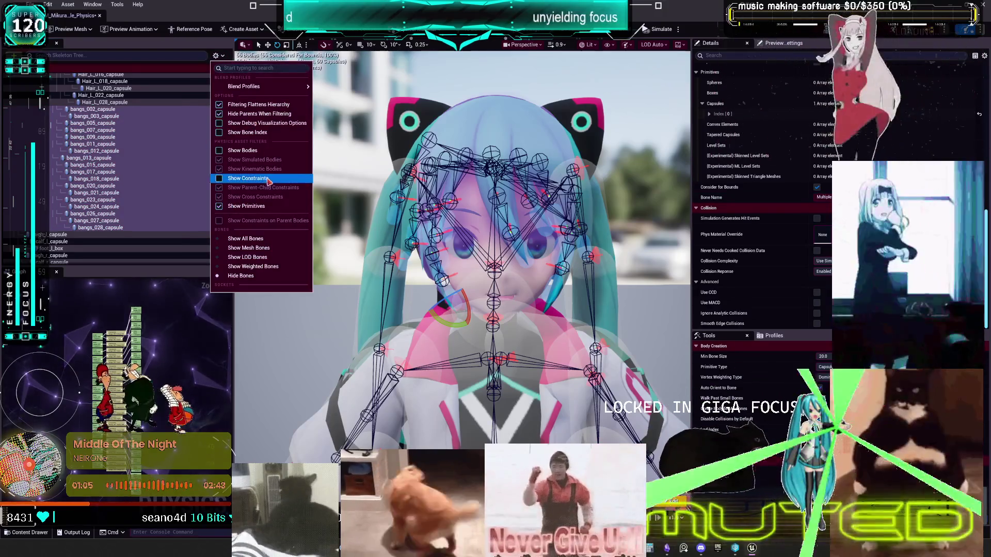
Step: Show constraints and hide body primitives so the Skeleton Tree lists only constraints
left_click(248, 178)
scroll(169, 202, "down", 5)
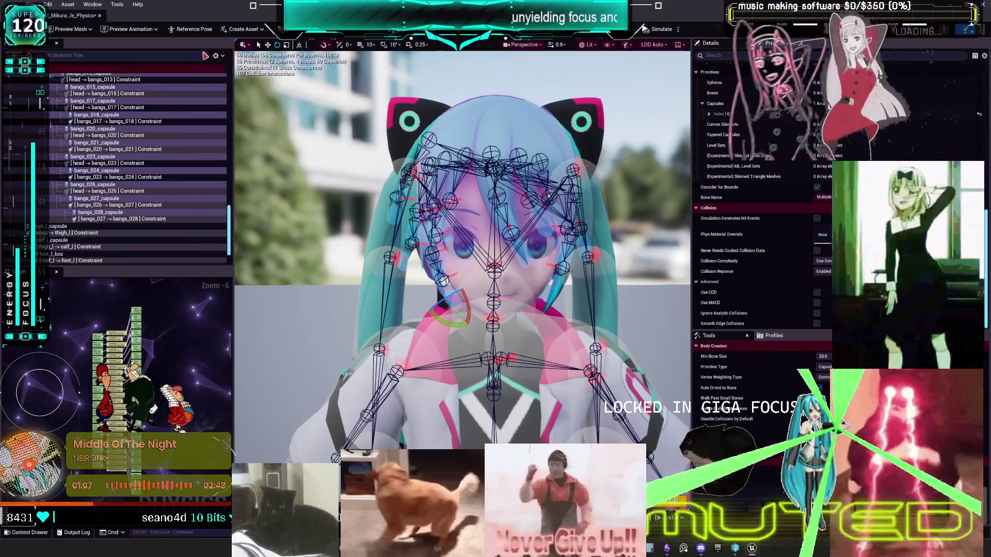
left_click(216, 56)
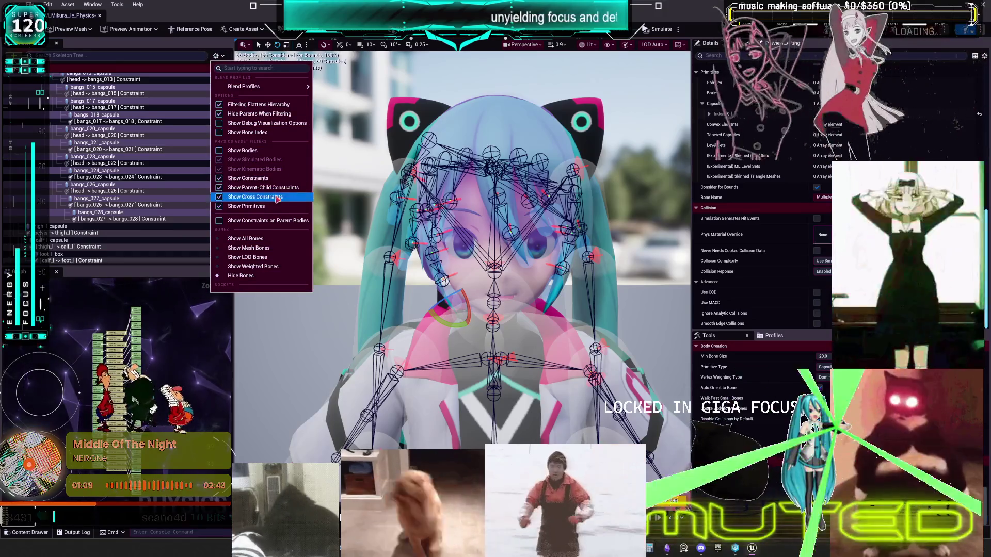
left_click(243, 205)
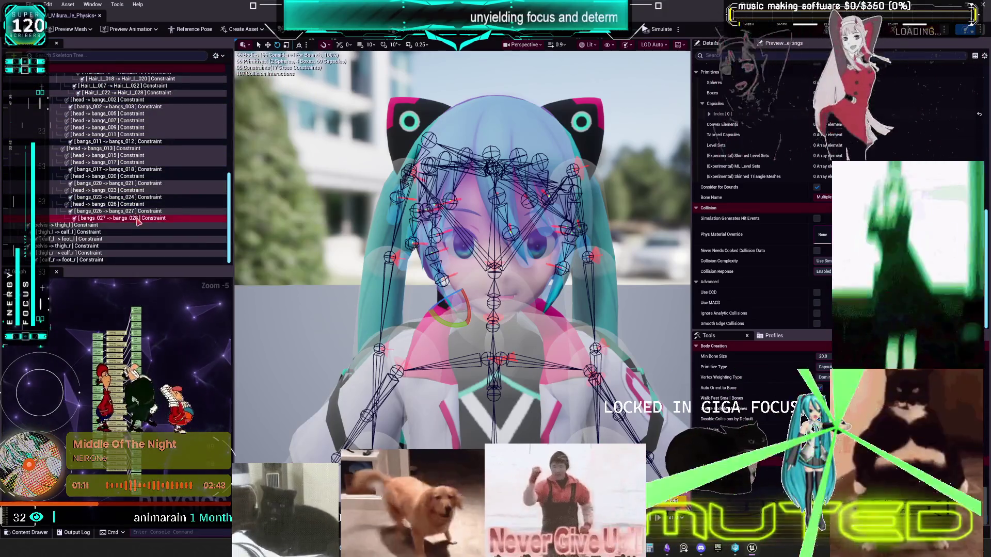
Step: Select the bangs constraints, from bangs_027-to-bangs_028 up through the head-to-bangs ones
left_click(138, 225)
scroll(142, 217, "up", 5)
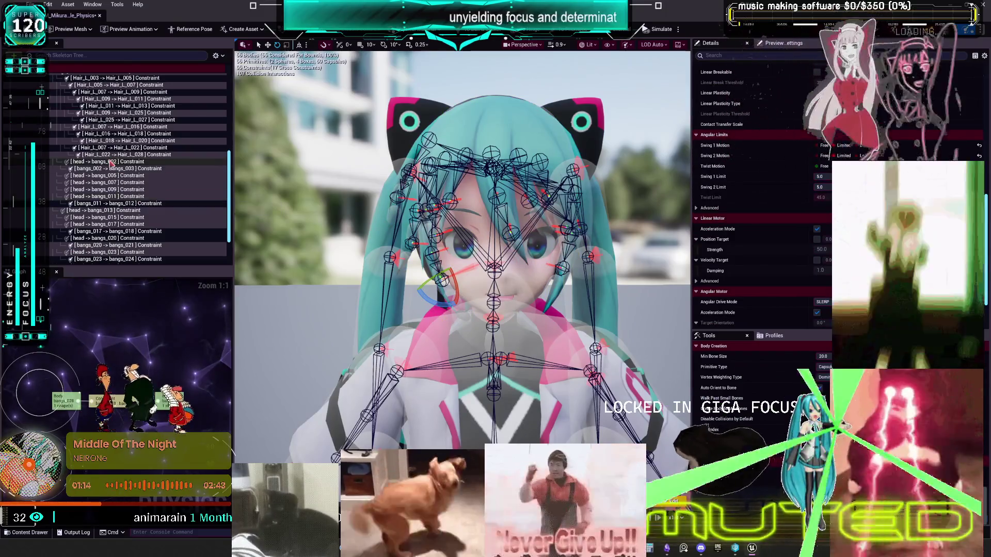
left_click(175, 162, "shift")
scroll(176, 178, "down", 5)
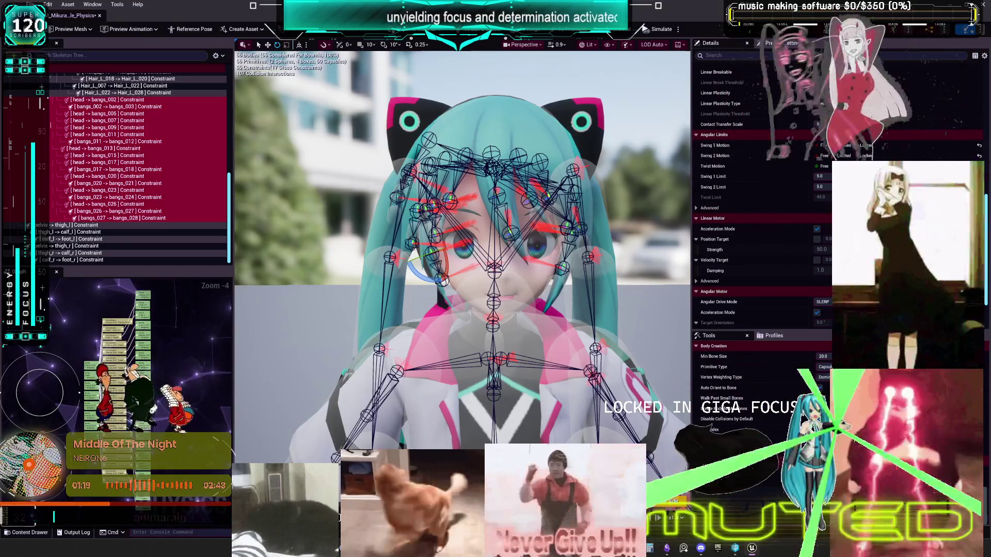
Step: Set the bangs constraints' Angular Drive Mode to Twist and Swing instead of SLERP
scroll(758, 233, "down", 3)
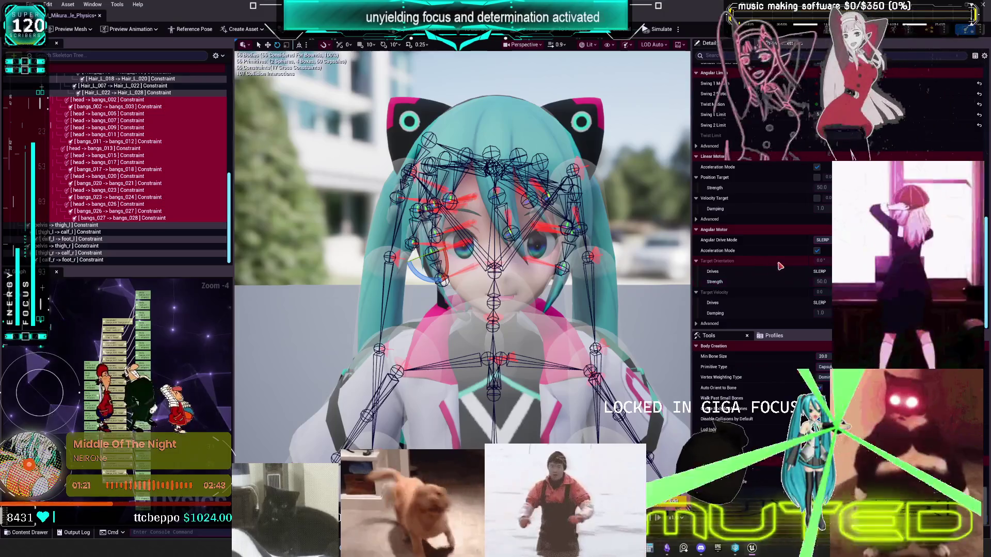
left_click(823, 240)
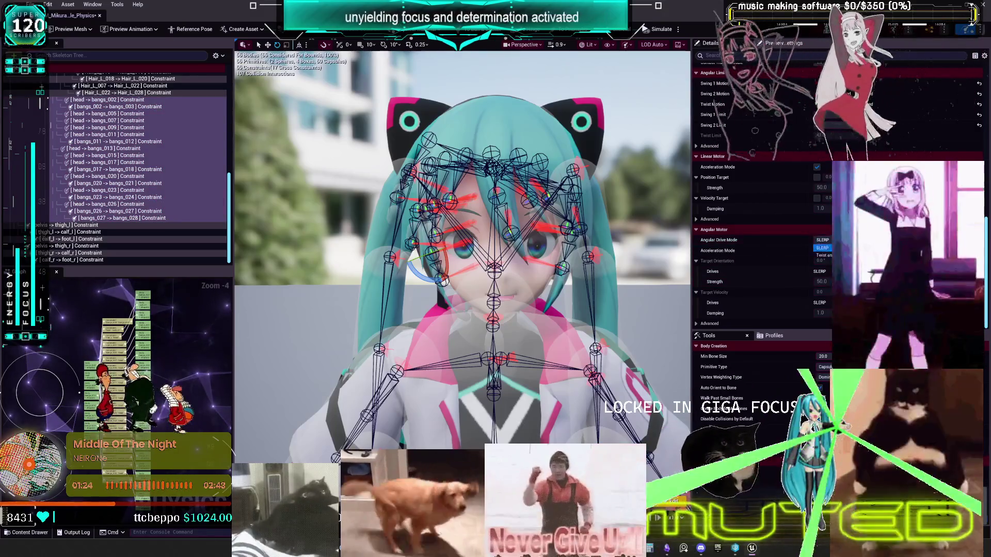
left_click(824, 255)
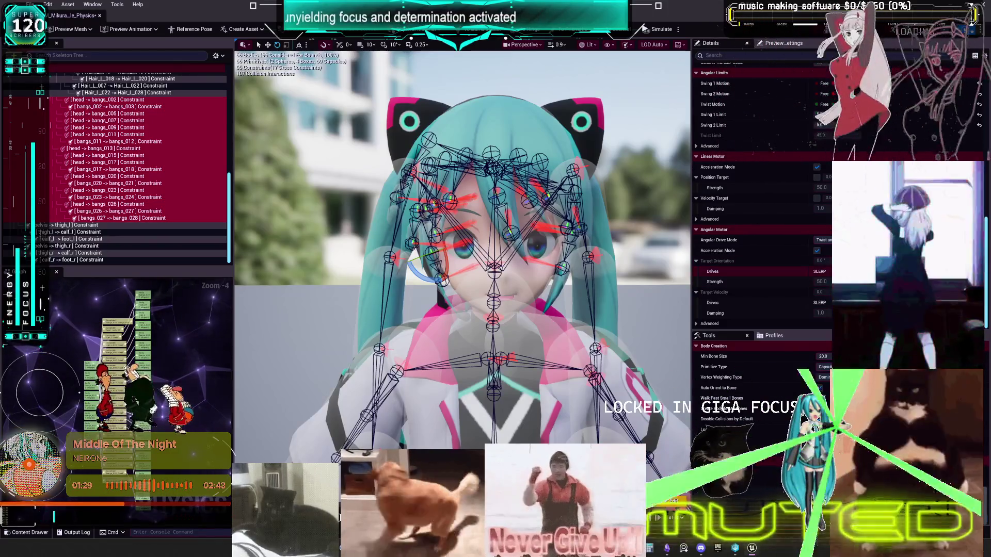
left_click(717, 260)
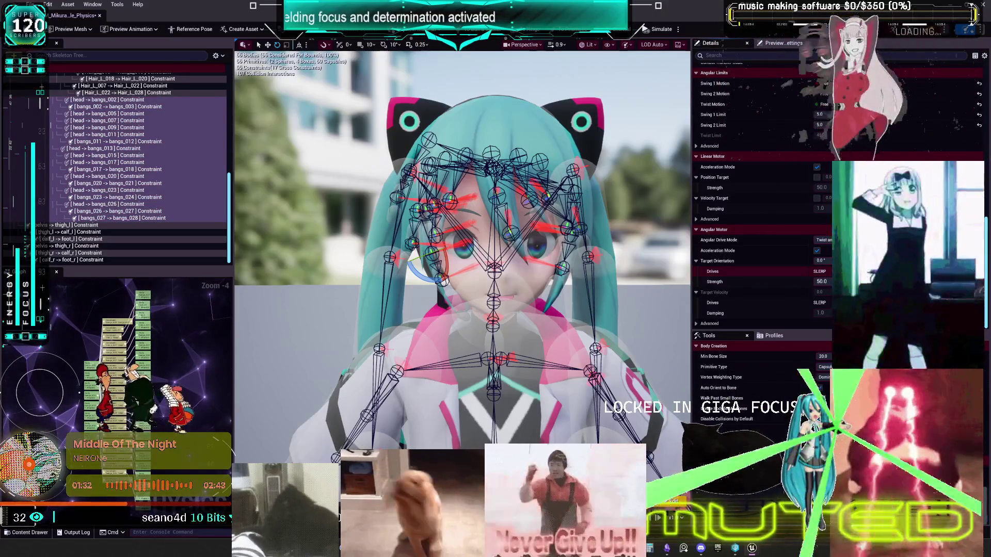
left_click(824, 240)
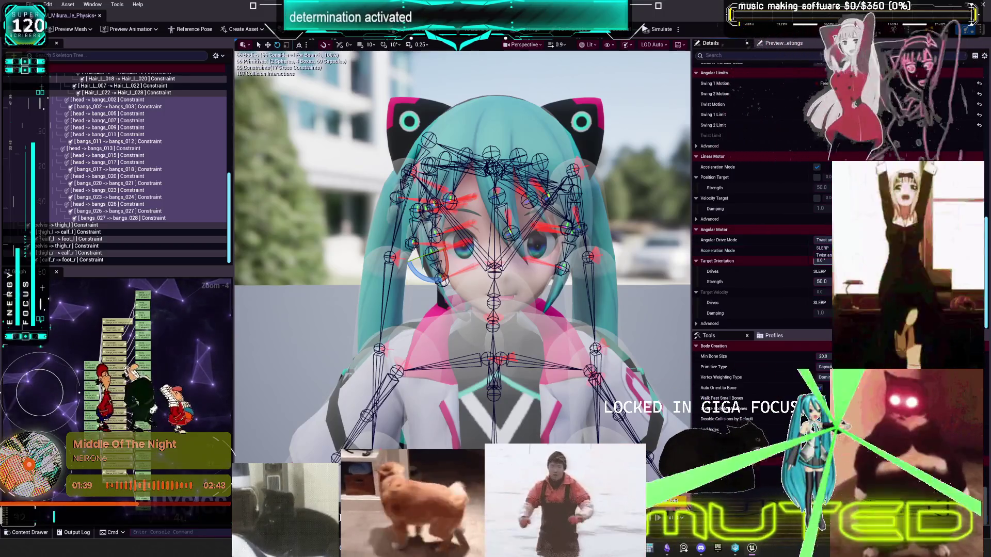
key("Escape")
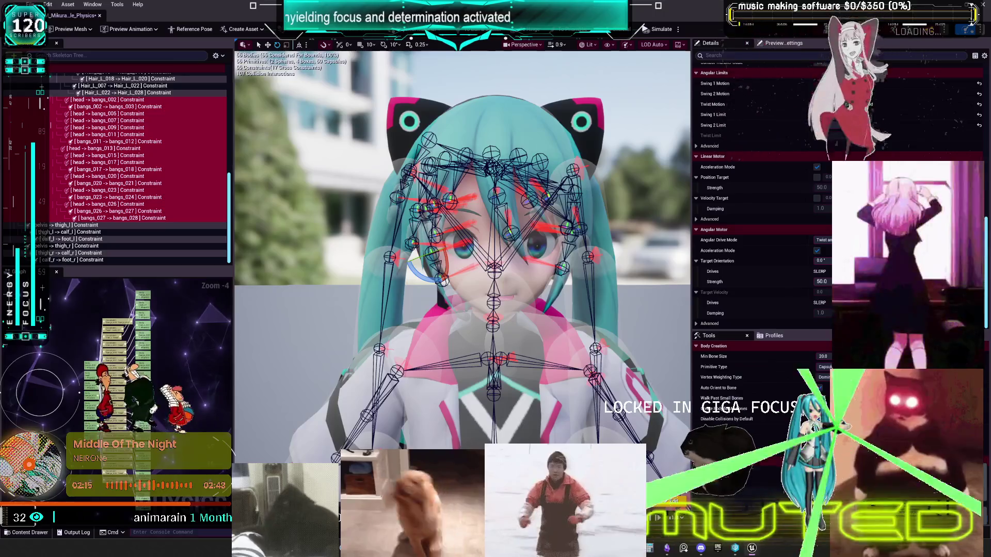
scroll(790, 168, "up", 10)
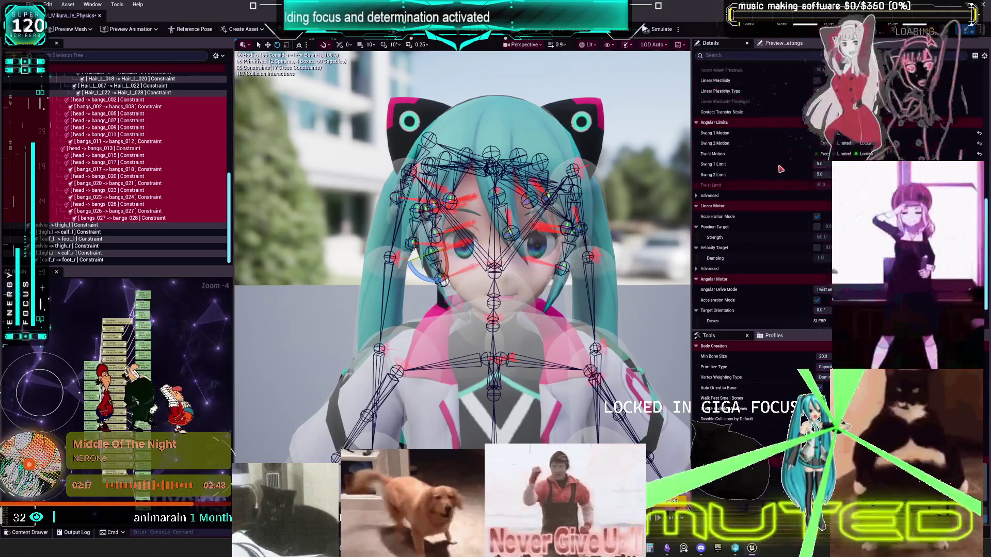